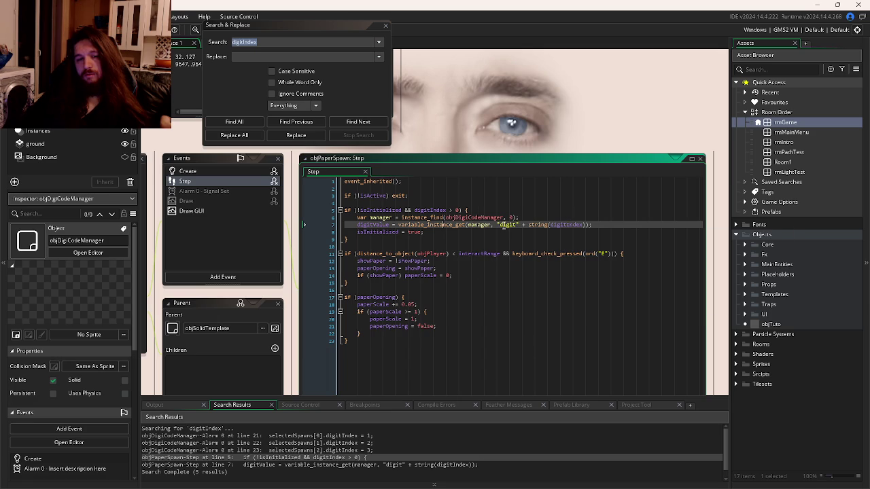
- Compare objPaperSpawn's Step digitValue line with objDigiCodeManager's Alarm 0 code, ending on Alarm 0
key(ctrl+Tab)
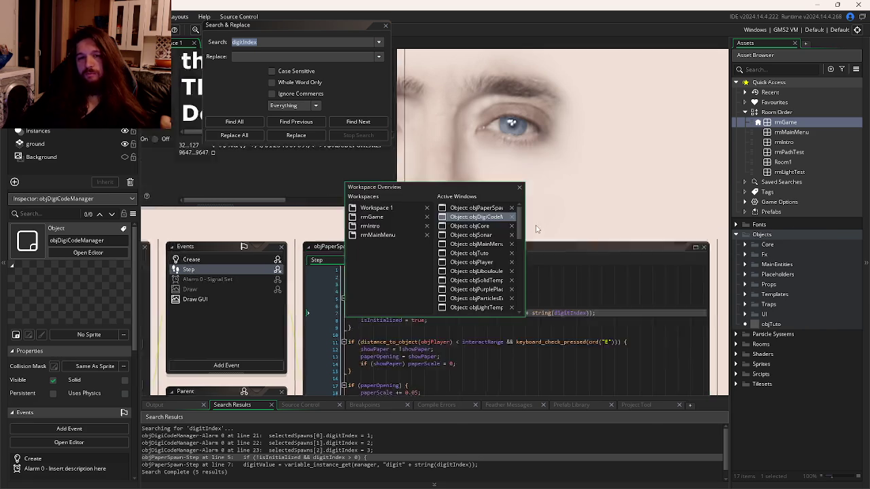
key(ctrl+Tab)
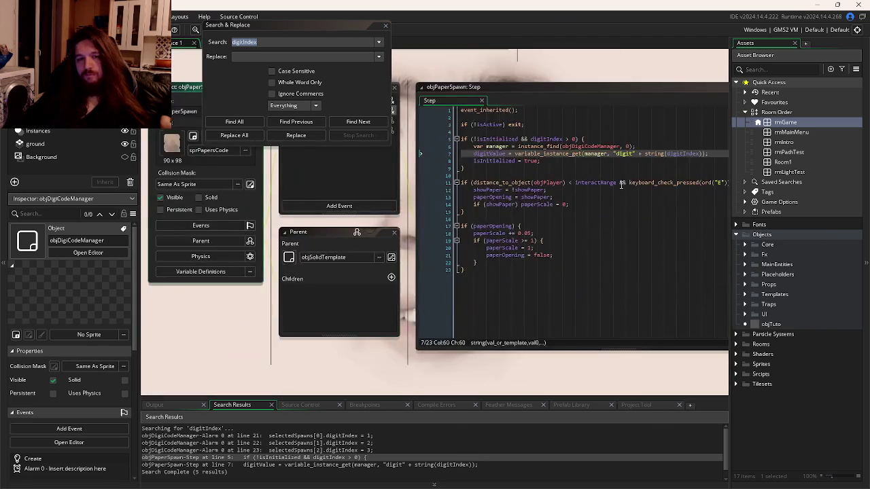
click(521, 225)
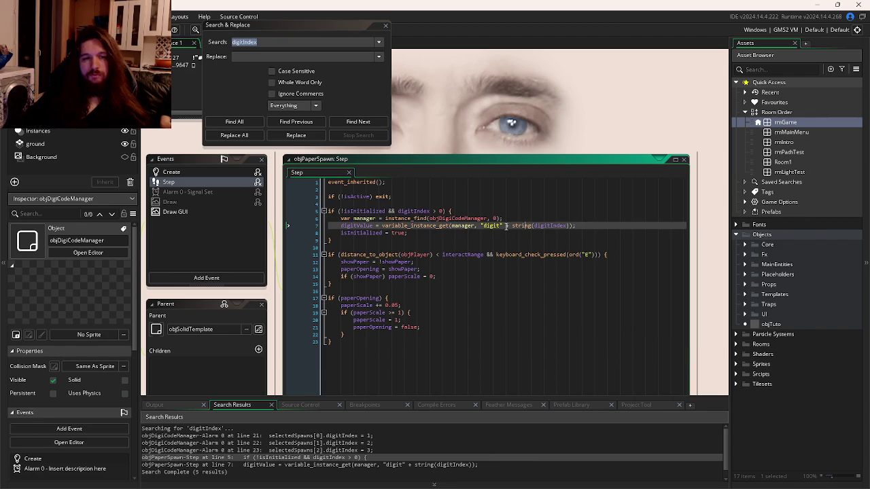
key(ctrl+Tab)
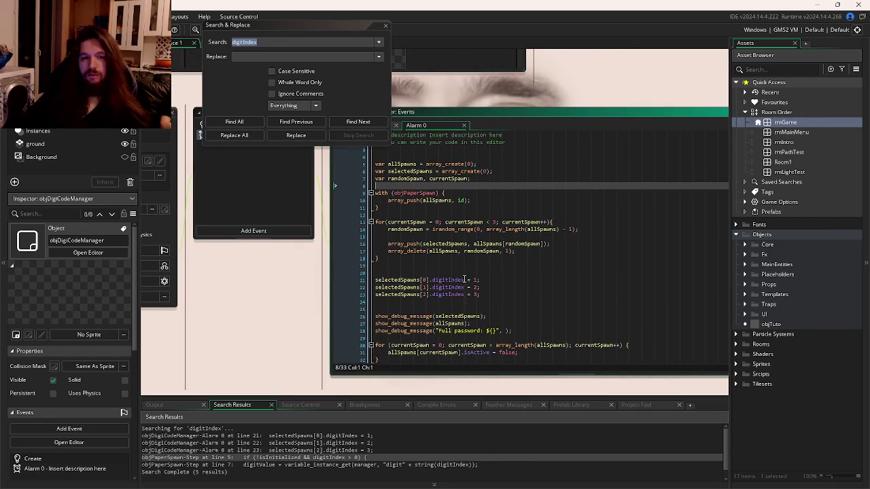
- Delete the three show_debug_message lines from Alarm 0, including Full password, and rerun with F5
click(479, 140)
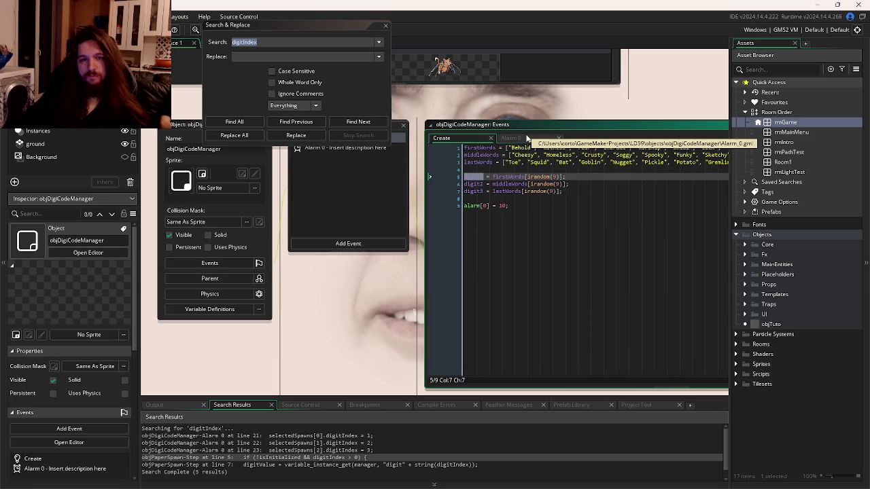
click(523, 138)
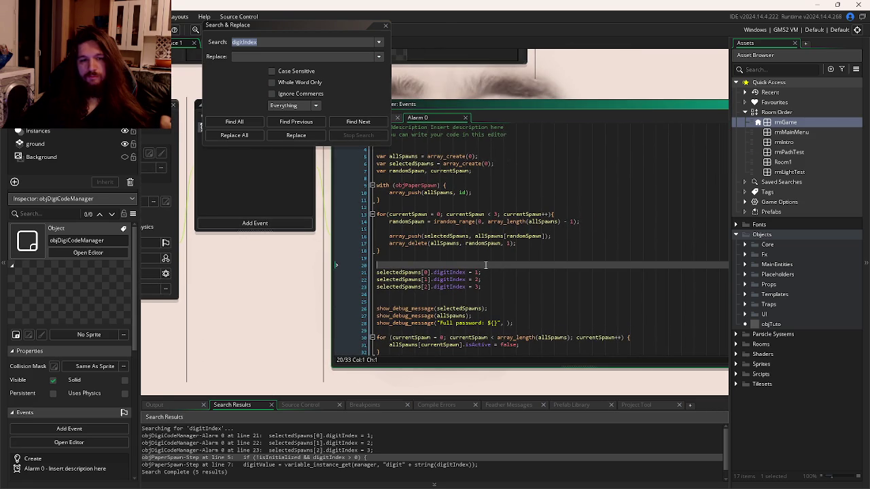
click(485, 308)
click(475, 292)
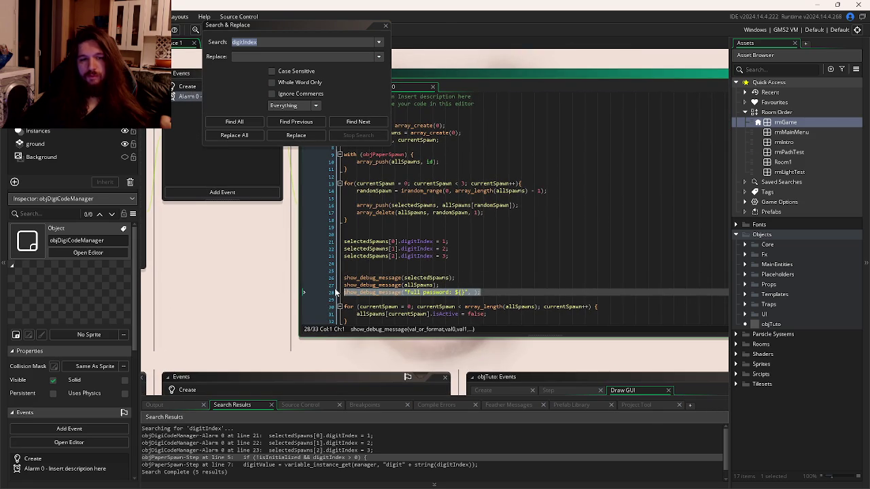
key(BackSpace)
key(BackSpace)
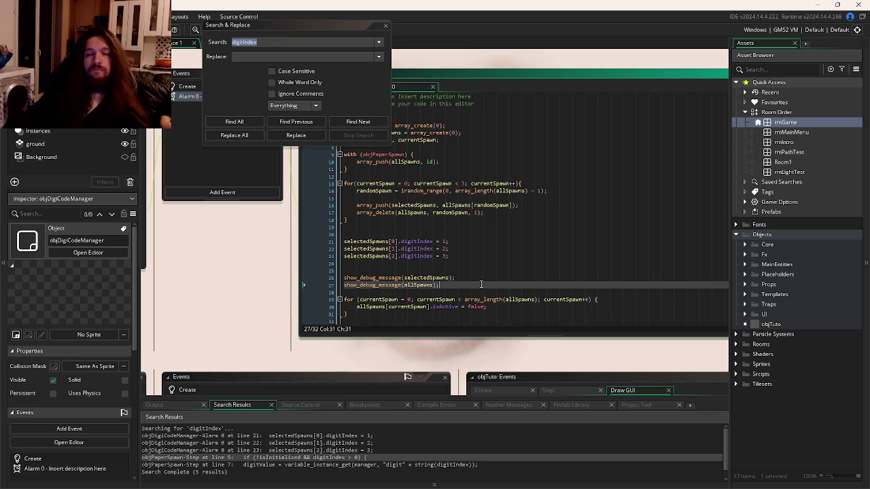
drag(460, 284, 324, 270)
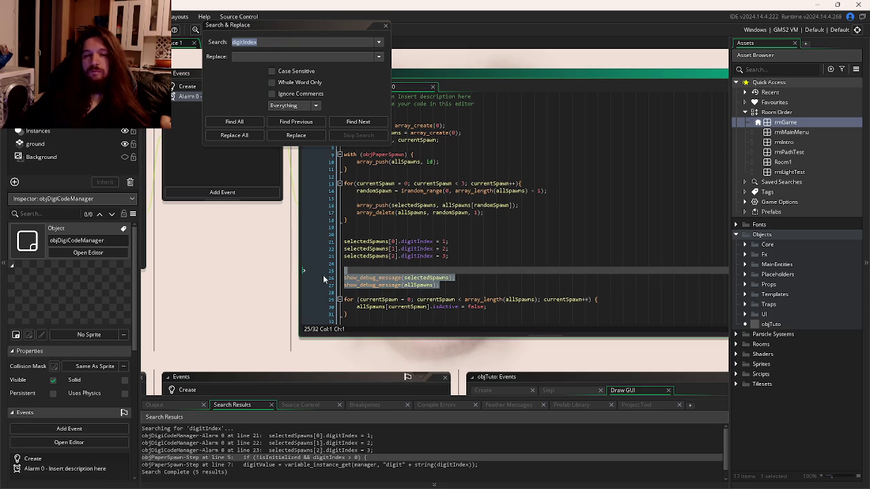
key(BackSpace)
key(BackSpace)
key(F5)
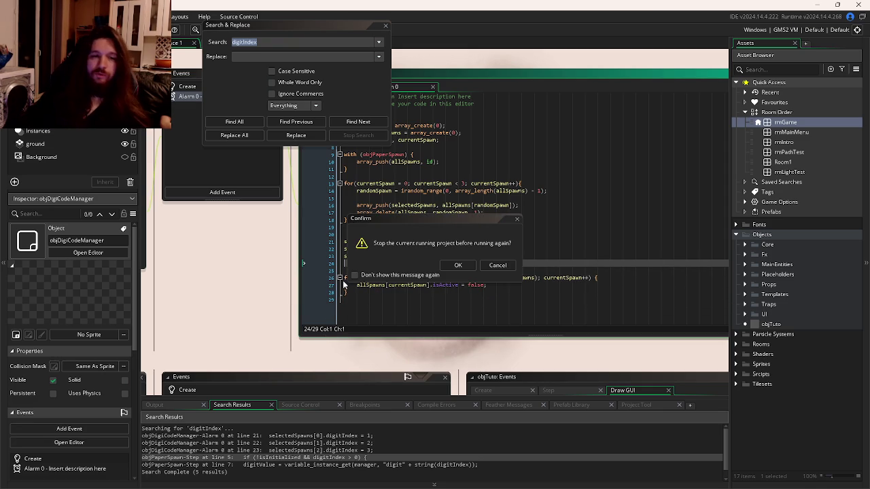
- Confirm stopping the old run, walk the scientist up, and send a pulse revealing room outlines
click(458, 266)
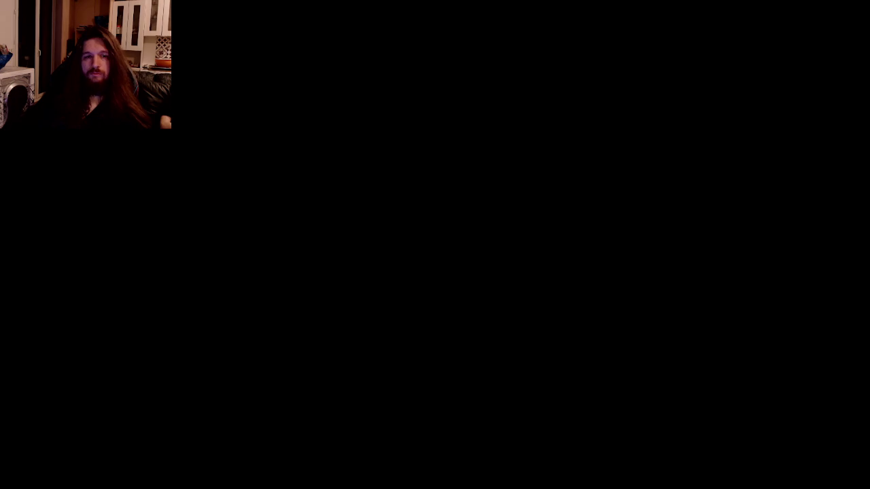
key(w)
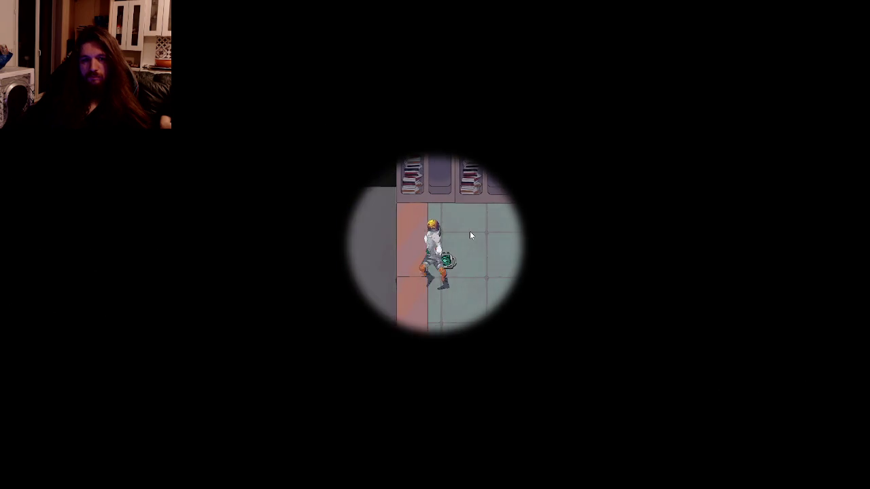
click(469, 235)
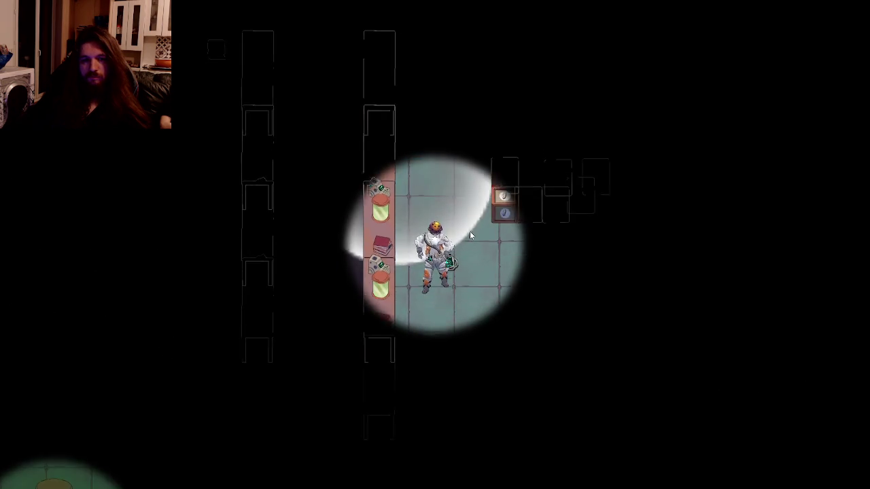
- Walk the scientist left through the dark lab toward the doorway
key(s)
key(d)
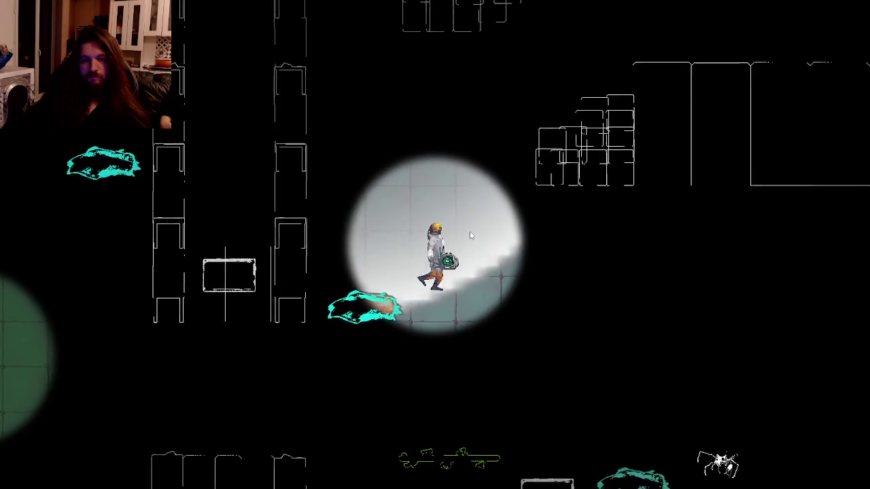
key(a)
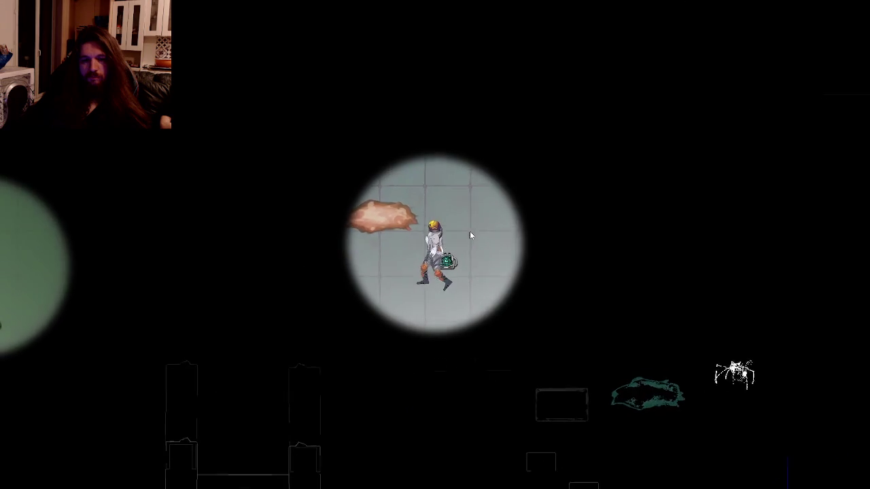
key(a)
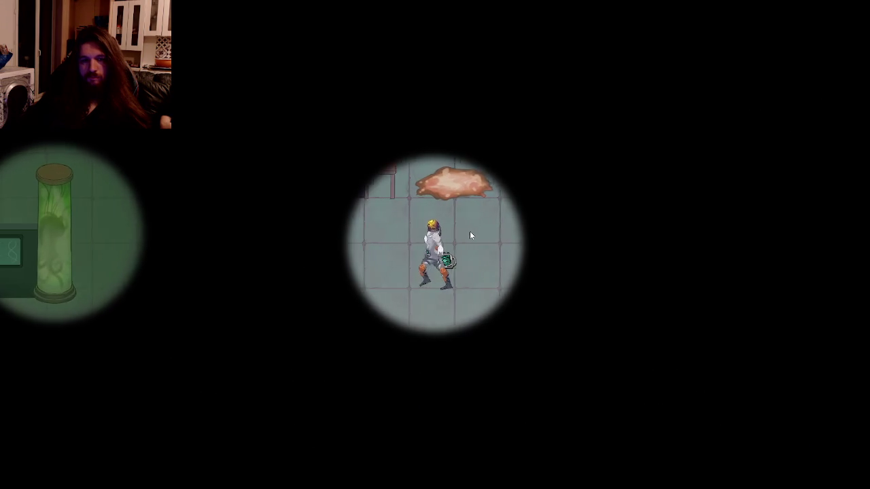
key(a)
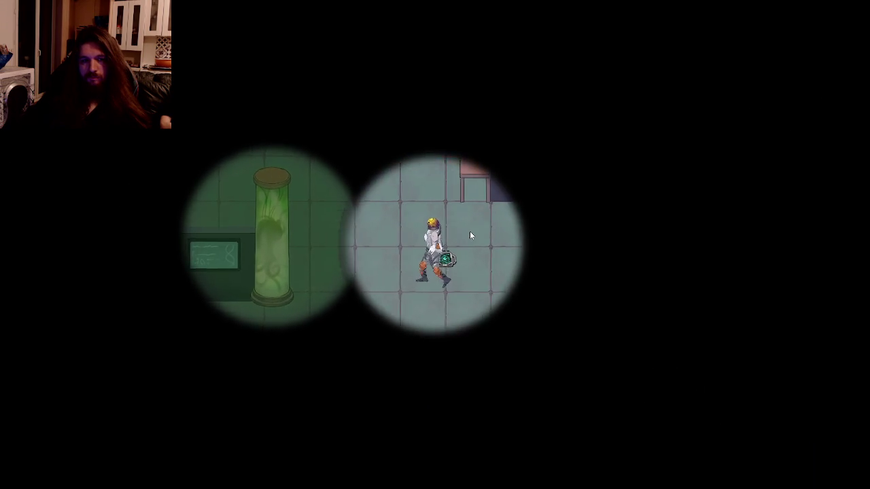
key(w)
key(a)
key(w)
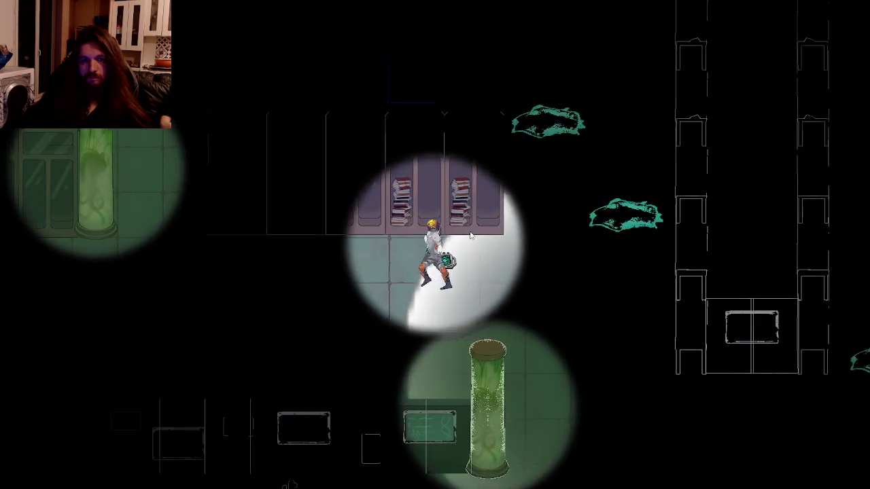
key(a)
key(s)
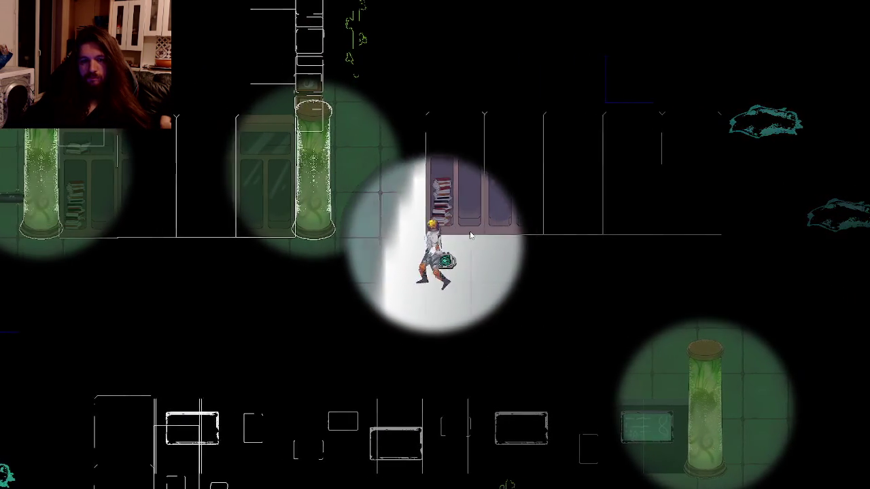
key(a)
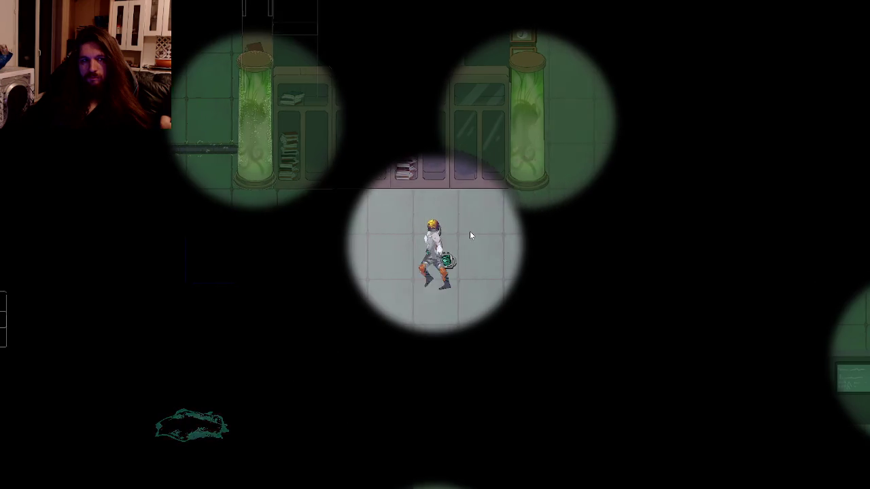
key(w)
key(a)
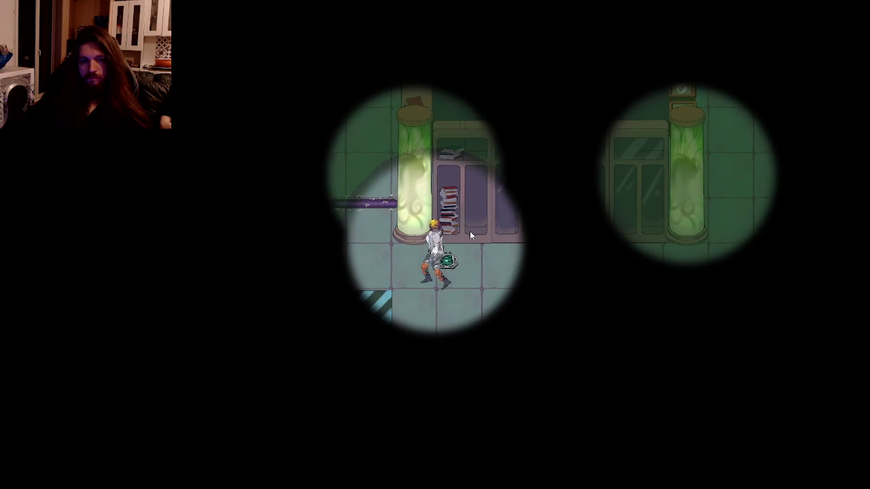
key(d)
key(s)
key(a)
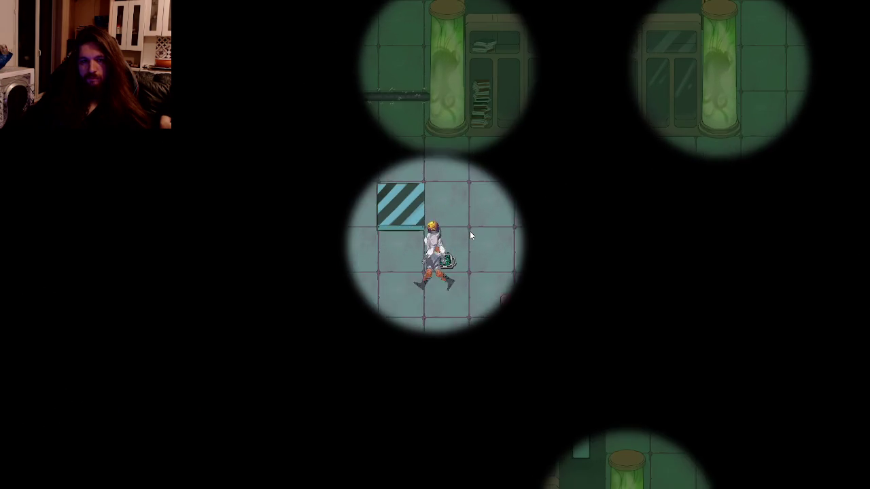
- Enter the room above, read the Bat password paper by the bookshelves with E, then walk left
key(w)
key(a)
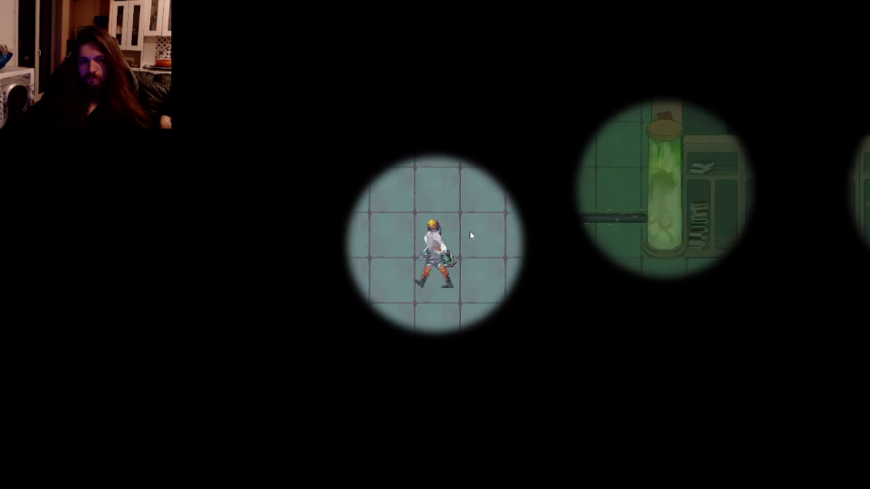
key(w)
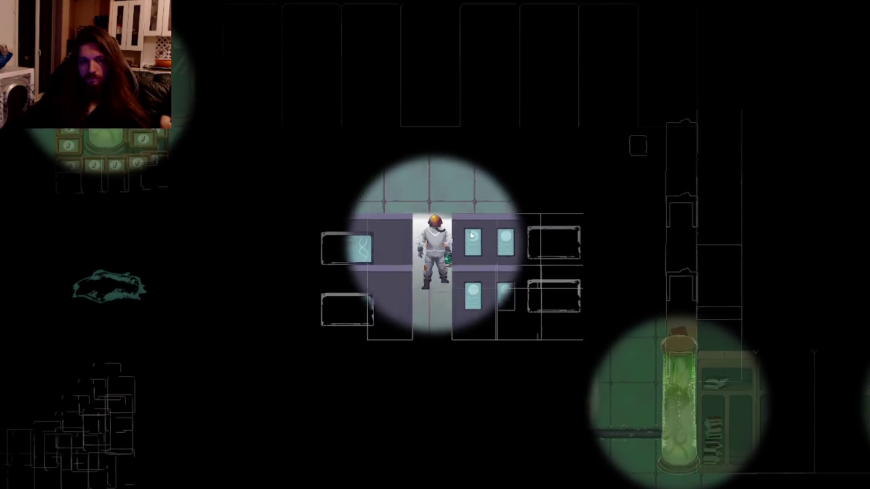
key(d)
key(w)
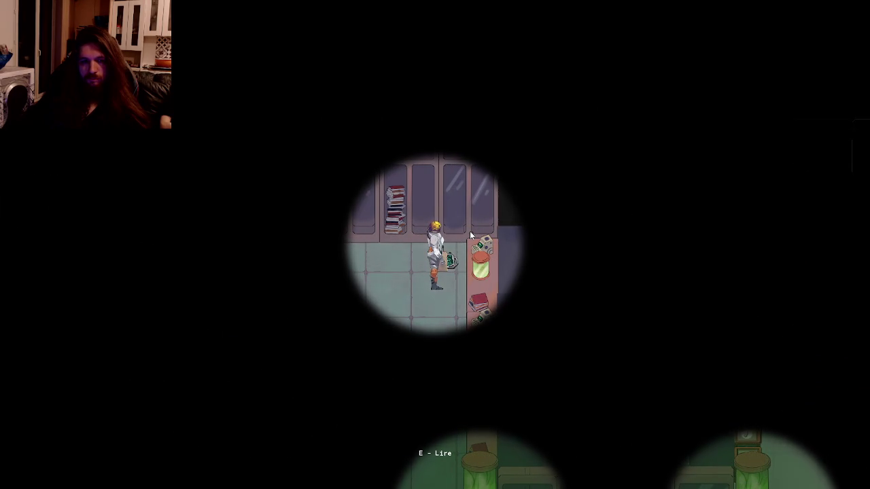
key(e)
key(a)
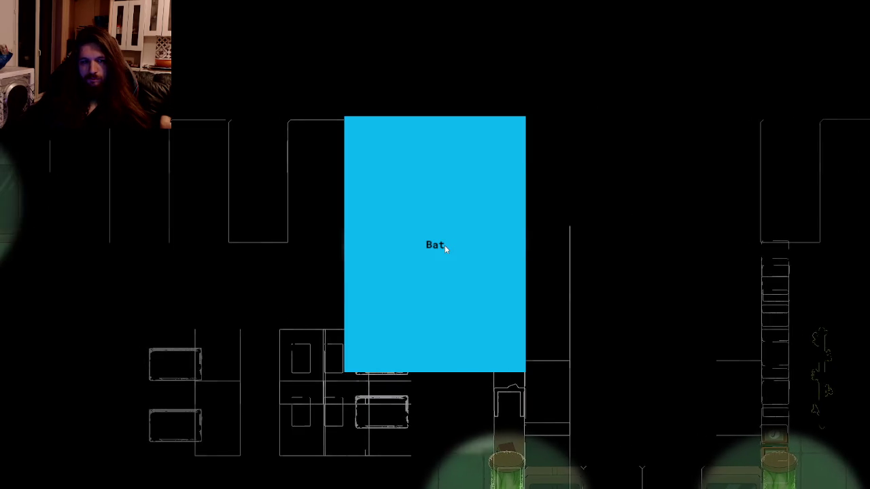
key(a)
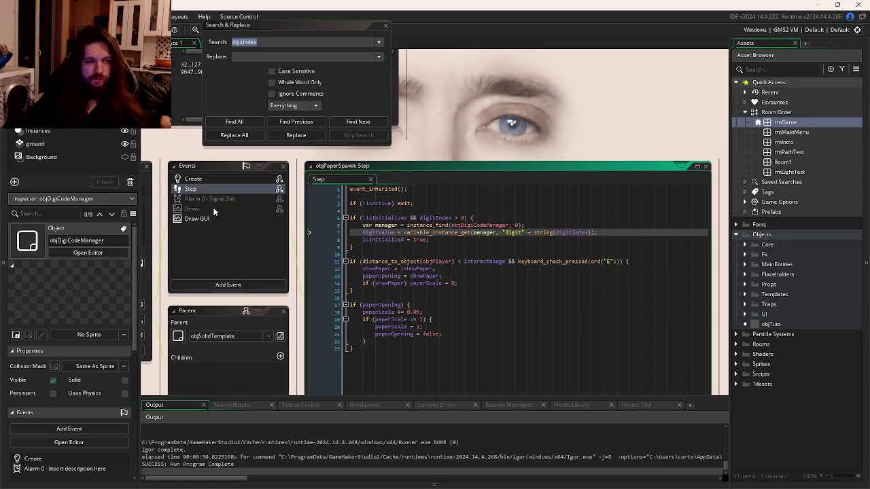
- Change the read key in objPaperSpawn's Step event from ord("E") to ord("R")
click(197, 219)
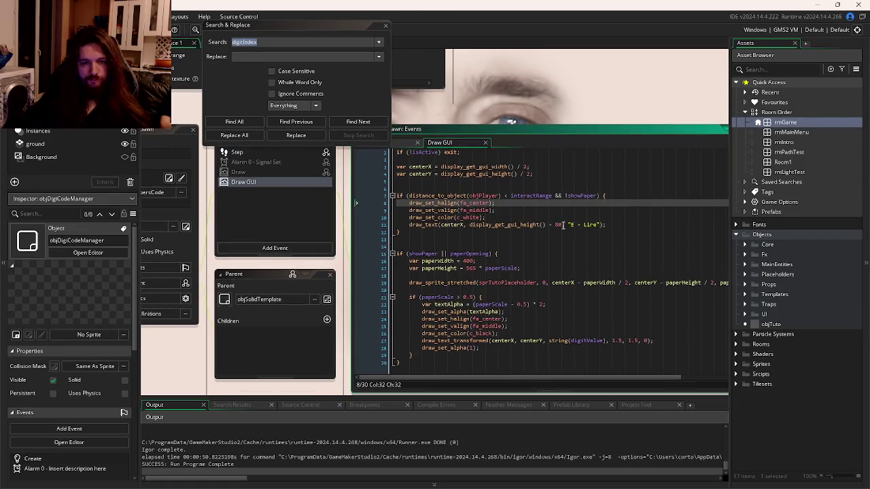
drag(563, 224, 640, 297)
click(350, 224)
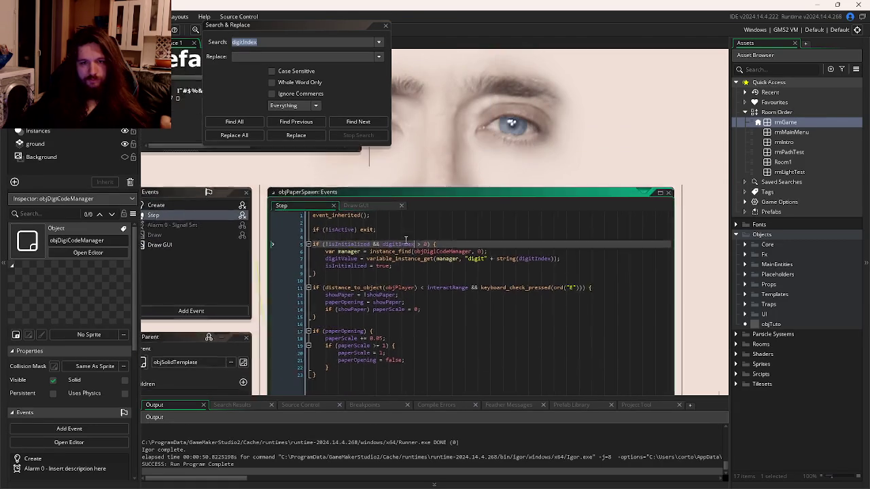
click(568, 259)
key(BackSpace)
text(R)
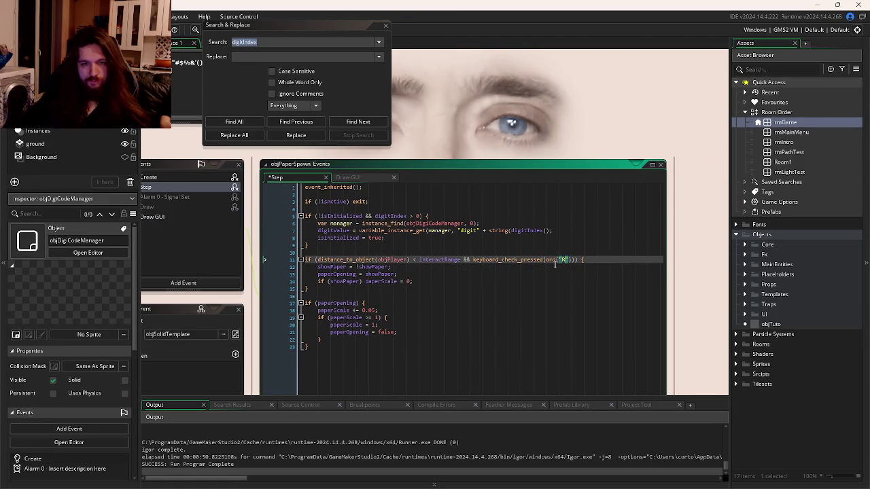
- Change the Draw GUI prompt from "E - Lire" to "R - Lire" and run the game
click(335, 221)
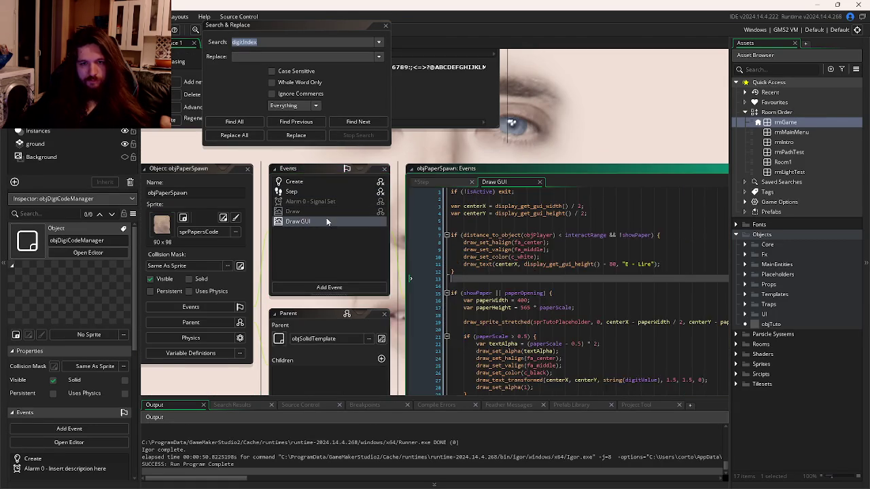
click(538, 247)
key(BackSpace)
text(R)
click(563, 271)
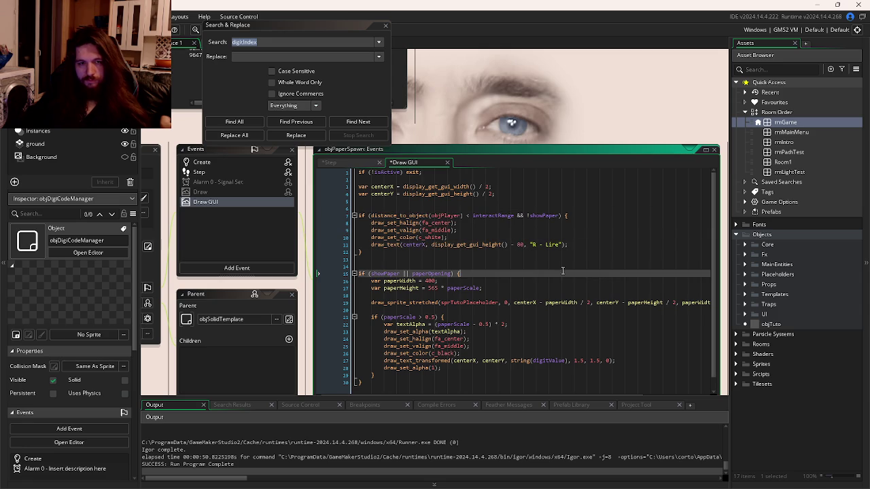
key(F5)
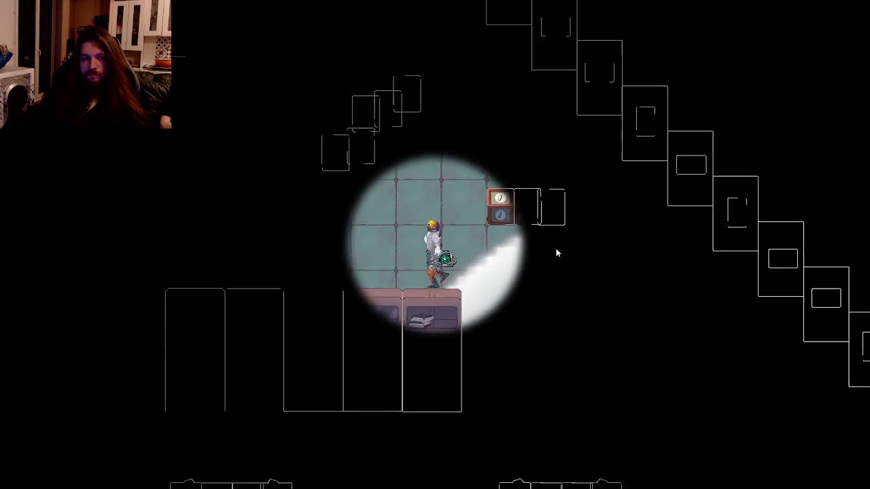
- Walk the scientist to a password paper, read Buzzcut with R, and close it with R
key(Left)
key(Down)
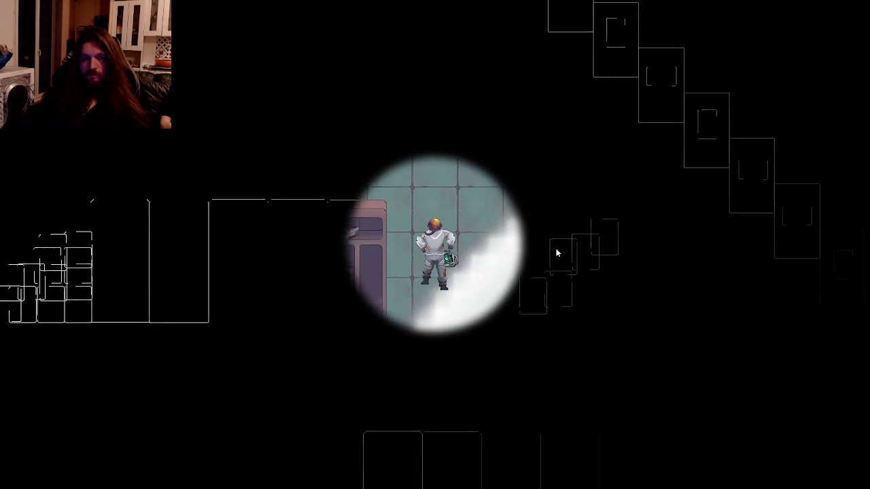
key(Up)
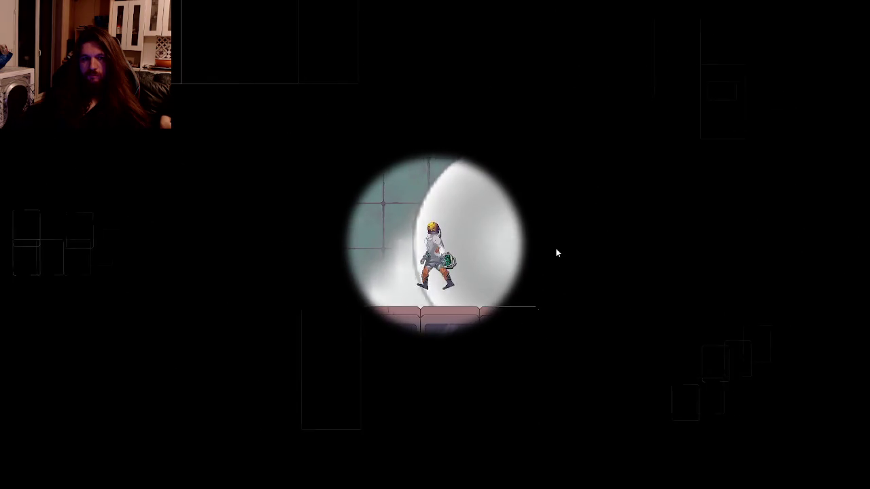
key(Left)
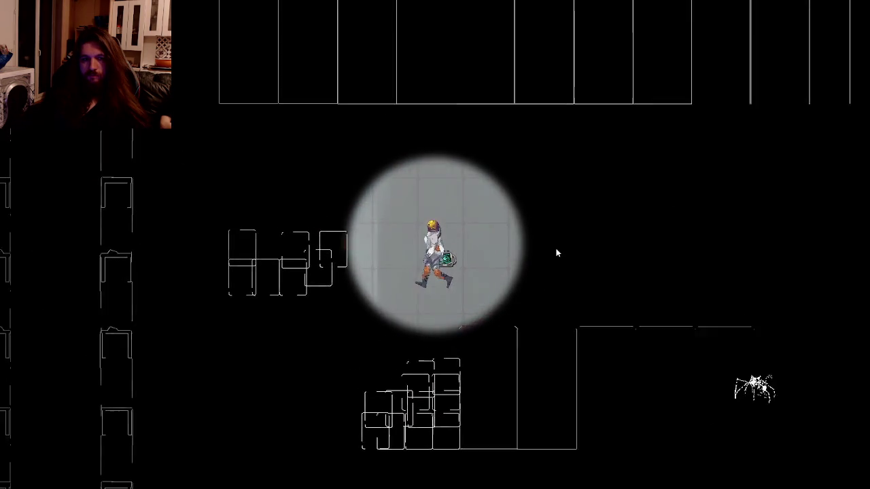
key(Up)
key(Left)
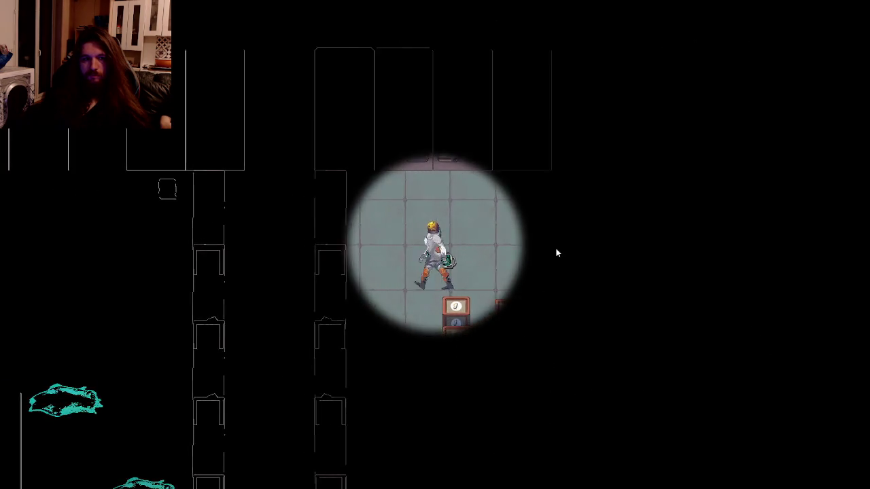
key(Left)
key(Down)
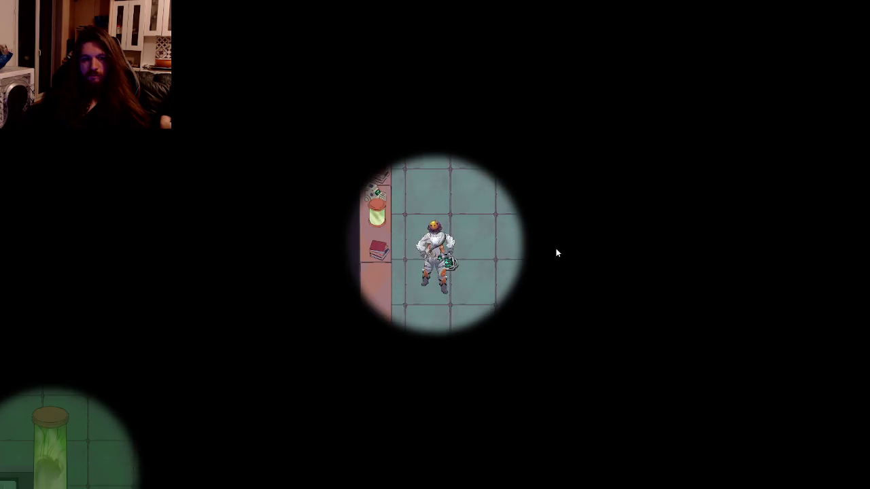
key(Down)
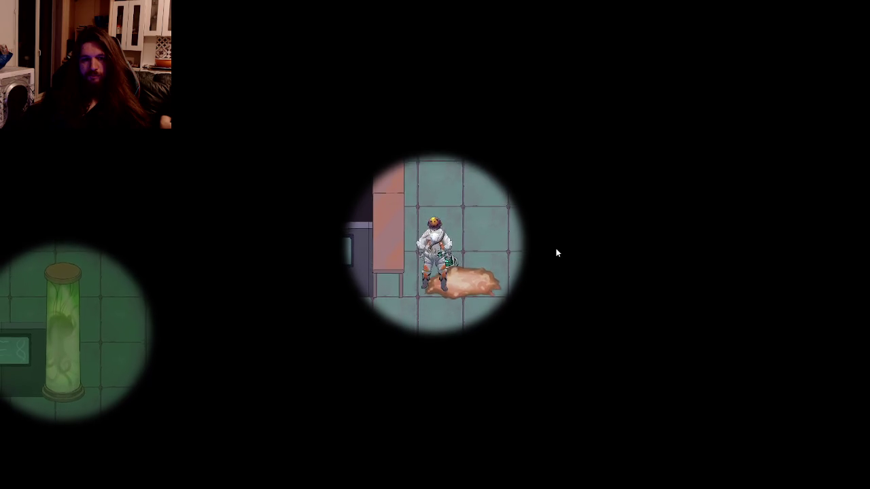
key(Down)
key(Left)
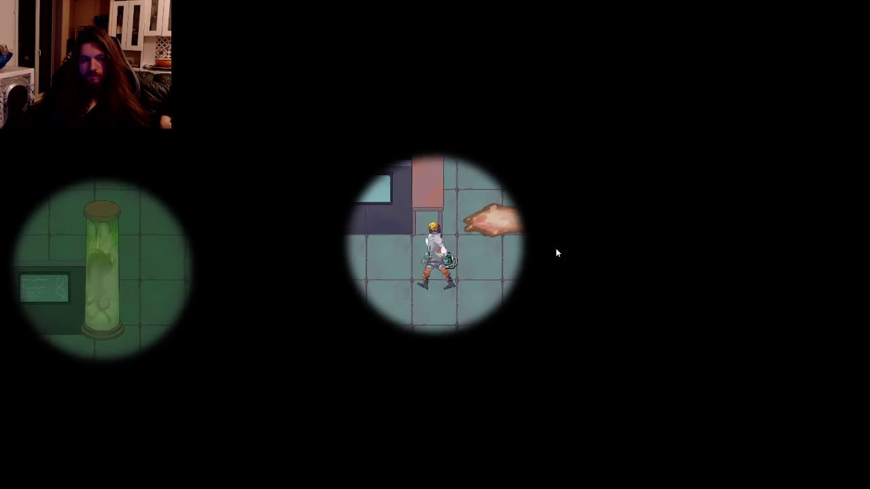
key(Left)
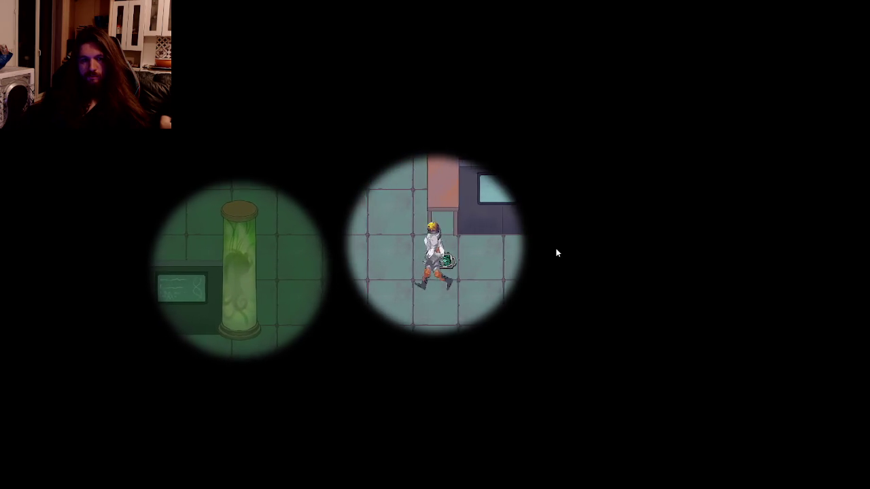
key(Up)
key(Left)
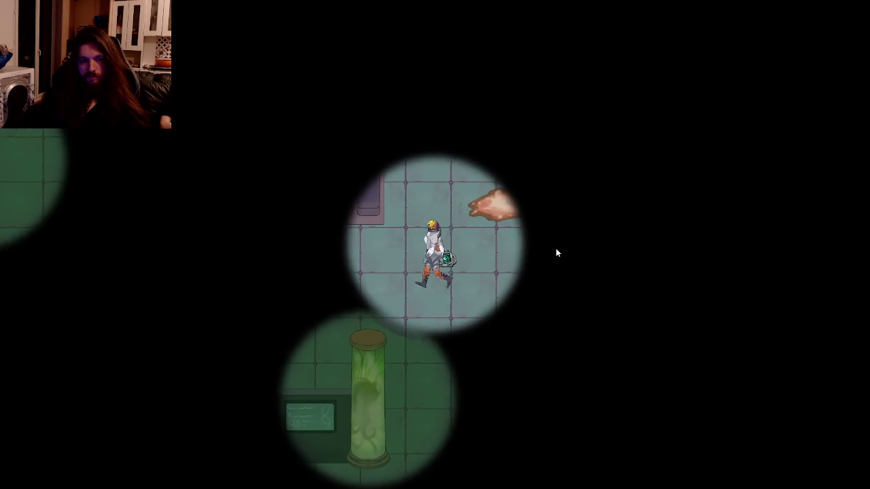
key(Up)
key(Right)
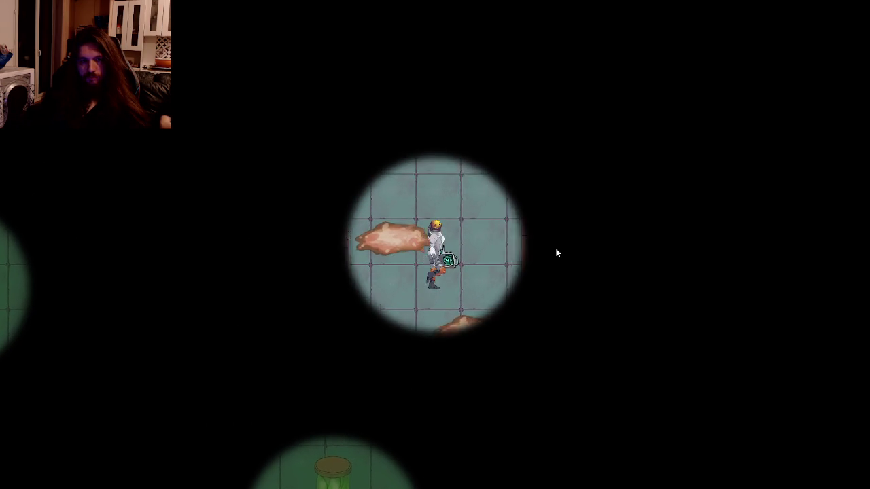
key(Up)
key(Right)
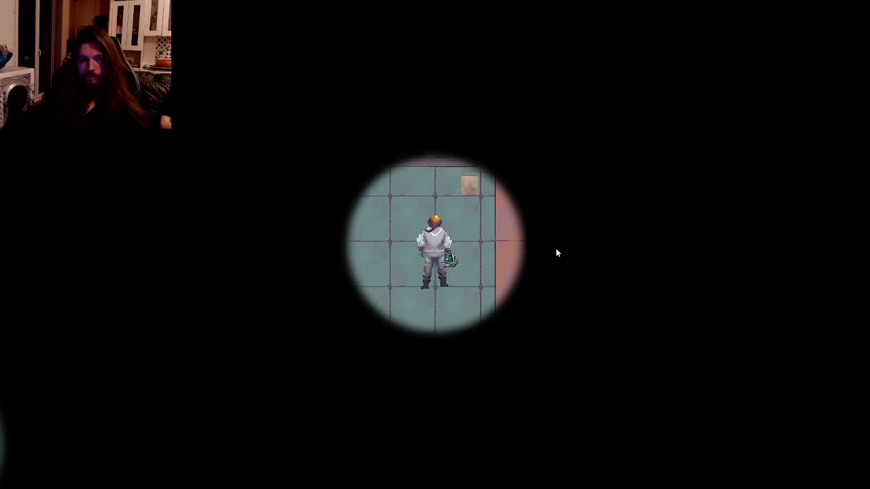
key(r)
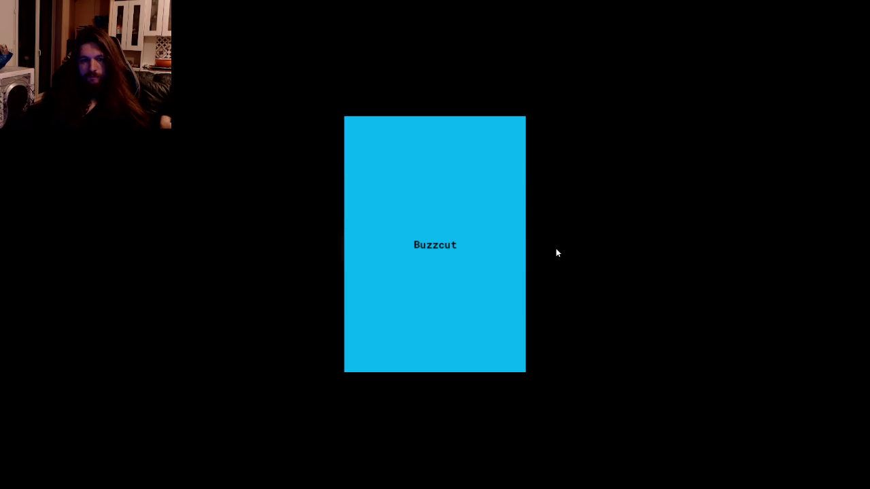
key(r)
- Keep exploring the dark lab with the arrow keys, reaching a bookshelf wall near the corridor
key(Down)
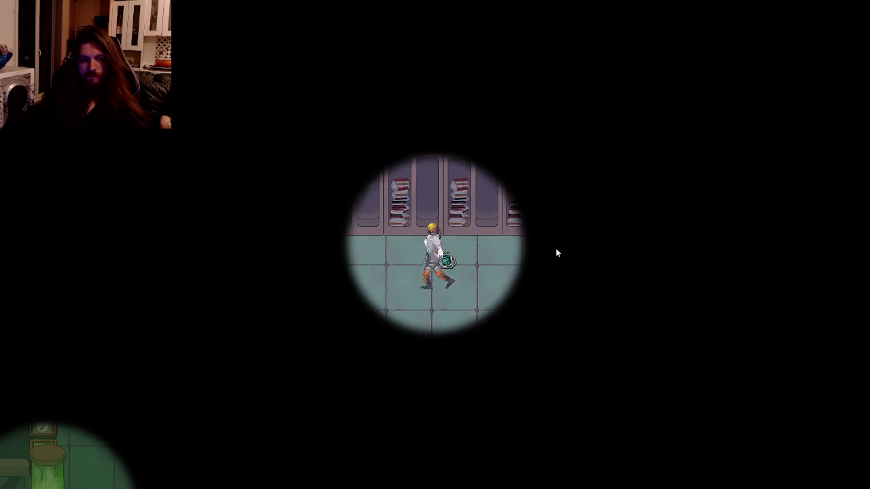
key(Left)
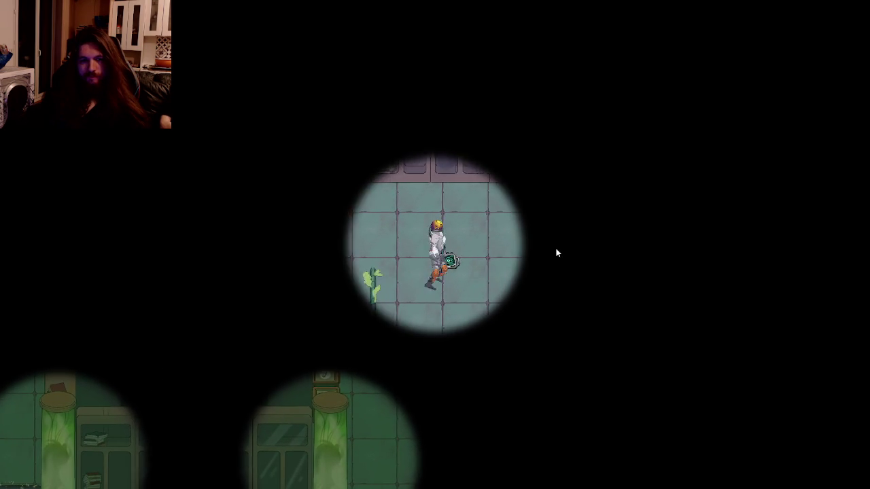
key(Right)
key(Down)
key(Down)
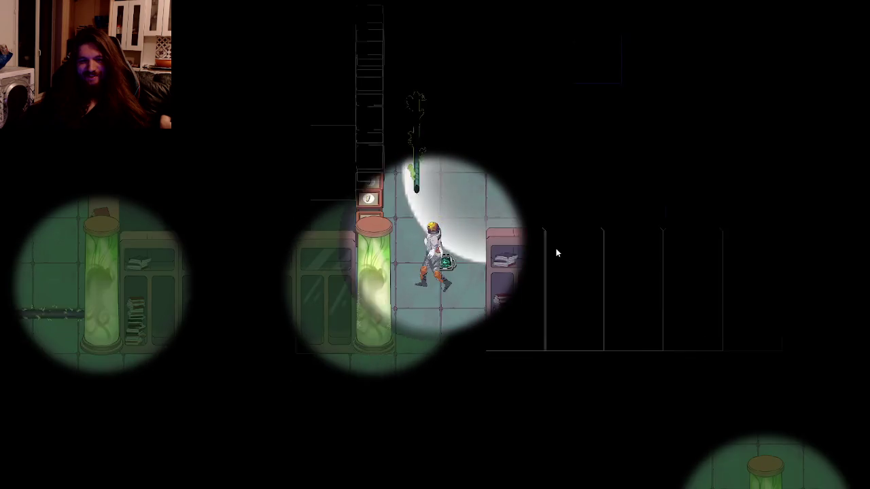
key(Left)
key(Up)
key(Right)
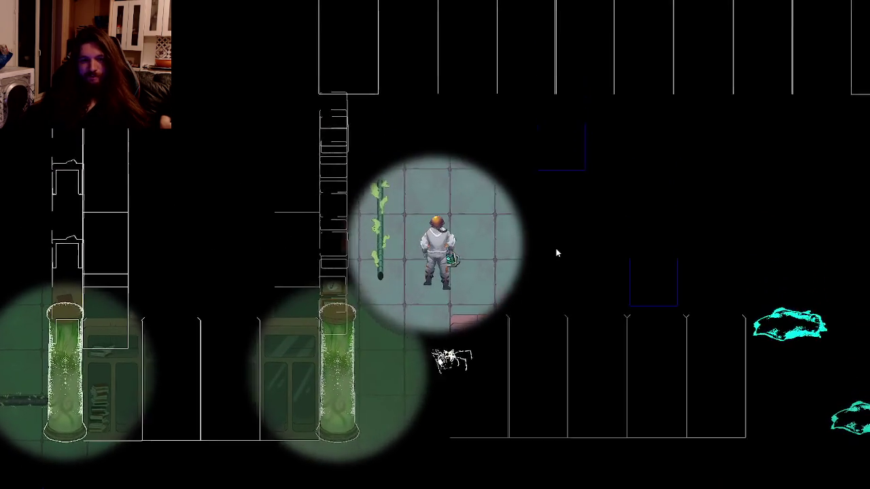
key(Left)
key(Down)
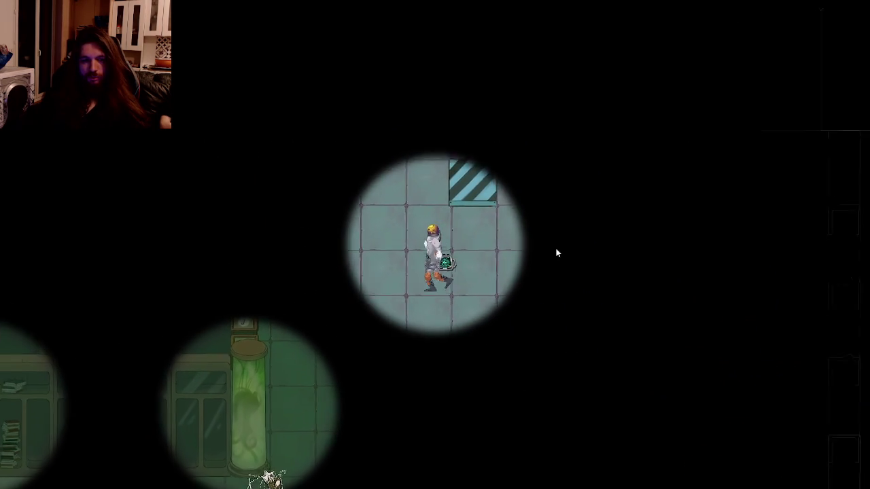
key(Down)
key(Left)
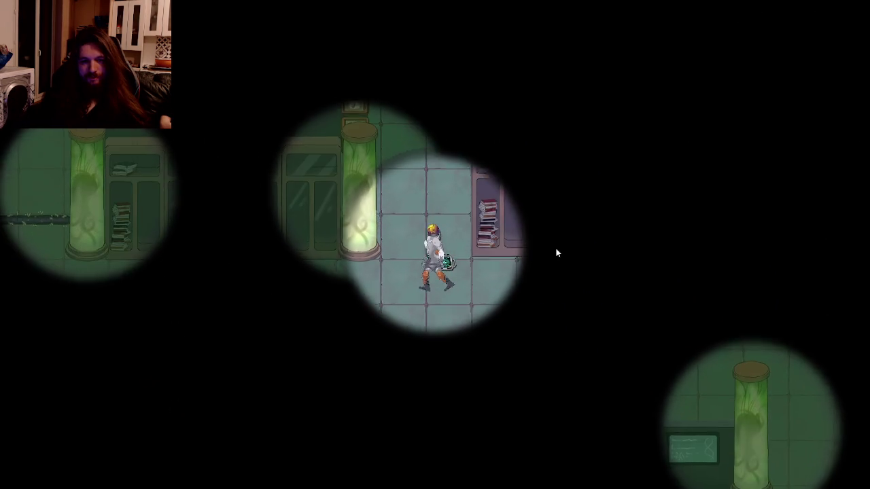
key(Left)
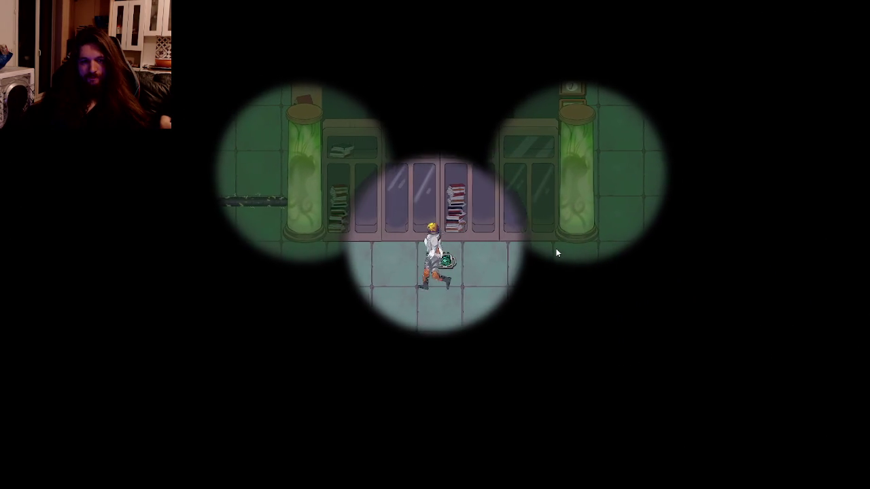
key(Left)
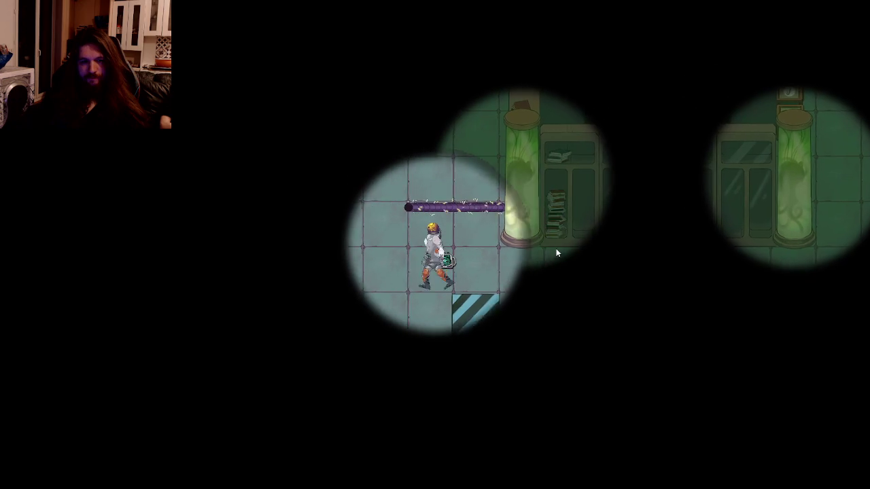
key(Up)
key(Up)
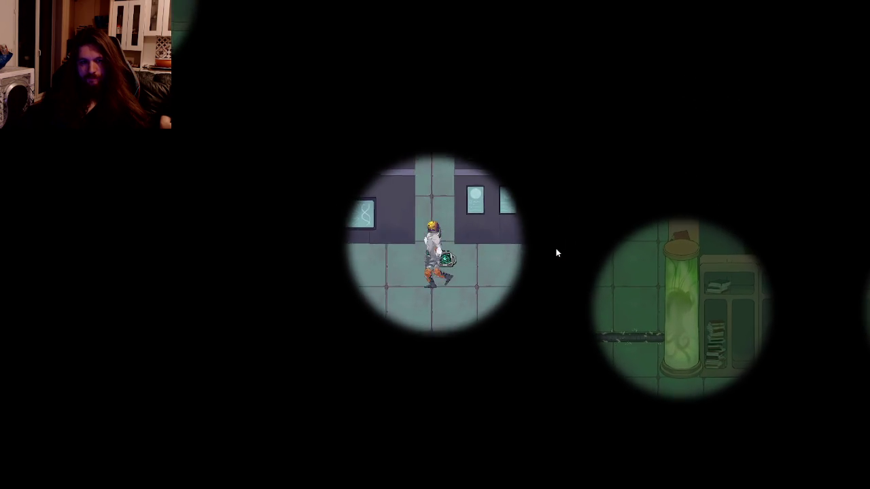
key(Left)
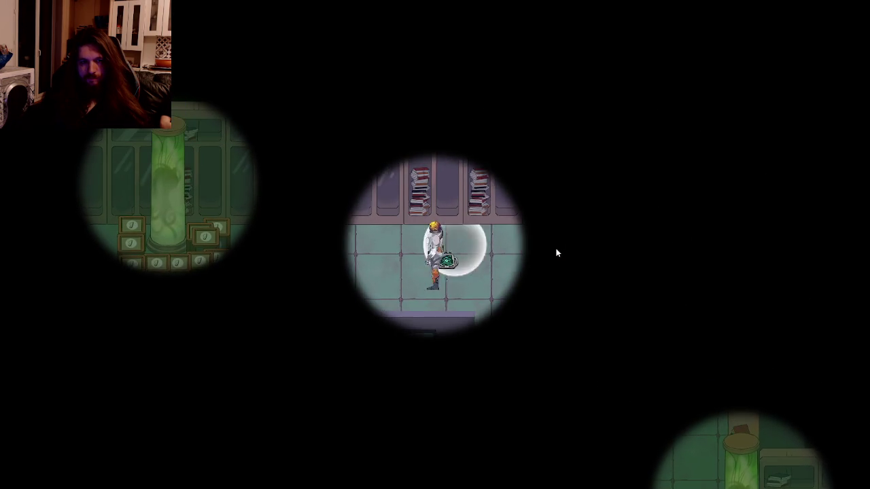
key(Up)
key(Right)
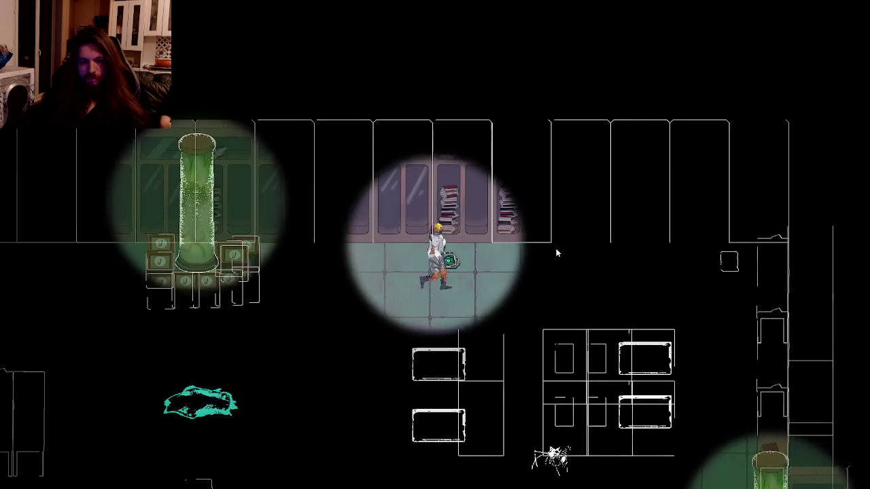
key(Right)
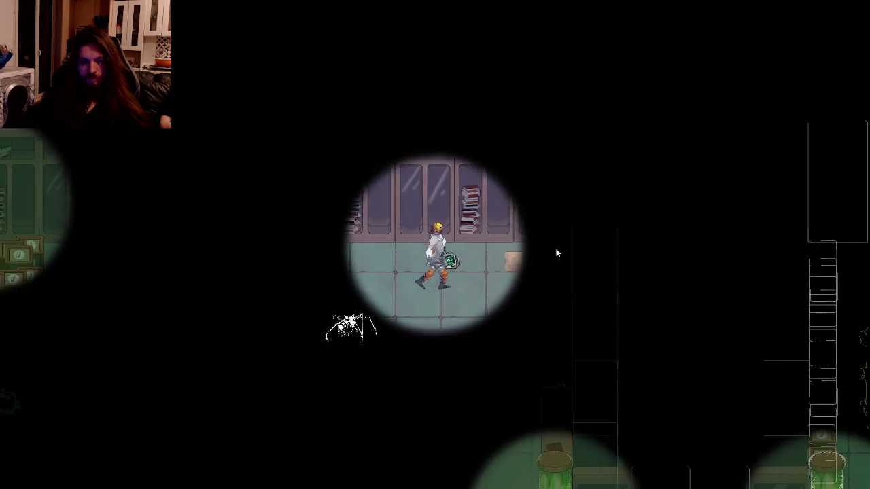
key(Down)
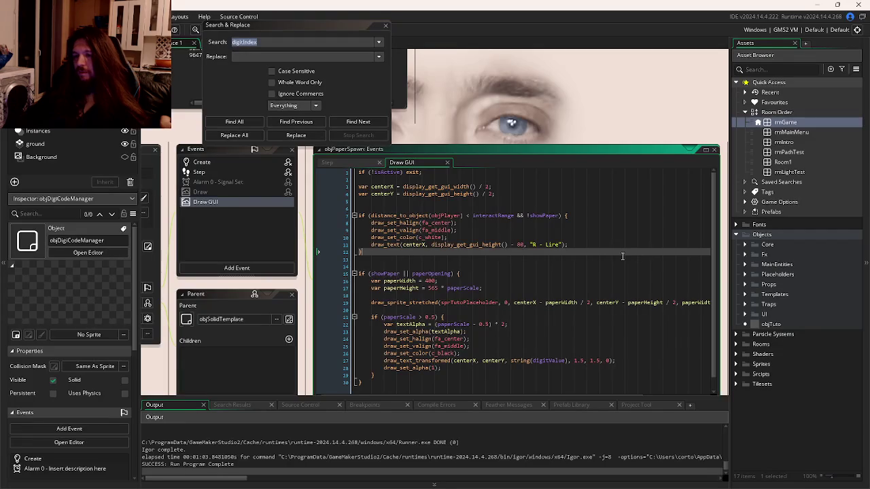
- Leave GameMaker's workspace overview and switch to GitKraken Desktop with Alt+Tab
key(ctrl+Tab)
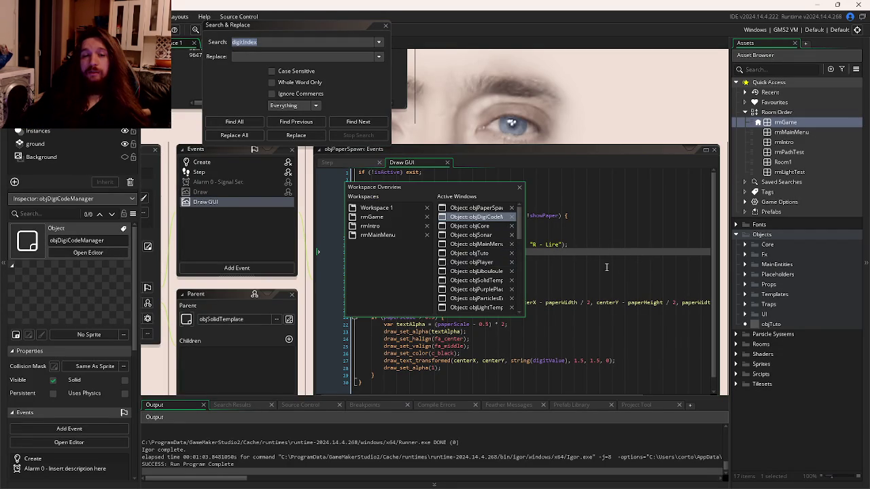
click(491, 269)
key(alt+Tab)
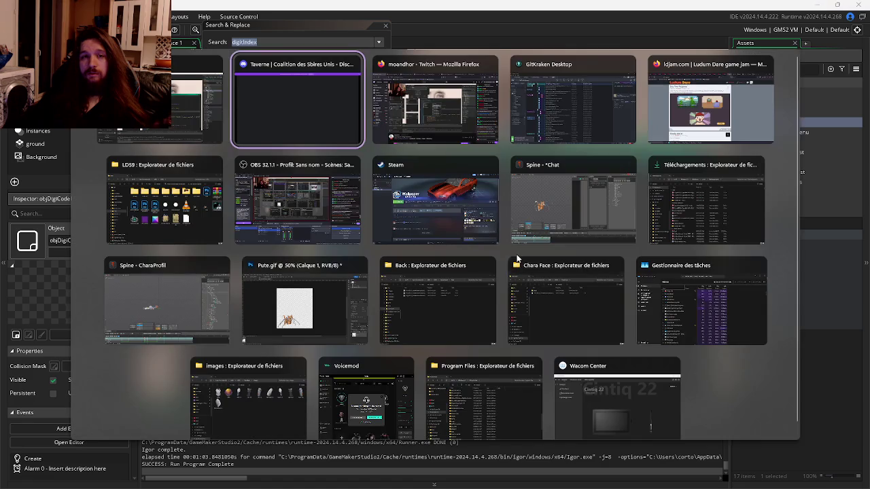
key(alt+Tab)
- Commit the 8 changed files as "Fix: Password Generation" noting R to interact with papers, then return to GameMaker
click(419, 77)
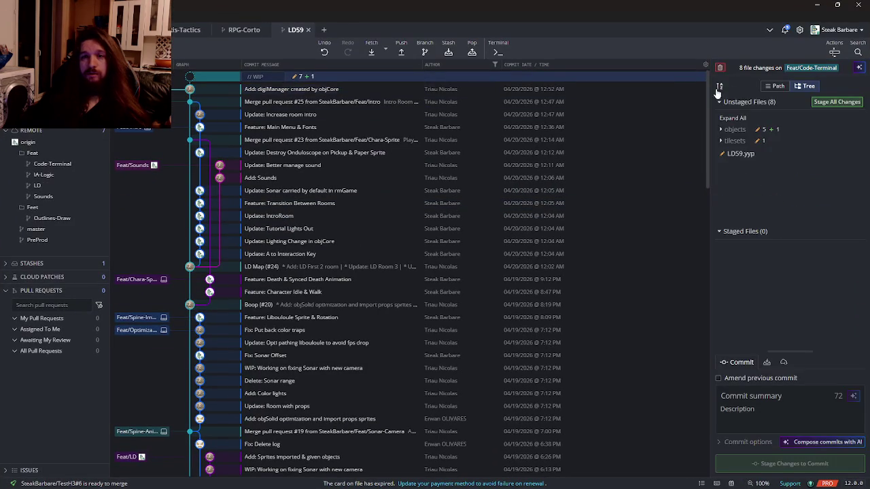
text(F)
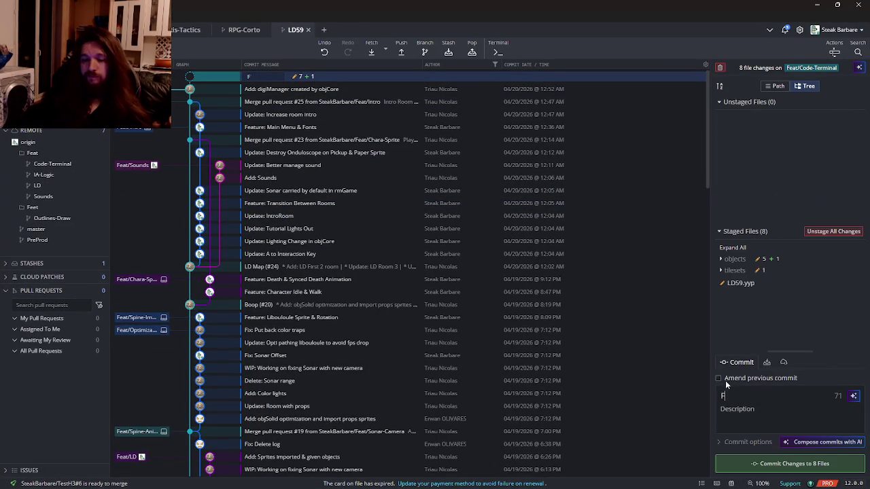
text(ix: Password Generation)
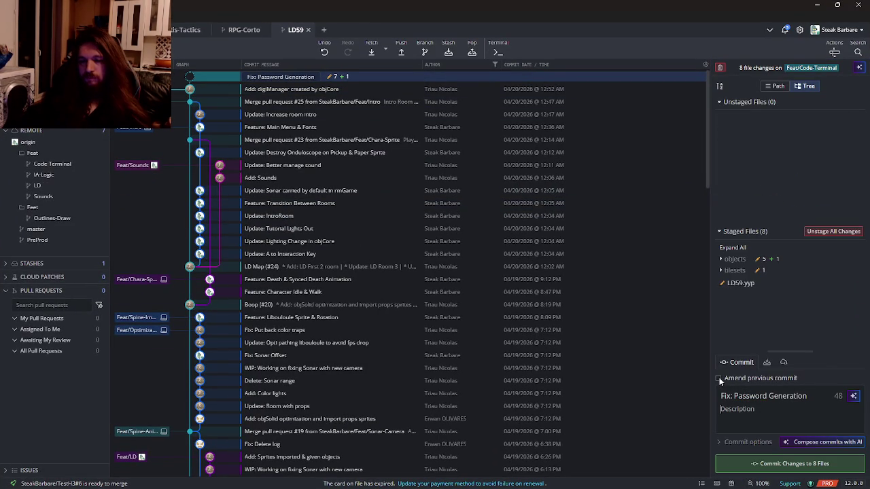
text(+)
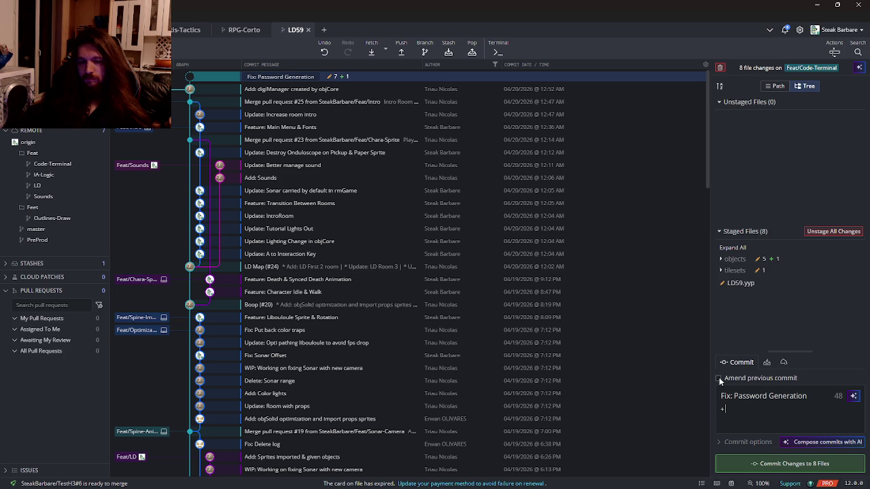
text(er)
text( papers)
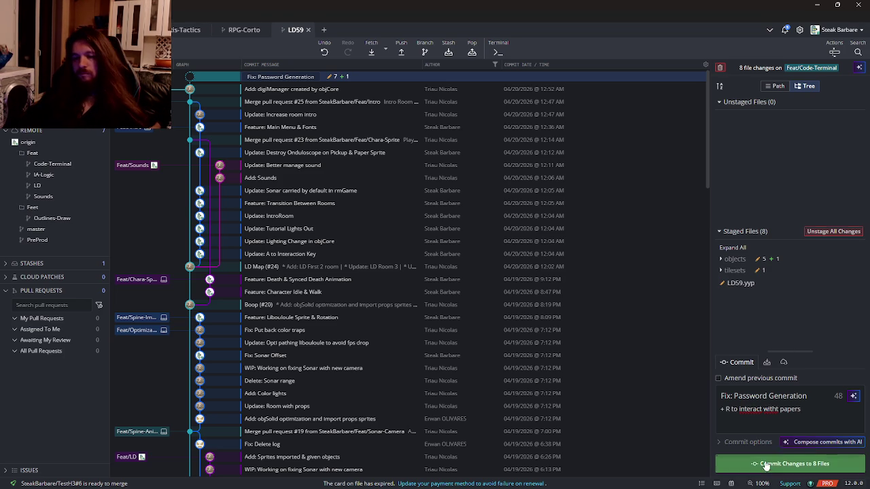
click(766, 464)
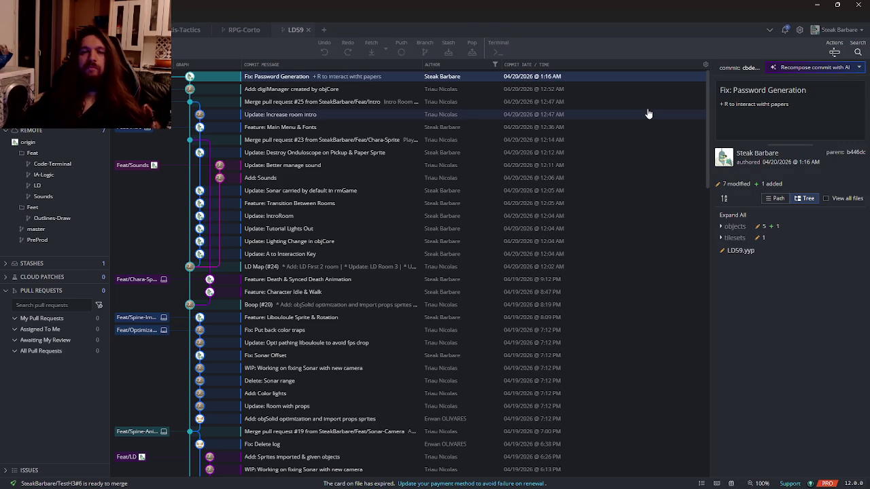
key(alt+Tab)
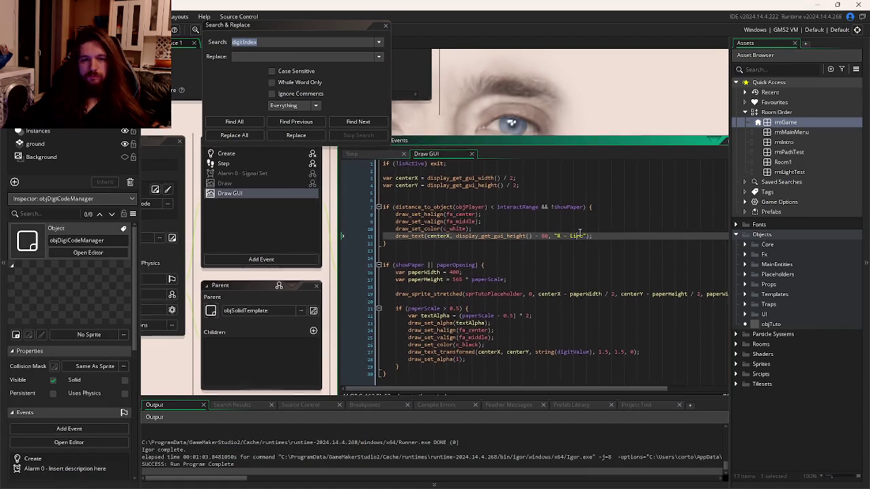
- Review objPaperSpawn's Draw GUI and Step code, including the digitValue lookup by digitIndex
drag(587, 197, 701, 228)
click(543, 223)
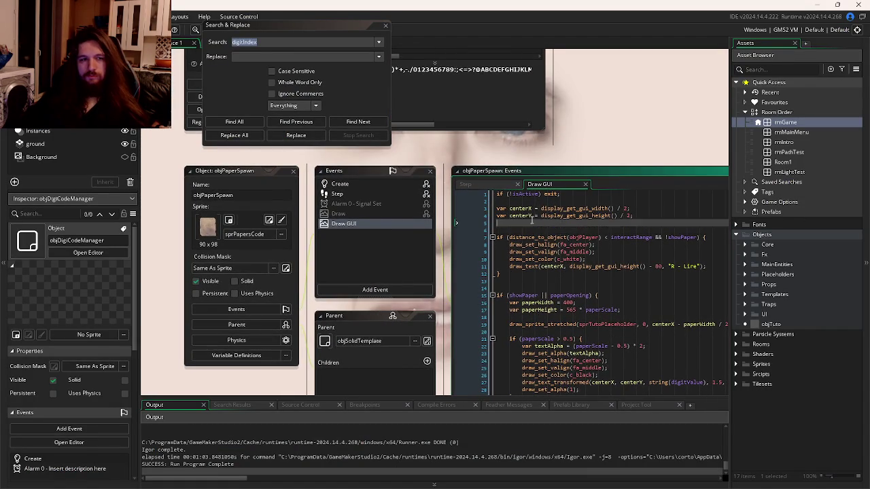
drag(544, 223, 441, 206)
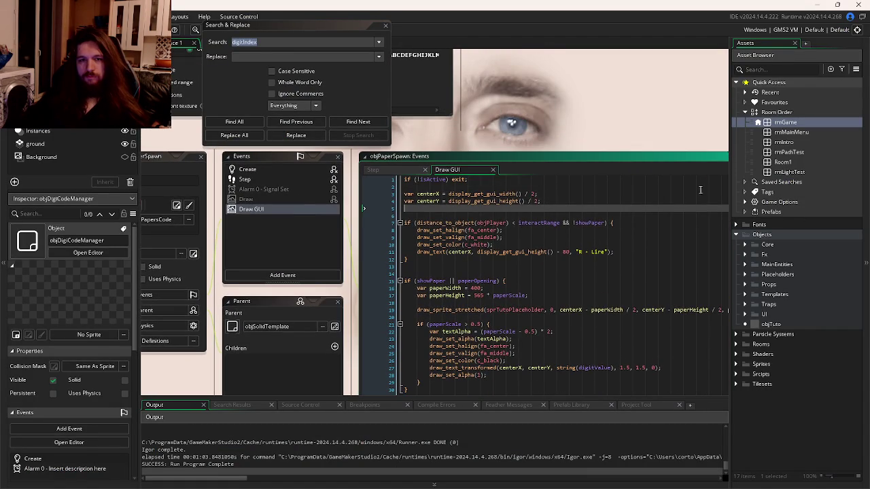
click(590, 225)
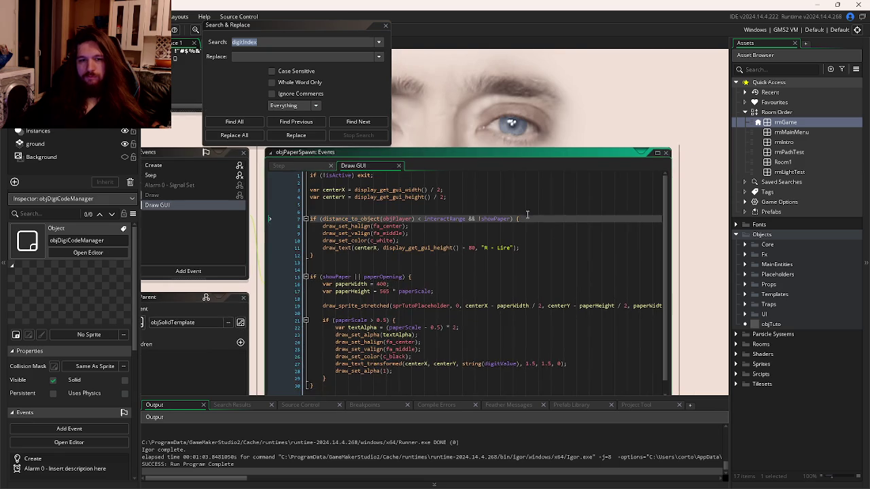
click(430, 203)
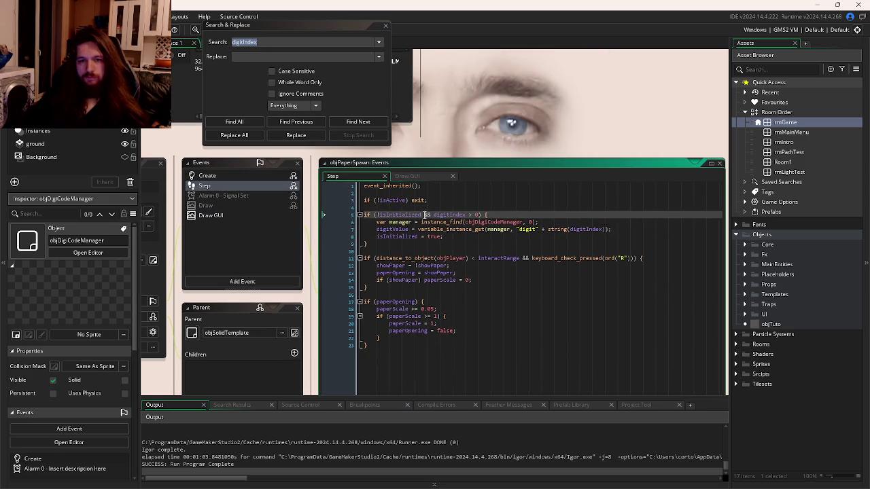
click(656, 229)
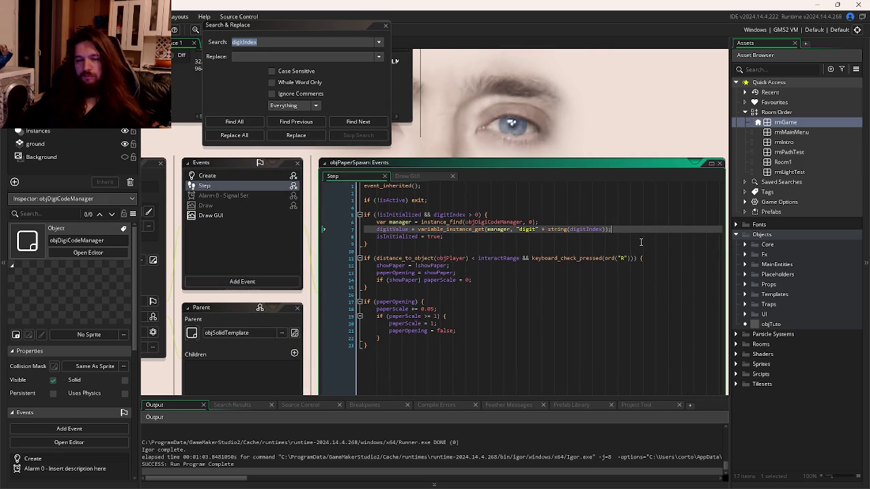
key(ctrl+Tab)
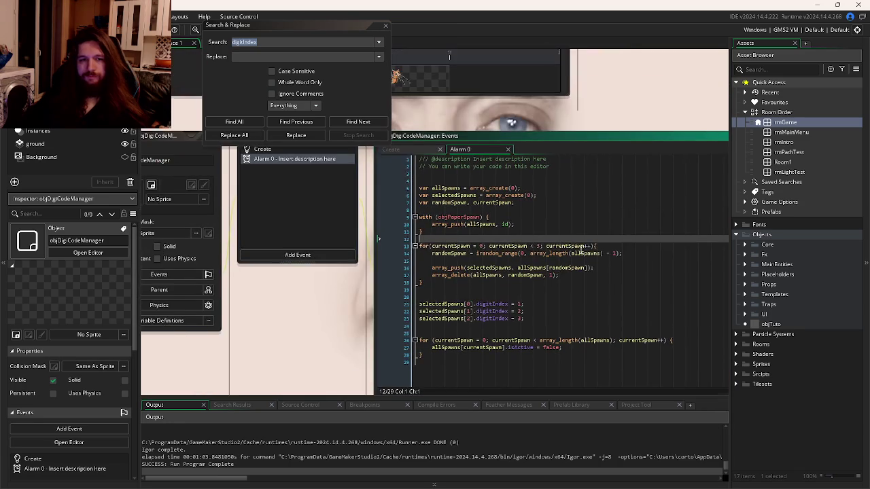
- Add a Draw > Draw GUI event to objDigiCodeManager and begin a draw_text call
click(358, 279)
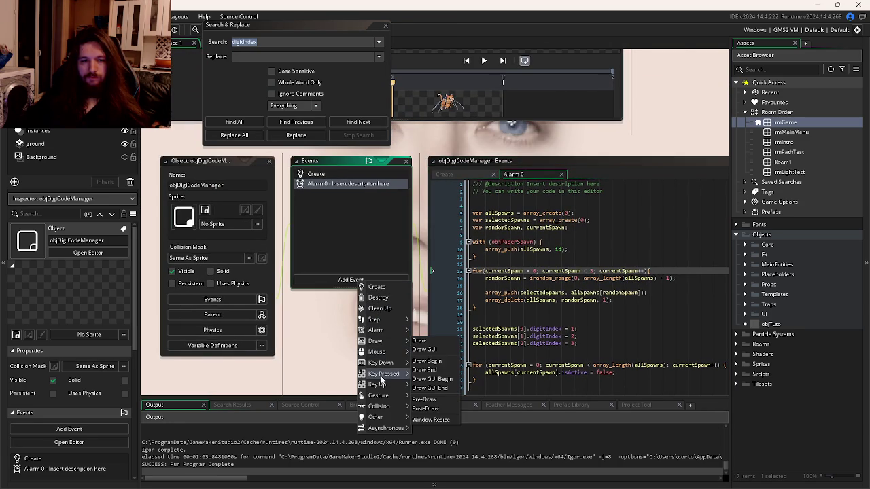
mouse_move(391, 362)
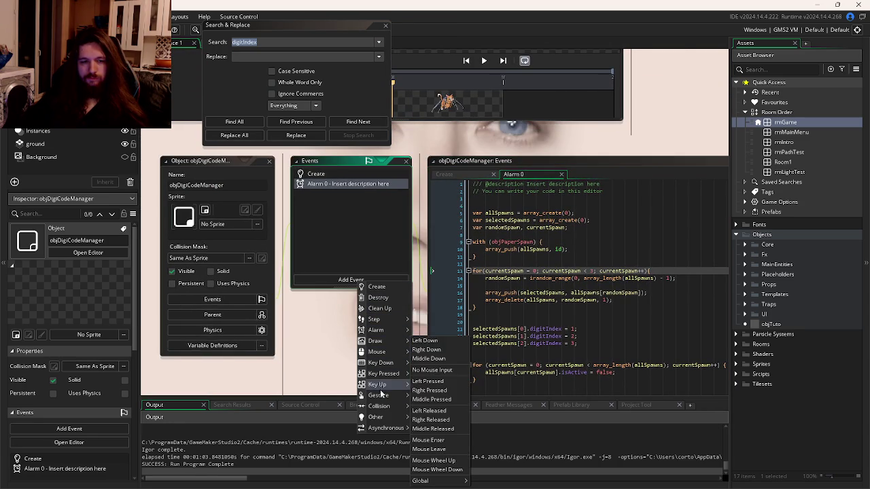
mouse_move(381, 397)
mouse_move(393, 341)
click(441, 351)
text(d)
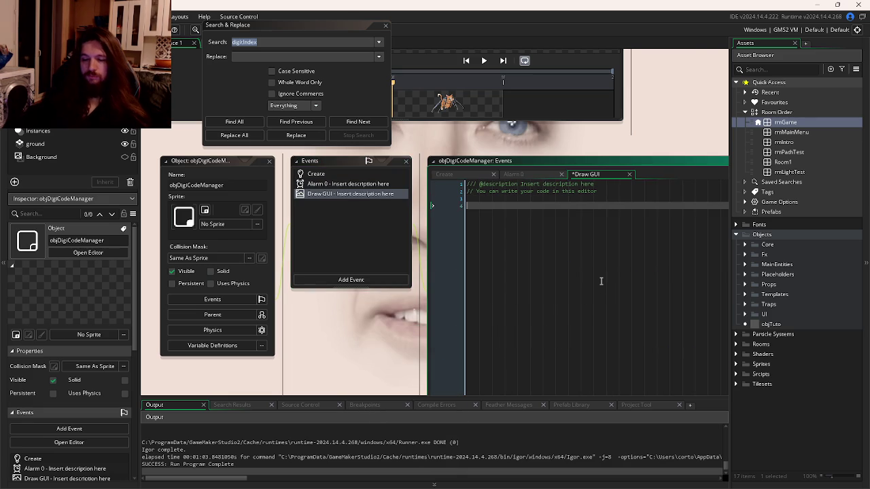
text(raw_te)
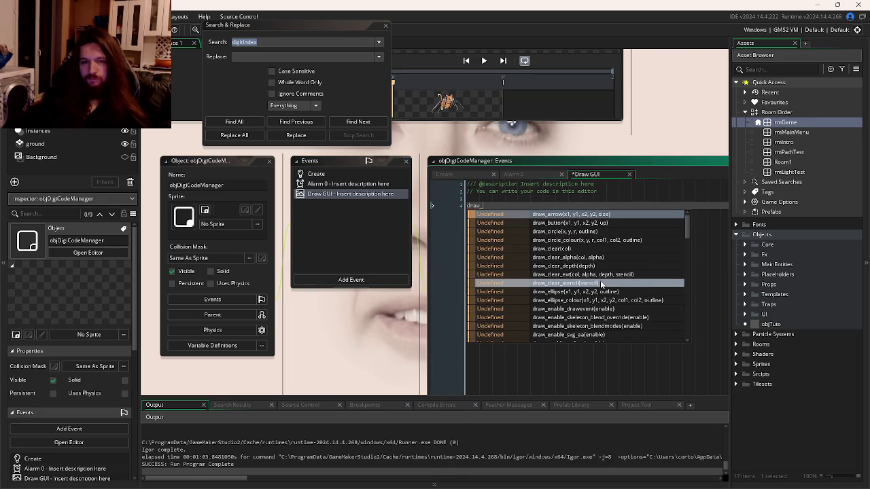
- Write a draw_text call printing "Password:" at x 50, offset up from display_get_gui_height()
key(Return)
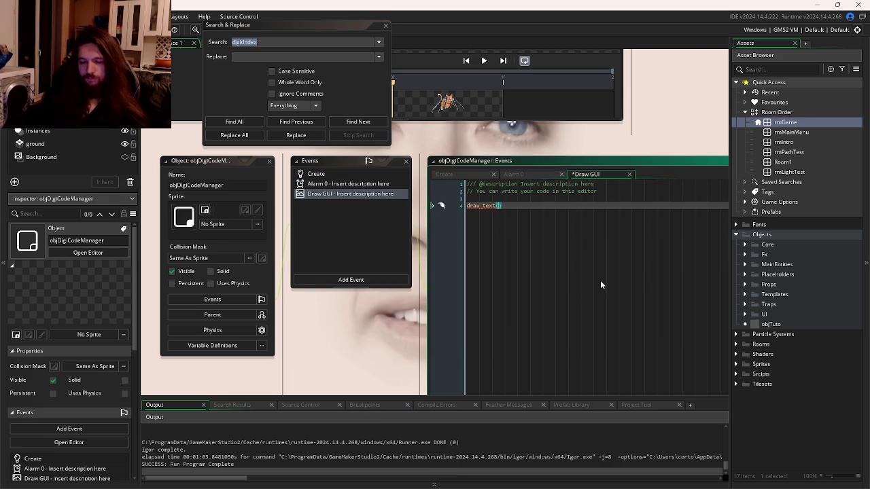
text(50, )
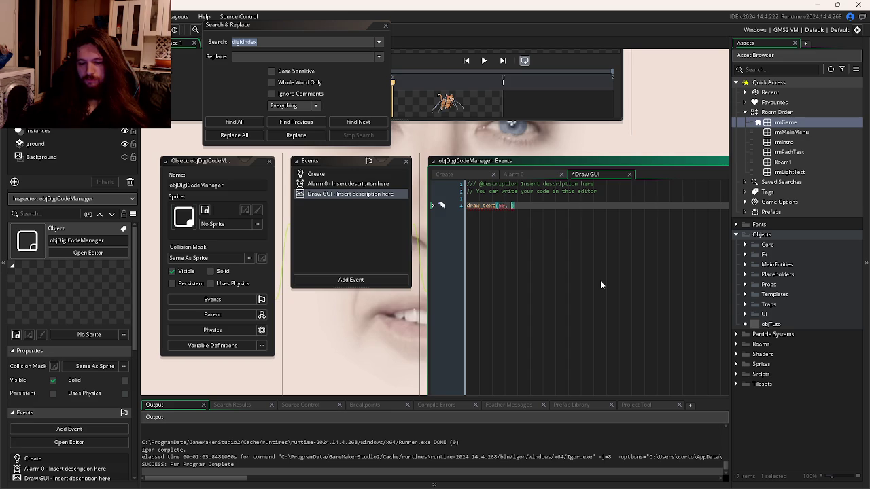
text(global)
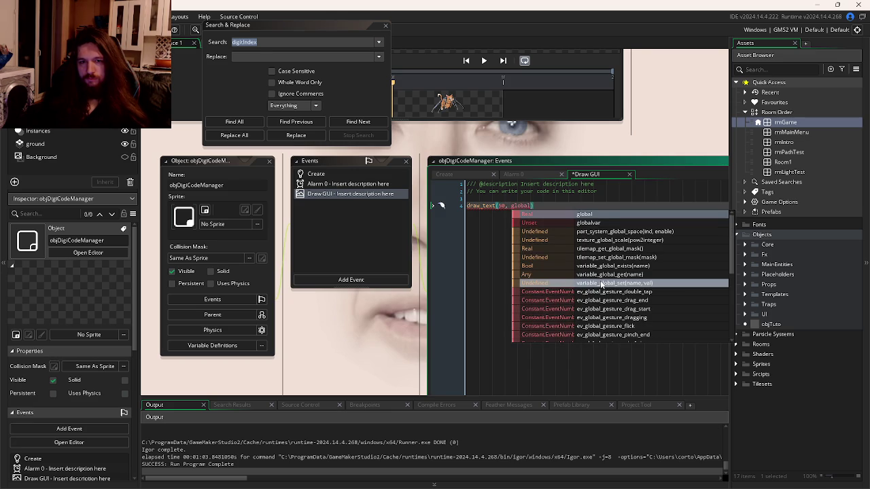
text(.)
key(BackSpace)
key(BackSpace)
key(BackSpace)
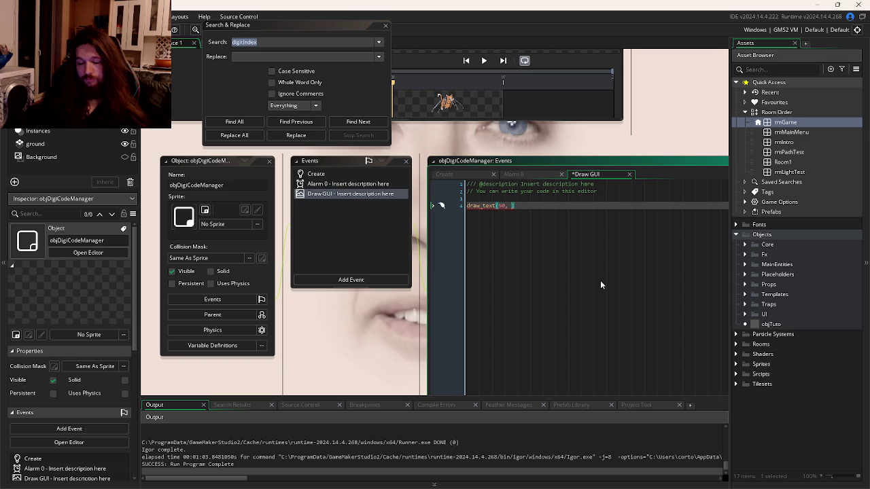
text(u)
key(BackSpace)
text(gui )
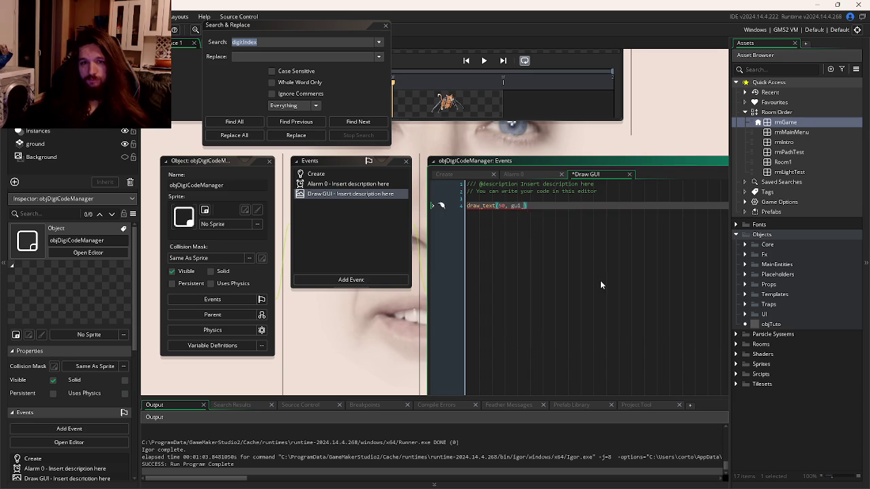
text(_)
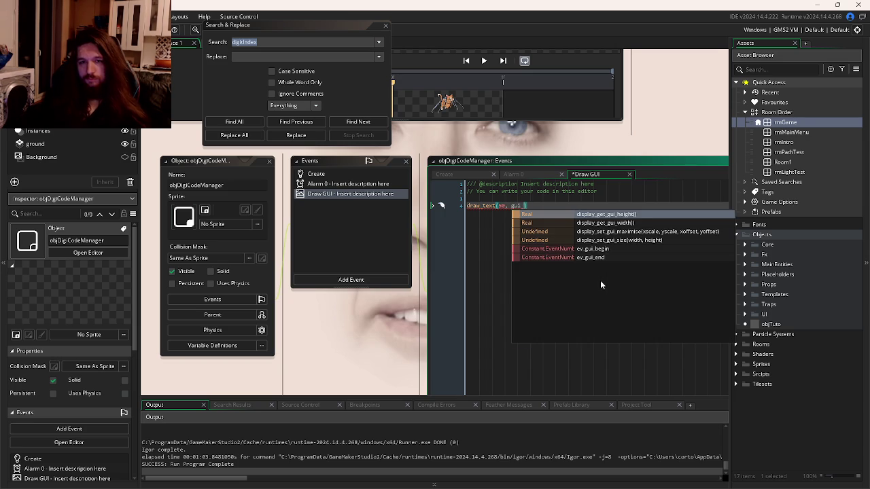
key(Return)
text(- 20)
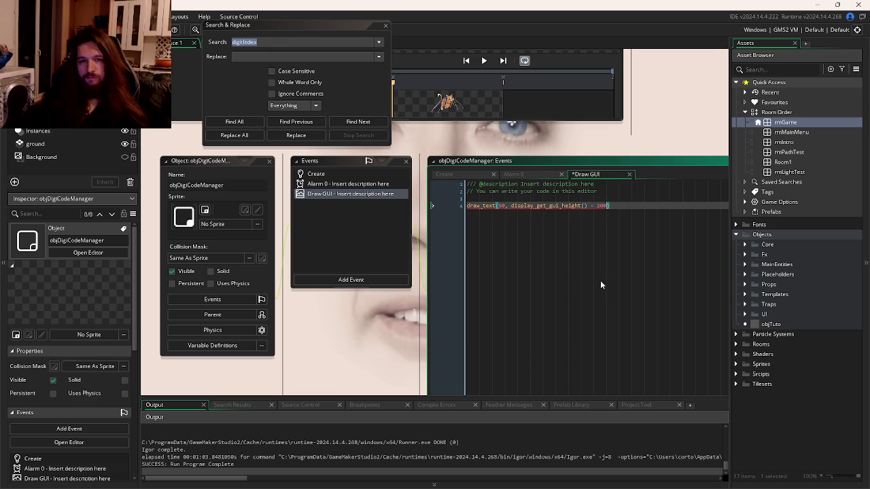
text(0, )
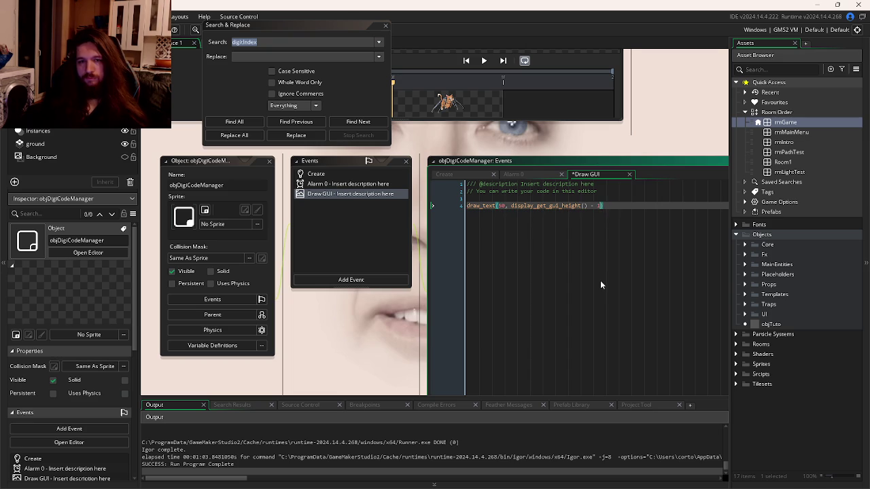
text(")
text(Password")
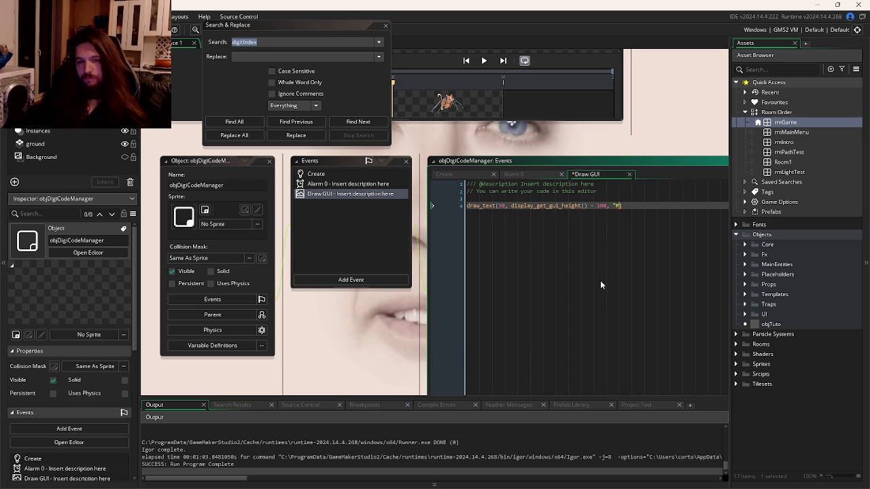
text(:)
key(End)
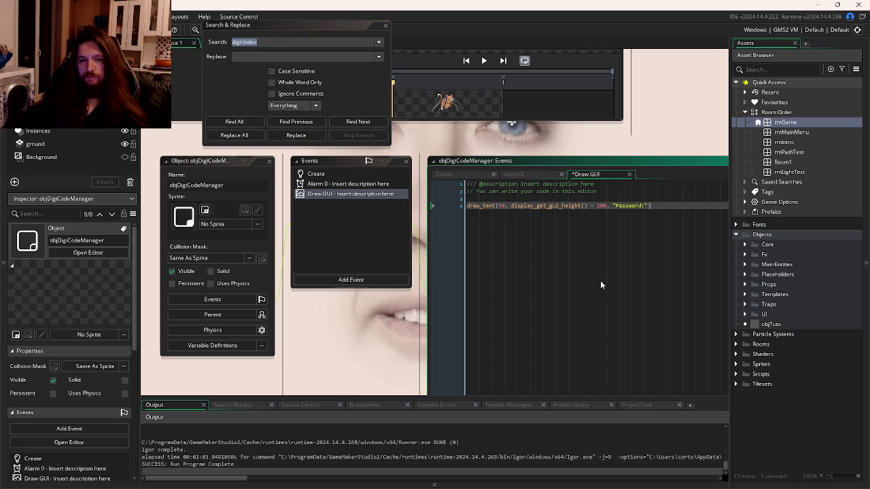
text(;)
- Duplicate the draw_text line onto line 5 and select its offset and Password text for editing
key(ctrl+d)
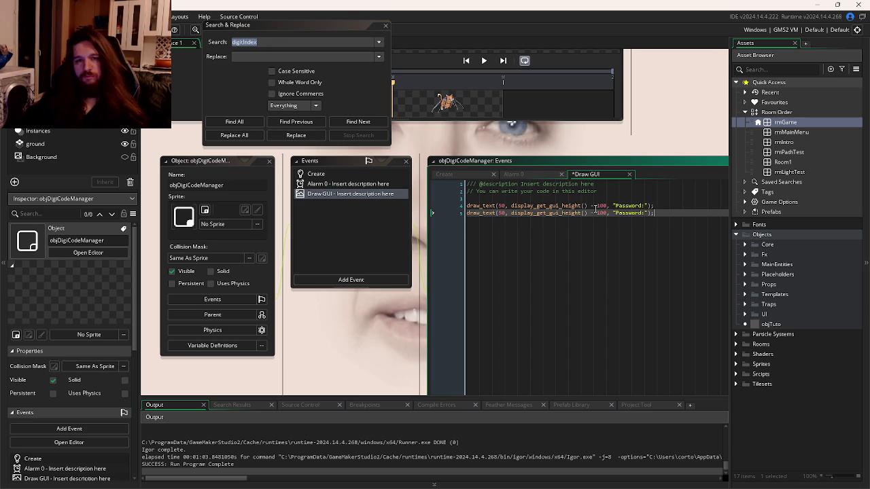
click(602, 205)
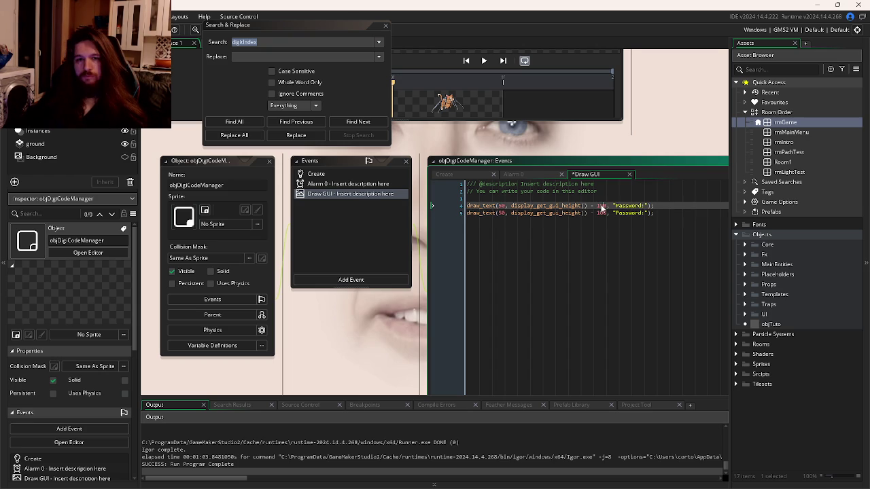
double_click(627, 213)
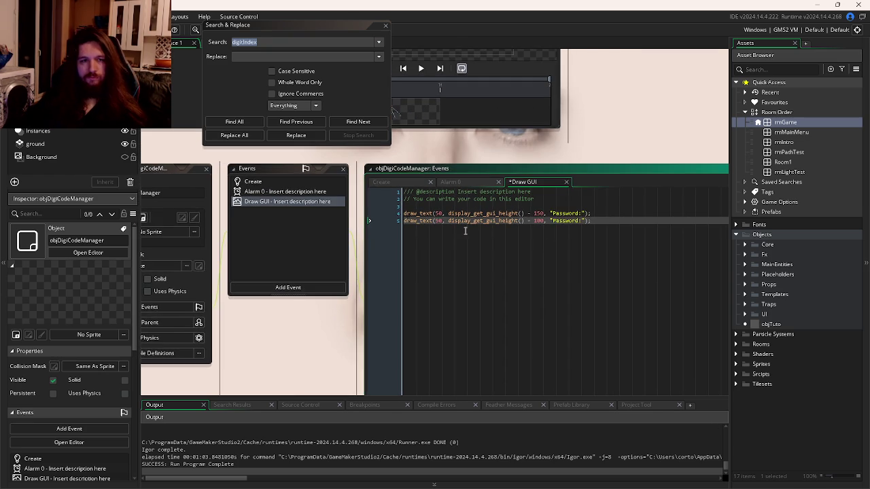
- Add found1, found2 and found3 lines below the digit assignments in the Create event
click(386, 184)
triple_click(536, 237)
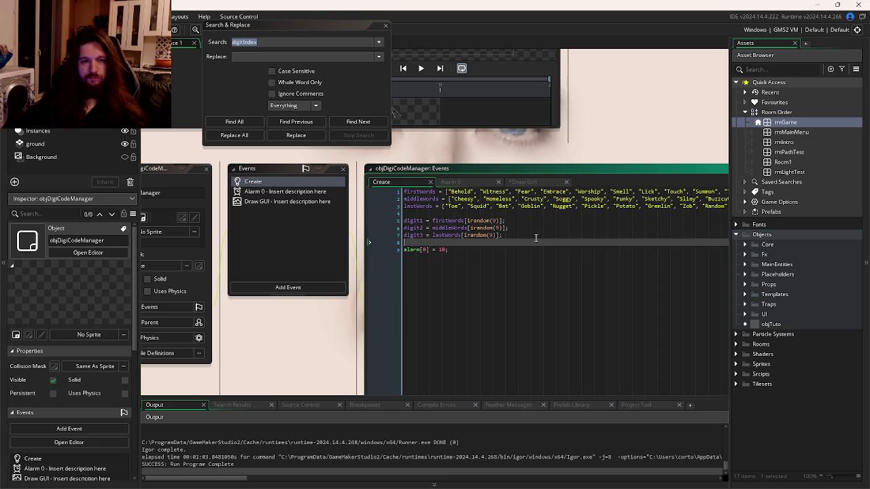
key(End)
key(Return)
key(Return)
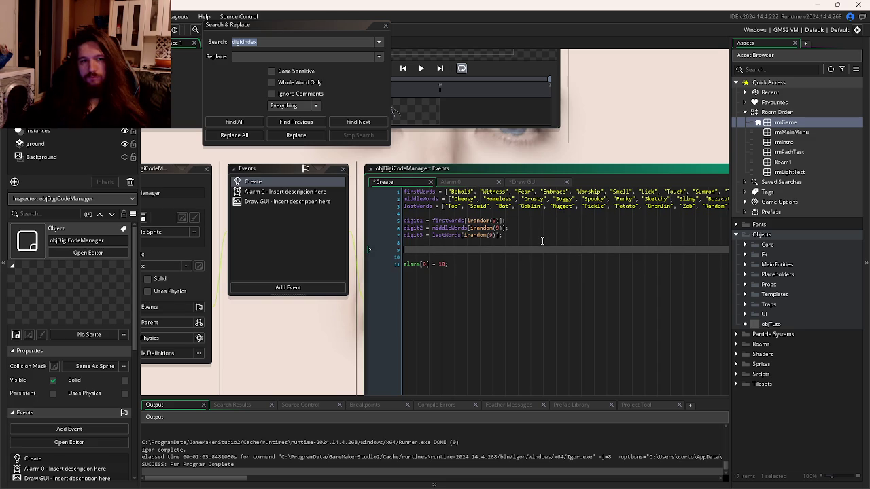
text(digit)
key(BackSpace)
key(BackSpace)
key(BackSpace)
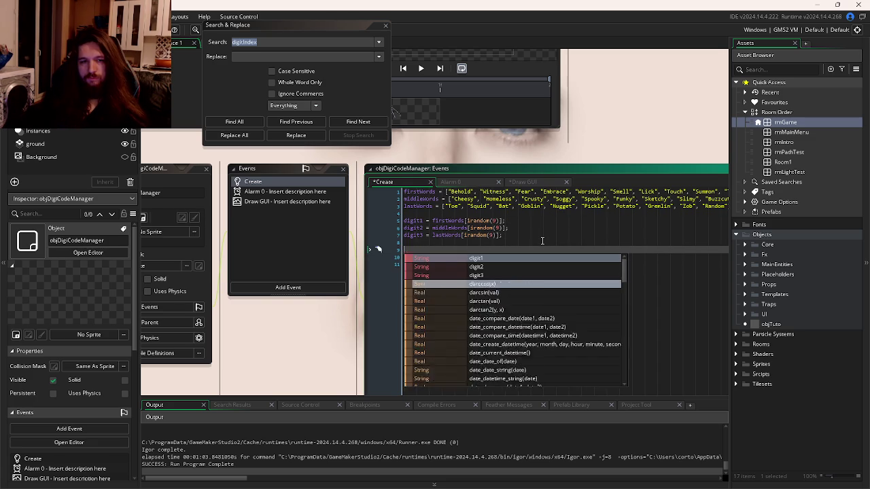
text(found1 = false;)
key(Return)
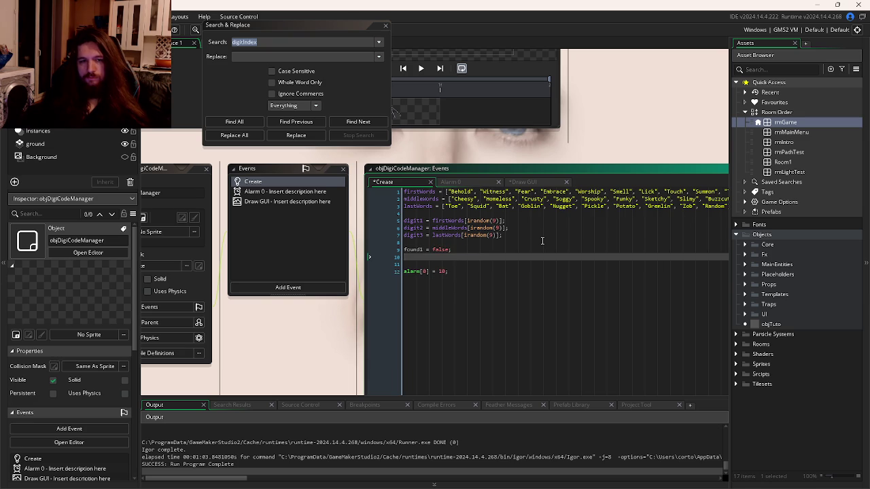
text(found2 = fals)
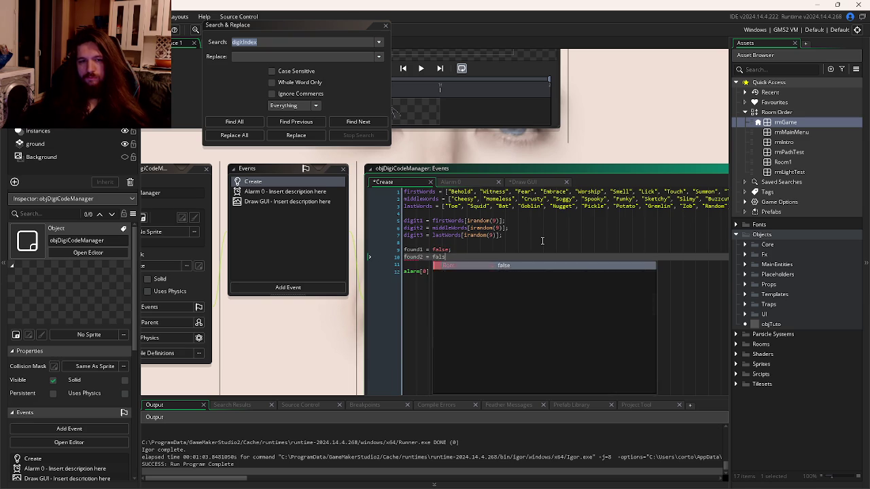
text(e;)
key(Return)
text(found3 = false)
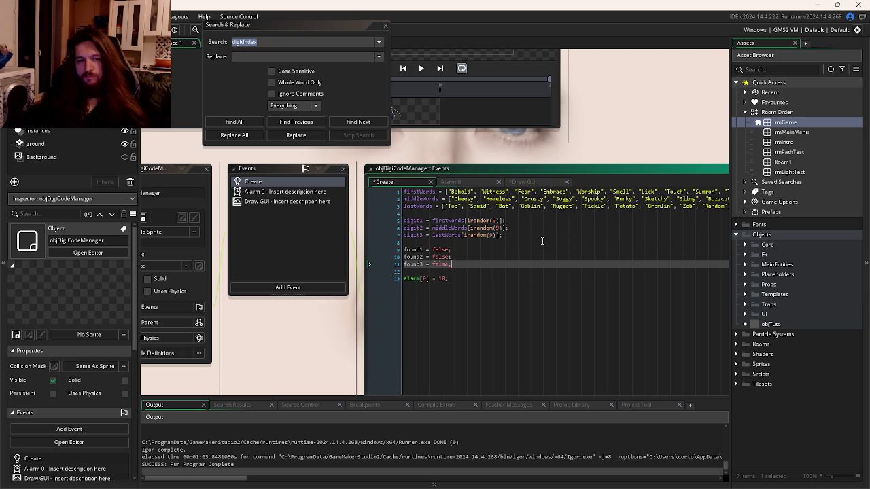
- Review the Password line in the Draw GUI code
click(533, 192)
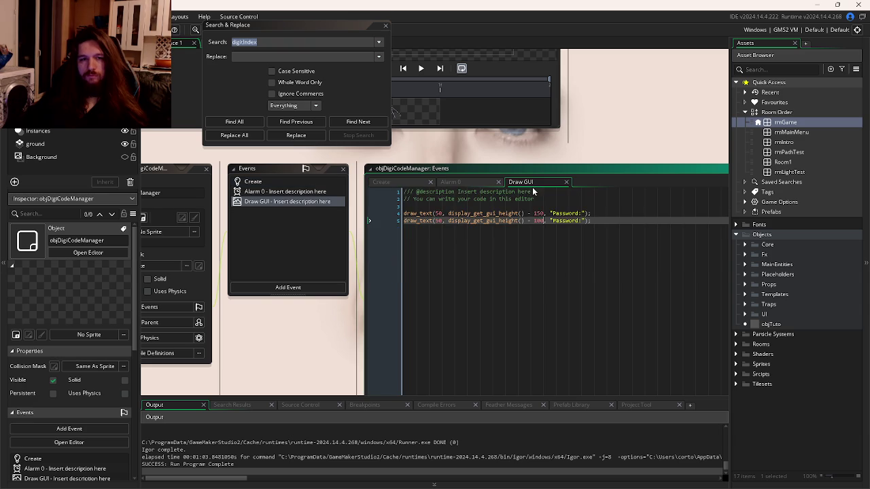
double_click(570, 220)
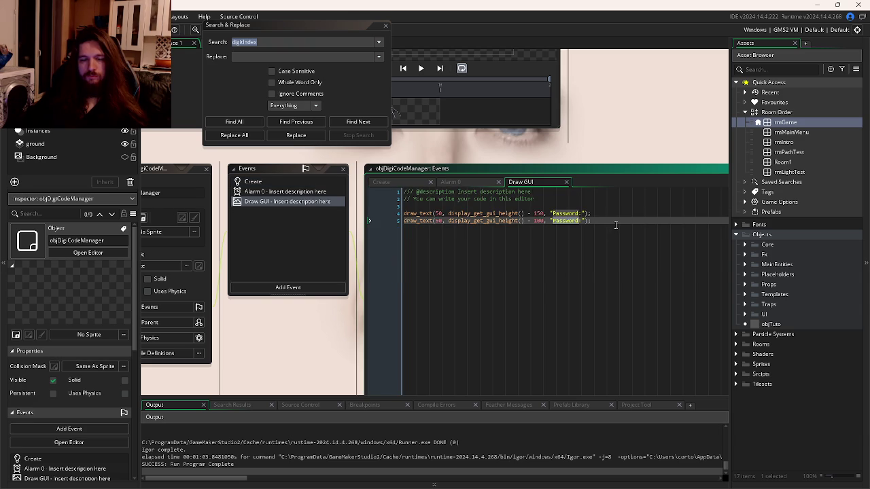
click(611, 216)
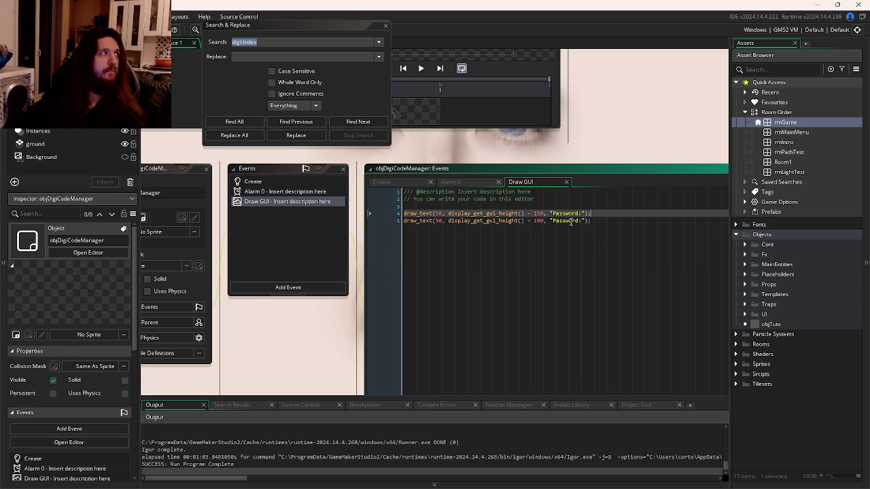
mouse_move(454, 213)
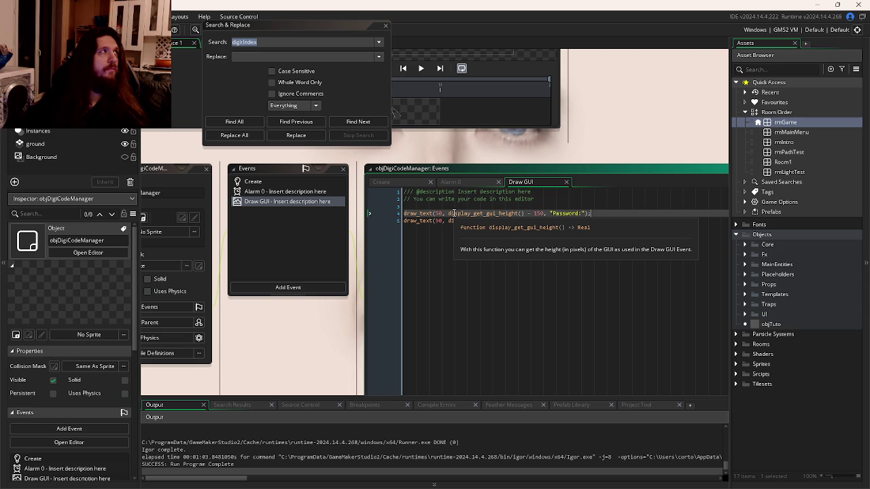
- Replace the false values of found1–found3 with "?" and save the Create event
click(382, 182)
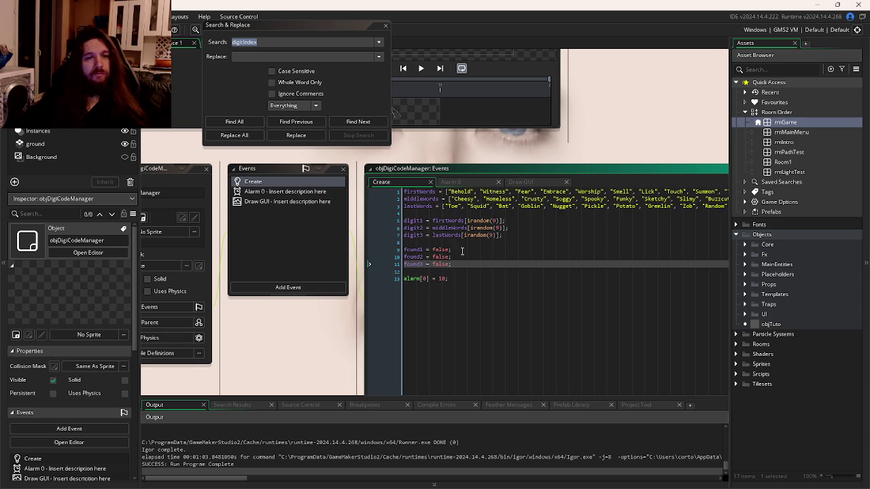
double_click(441, 250)
text(")
double_click(439, 256)
text(")
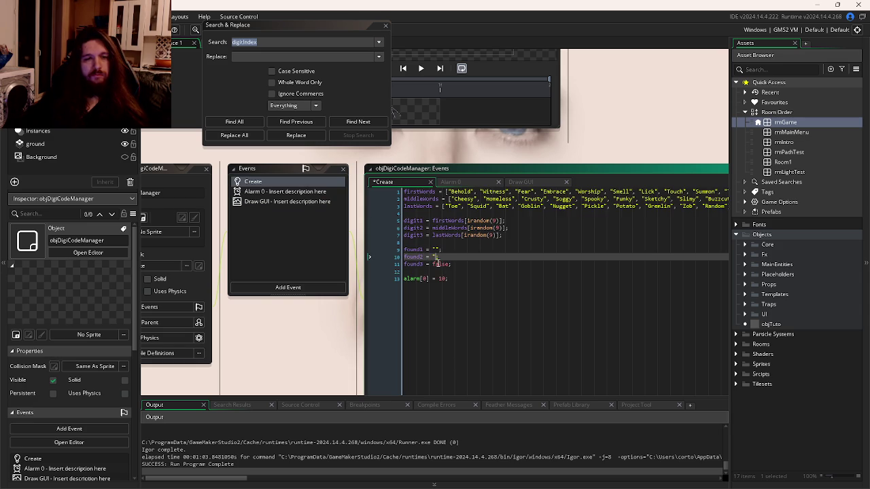
double_click(438, 264)
text(")
click(437, 250)
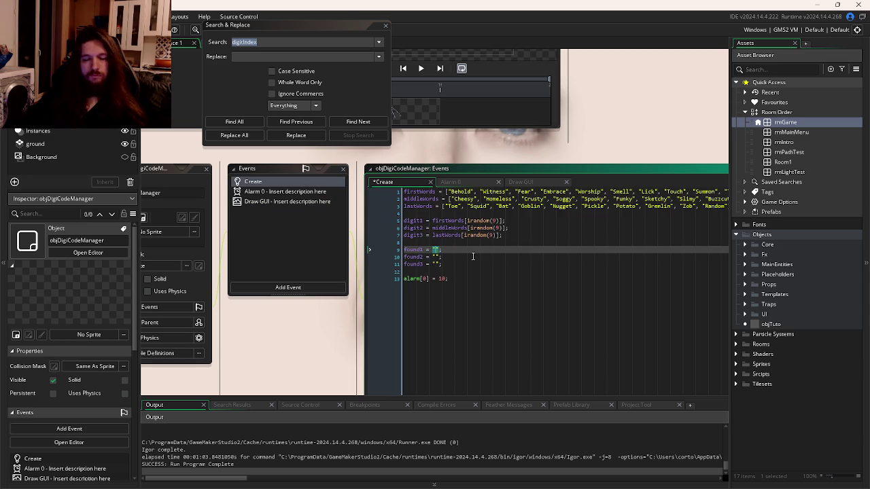
key(Down)
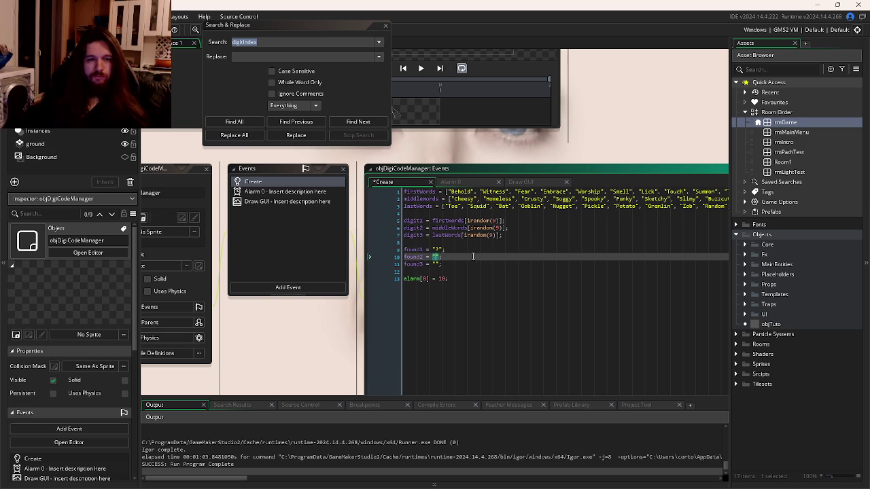
text(?)
key(Down)
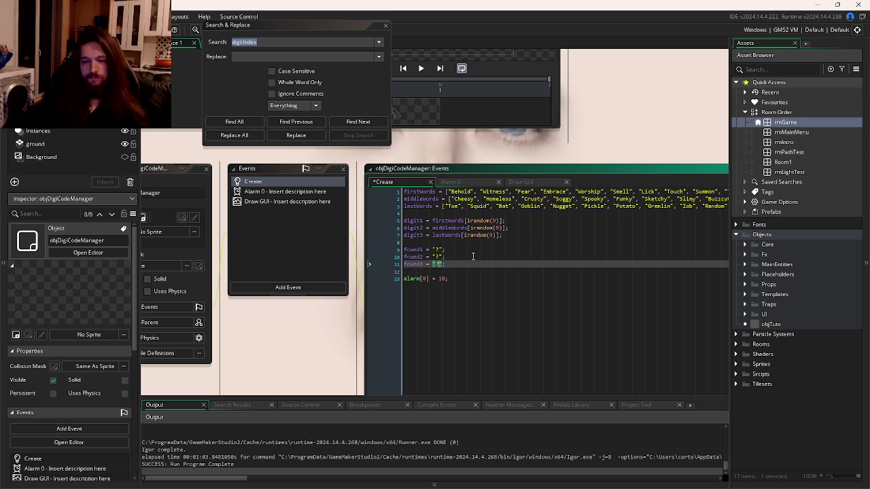
key(ctrl+s)
- Return to the Draw GUI code, then bring up the windows overview
click(522, 182)
click(598, 224)
key(super+Tab)
key(Escape)
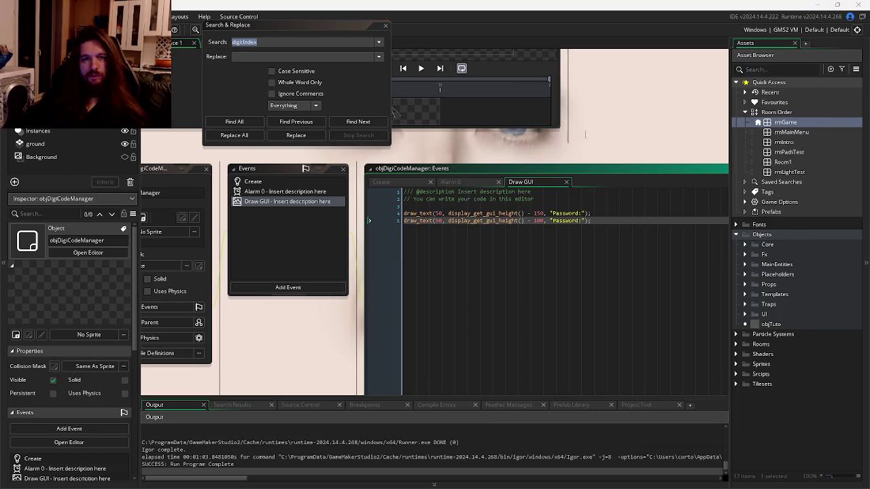
key(super+Tab)
- In Firefox, resume the System Of A Down video on the YouTube tab, then return to GameMaker
click(531, 156)
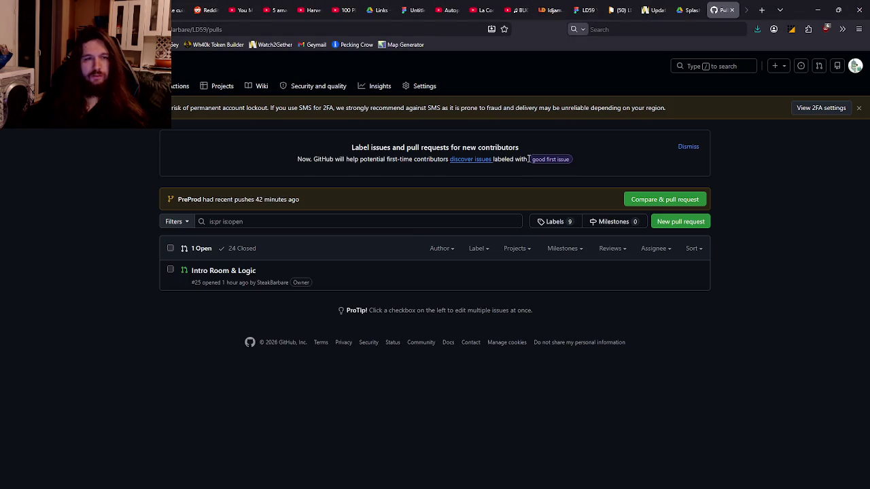
key(ctrl+Tab)
key(ctrl+Tab)
key(ctrl+Tab)
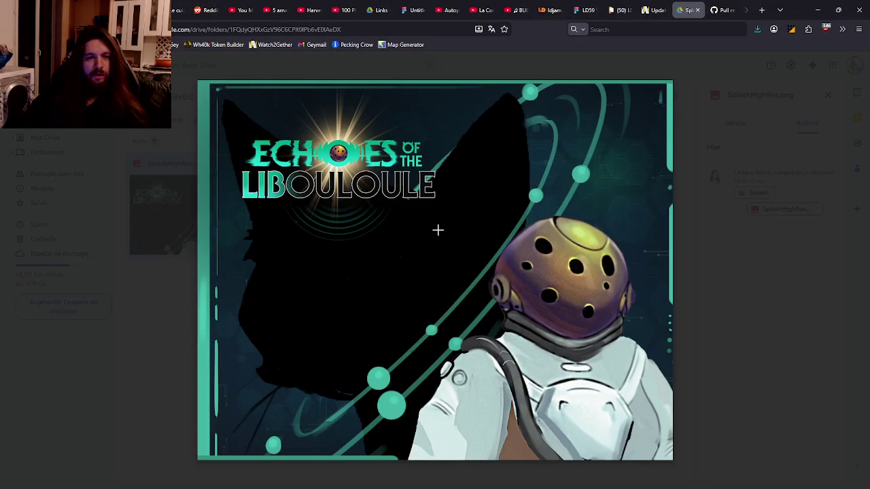
key(ctrl+Tab)
click(438, 235)
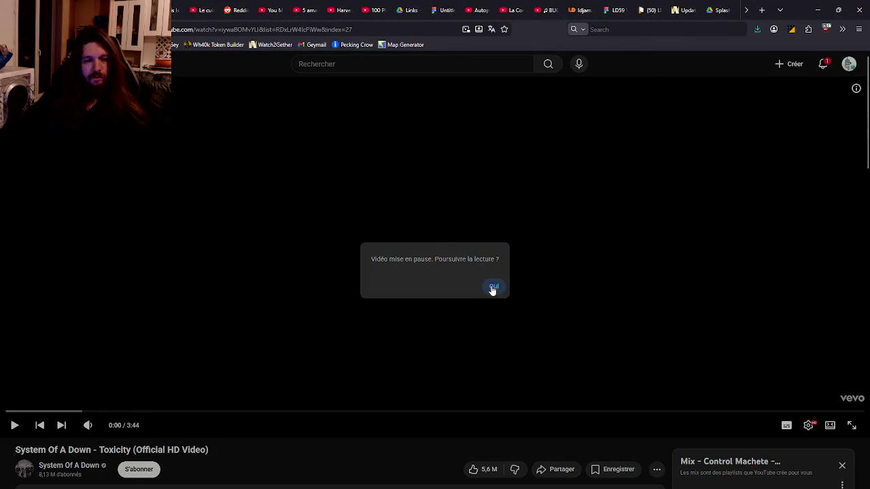
click(490, 287)
key(super+Tab)
click(475, 275)
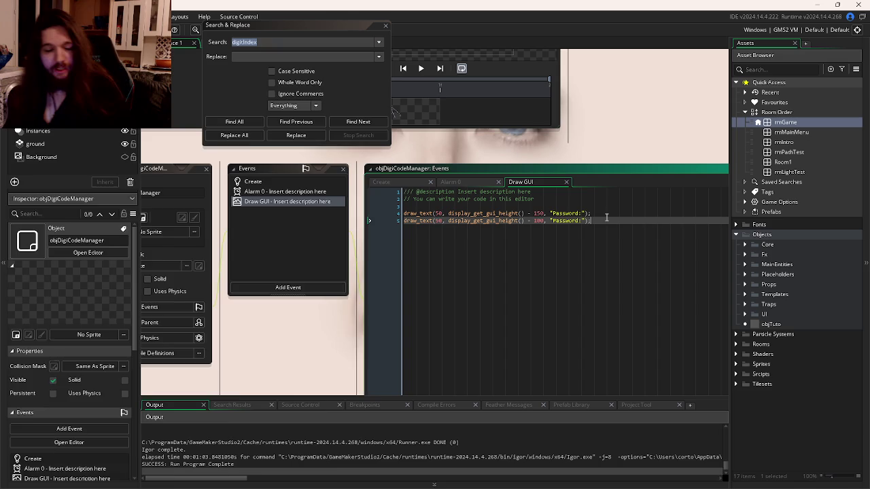
- Relabel the Draw GUI line's first word as "1st Word:" and append found1, copied from Create
key(super)
key(super)
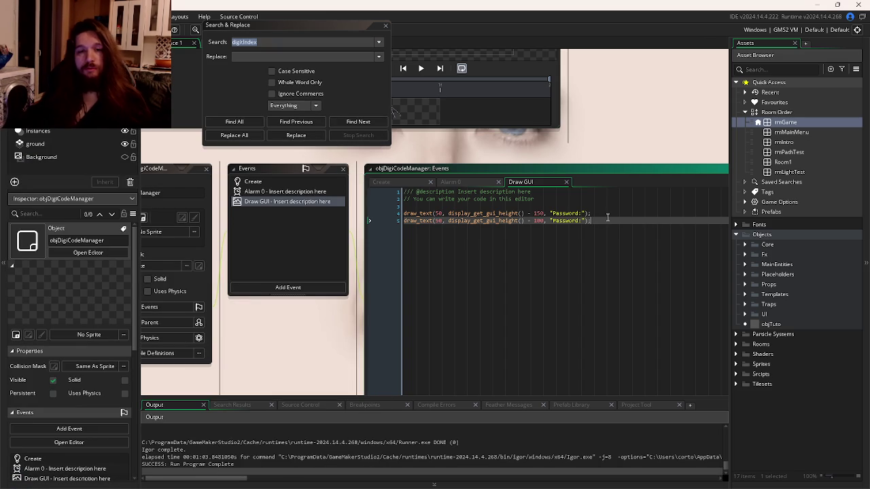
drag(583, 221, 553, 226)
click(579, 218)
text(1st Word:)
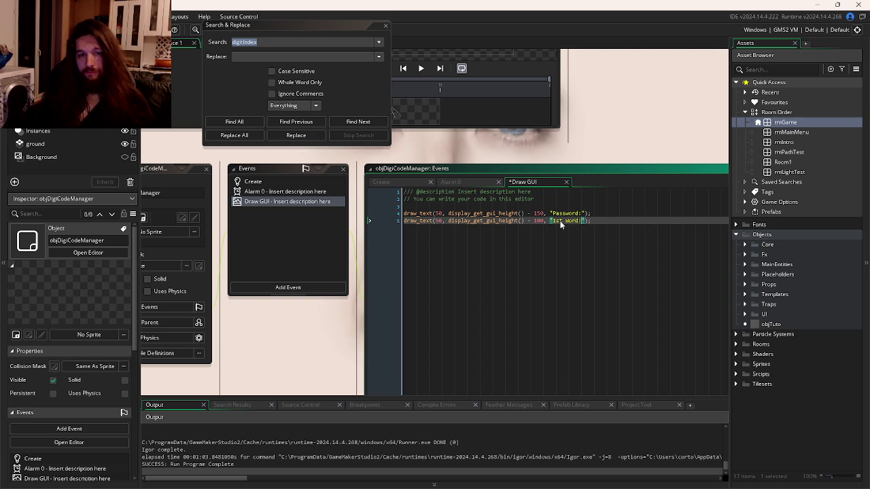
text(")
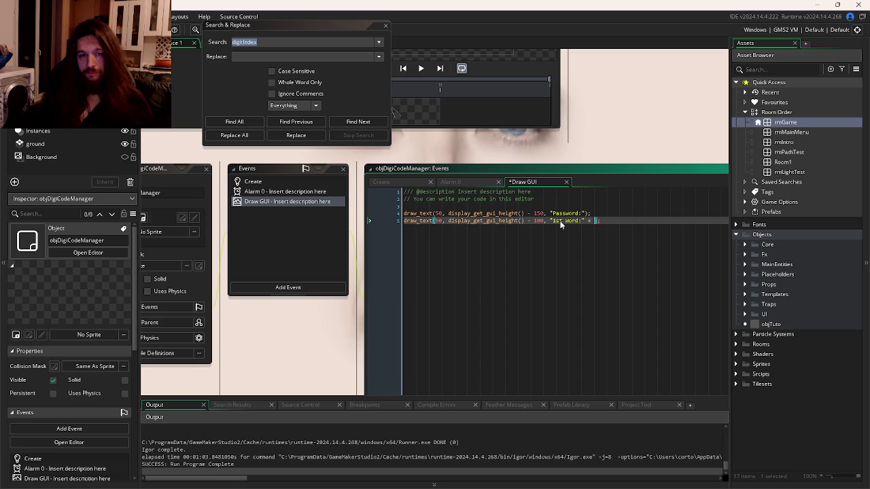
click(380, 182)
double_click(413, 250)
key(ctrl+c)
click(523, 182)
text(+)
key(ctrl+v)
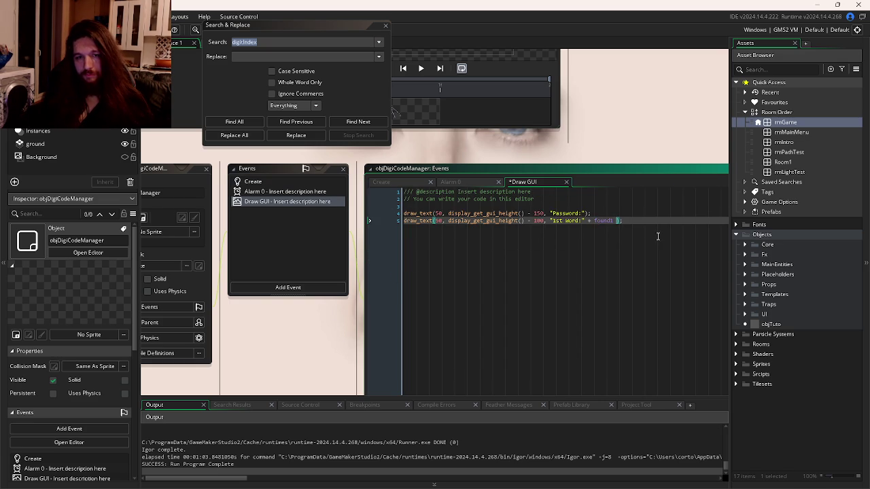
- Append " 2nd Word: " + found2 + " 3rd Word" + found3, save, and run the game
text(" 2)
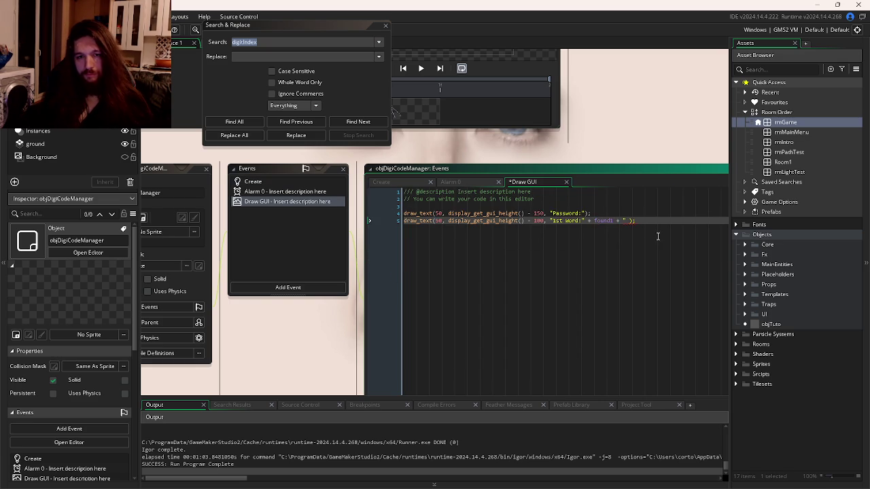
text(nd Word: )
text(" + )
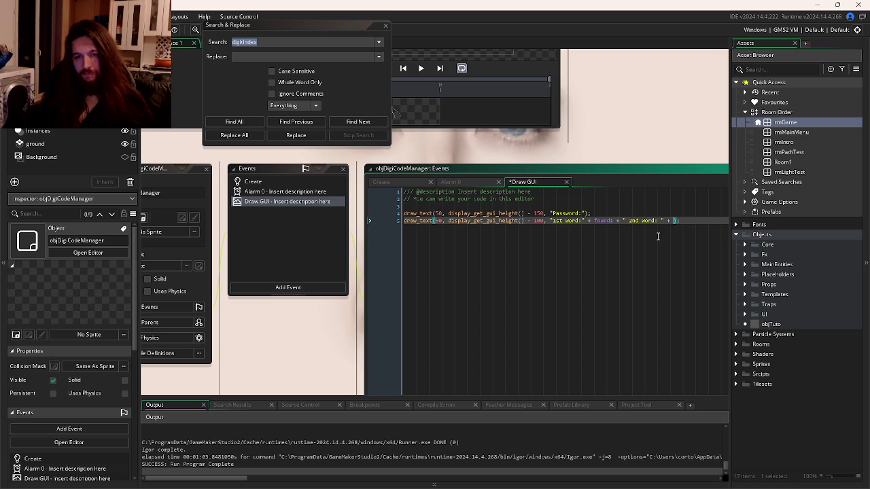
text(found2)
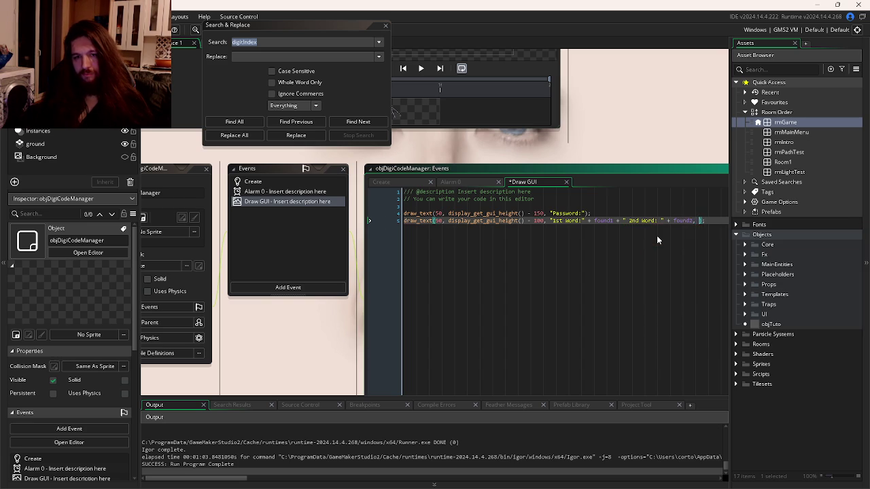
text( + ")
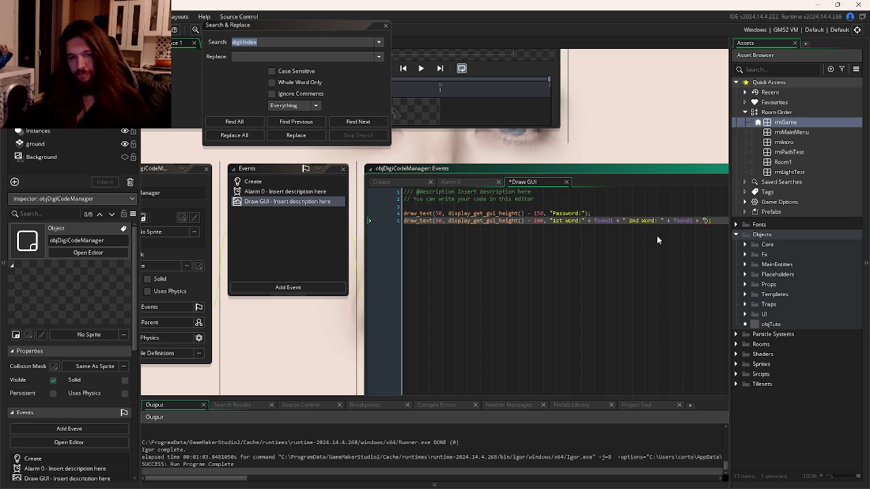
text( 3rd )
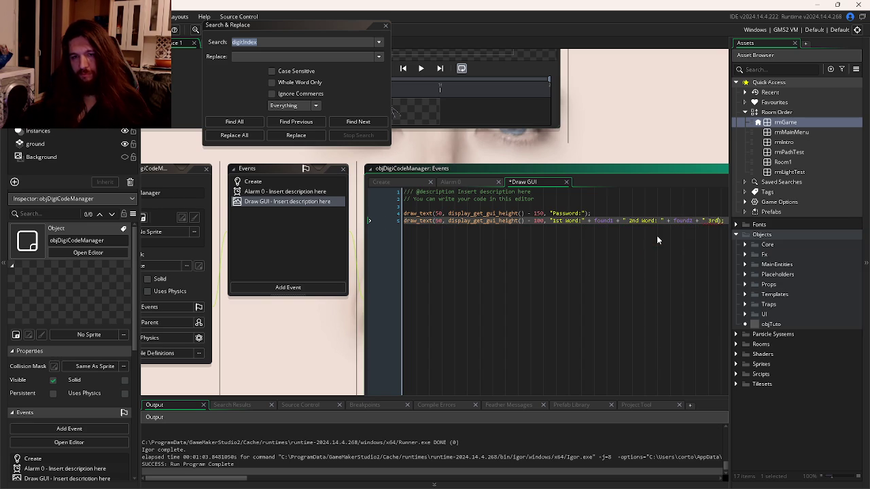
text(Word)
text(" + fou)
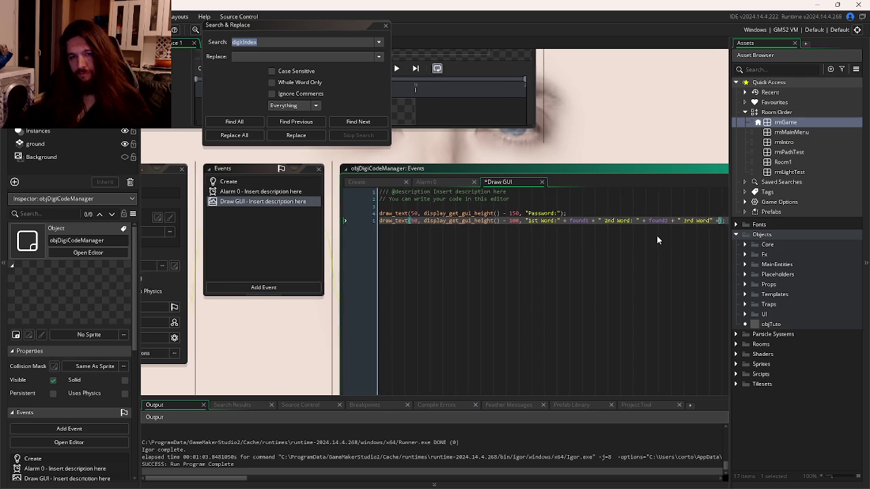
text(nd3)
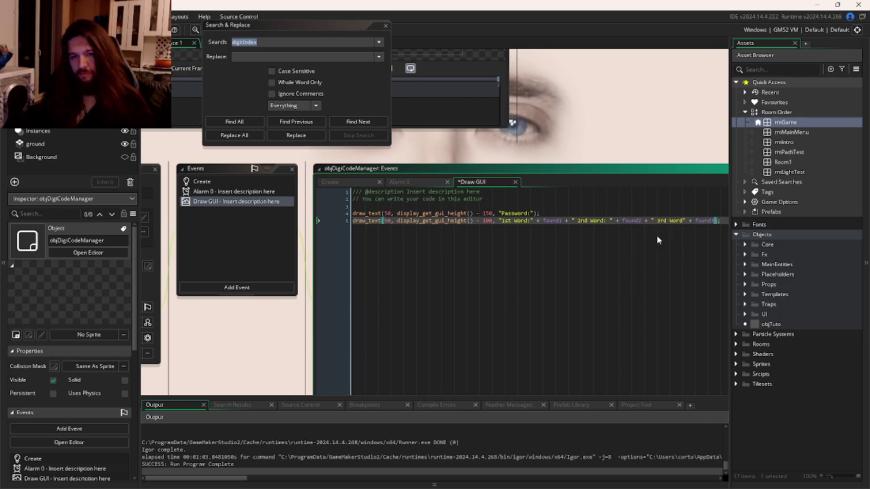
text(")
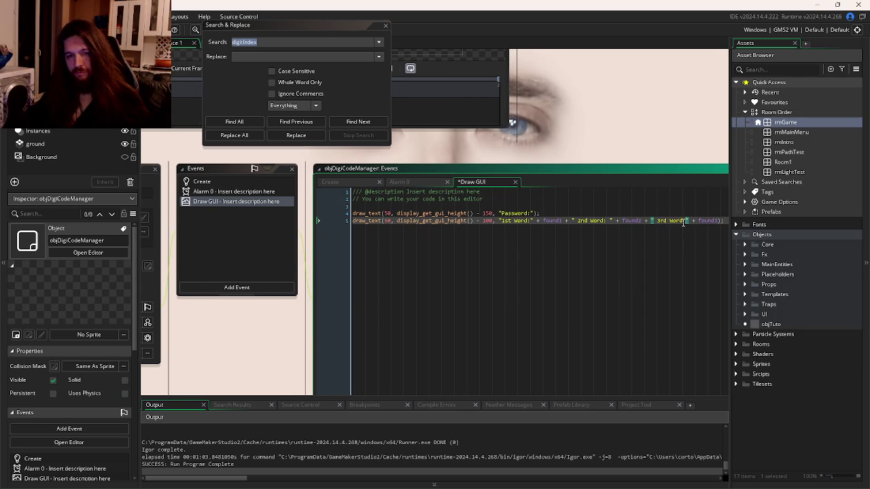
text(:)
key(ctrl+s)
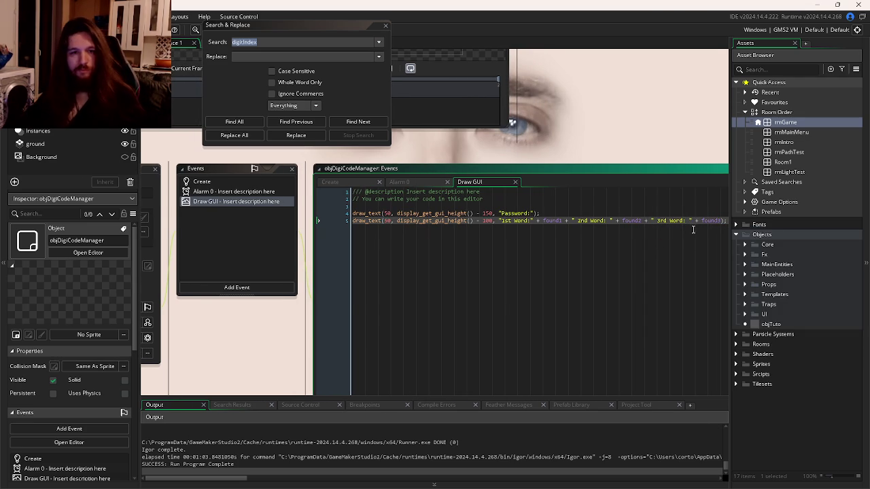
key(ctrl+s)
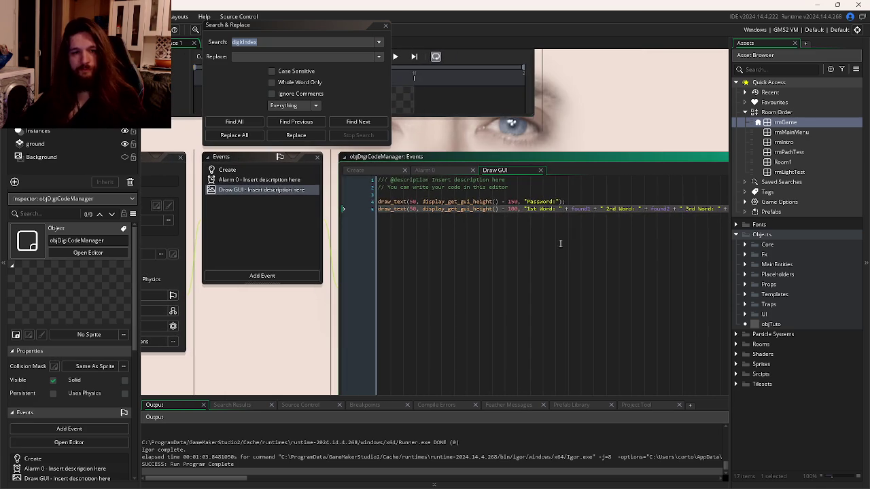
click(621, 199)
key(F5)
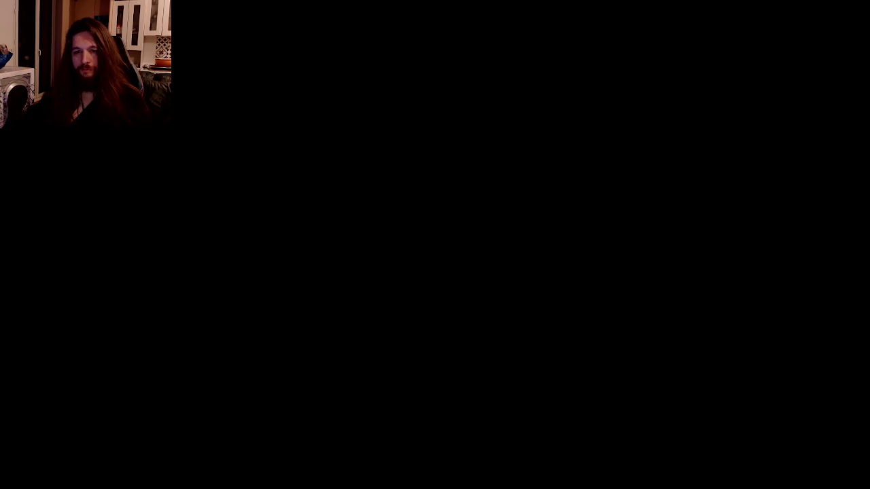
key(Escape)
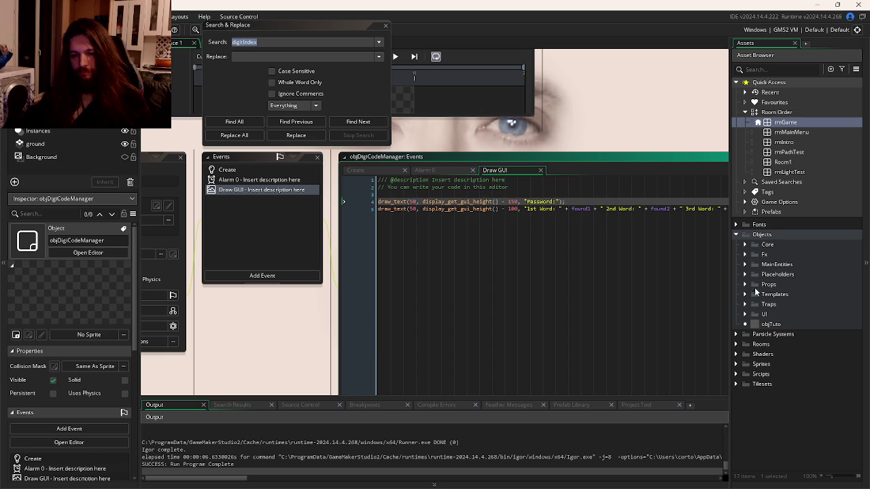
- Insert a draw_set_font(fntTerminal) call into the Draw GUI code
click(736, 226)
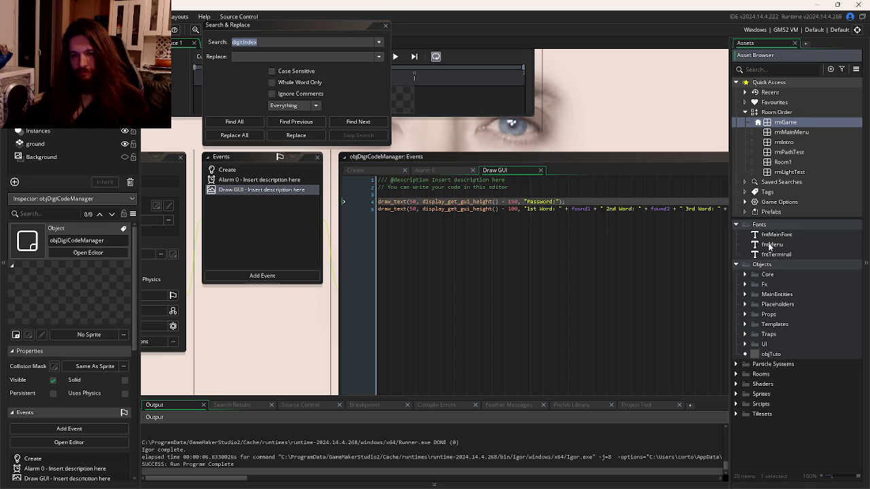
click(530, 193)
key(Return)
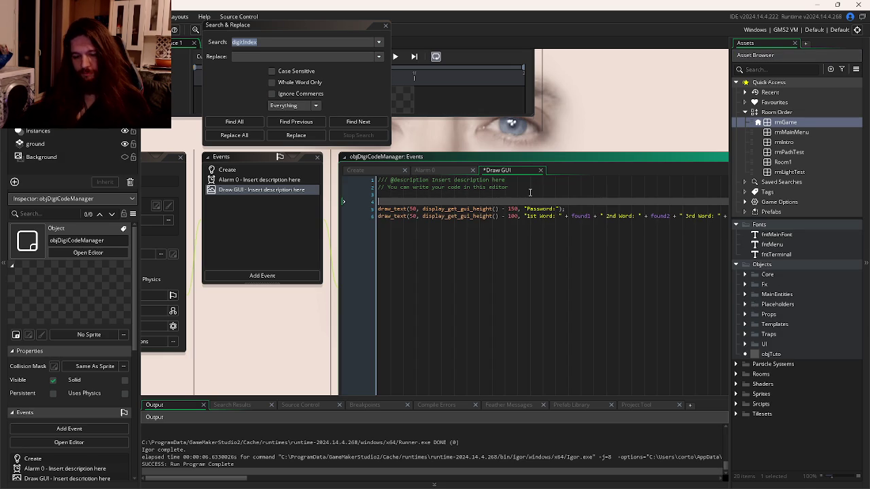
text(draw_set_)
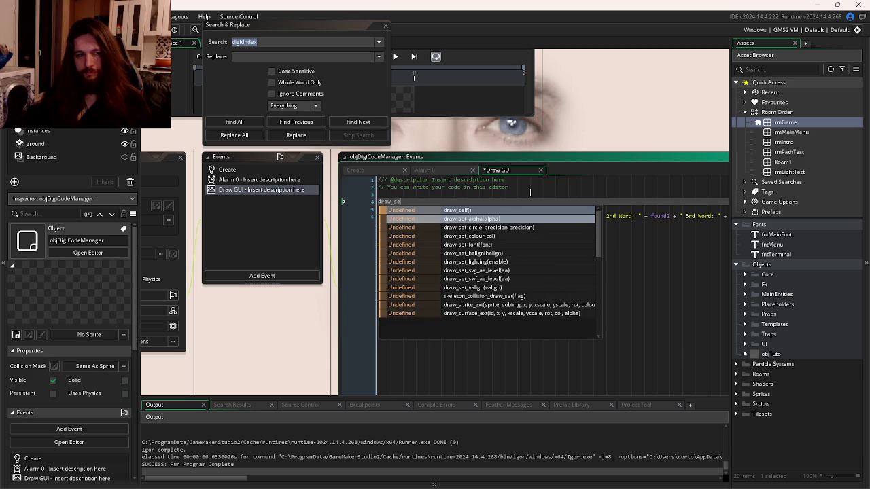
text(f)
key(Return)
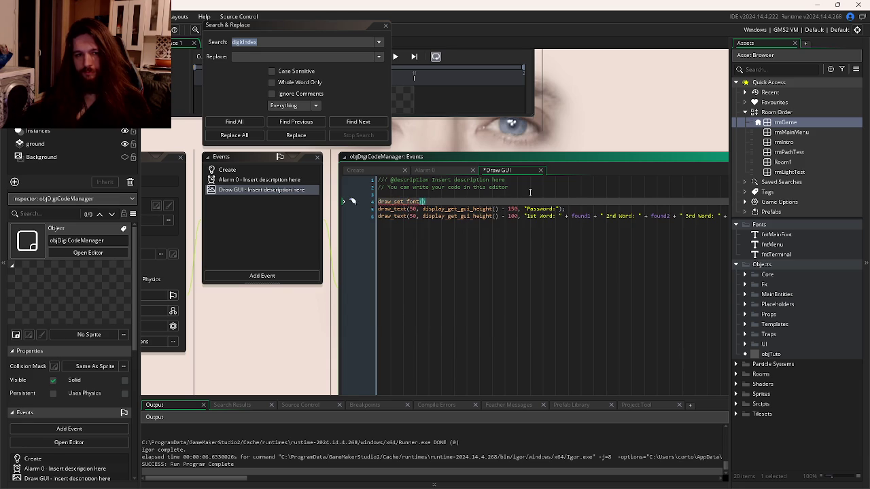
text(fnt)
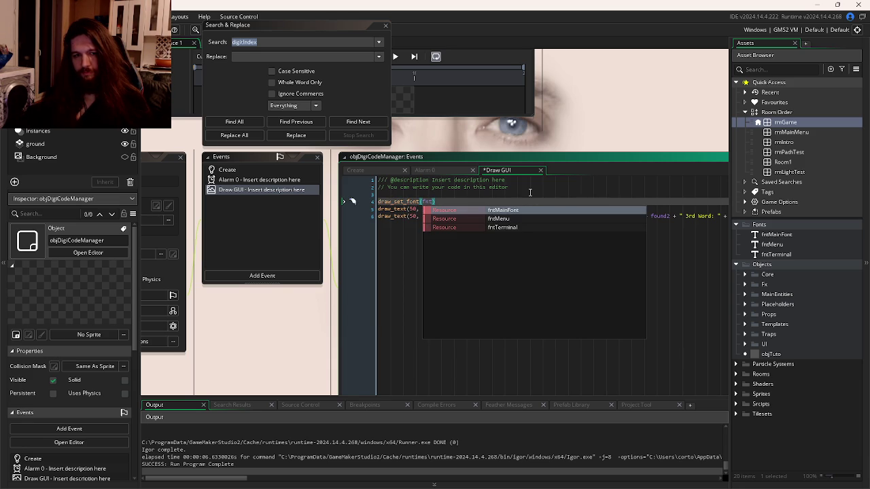
key(Down)
key(Down)
key(Return)
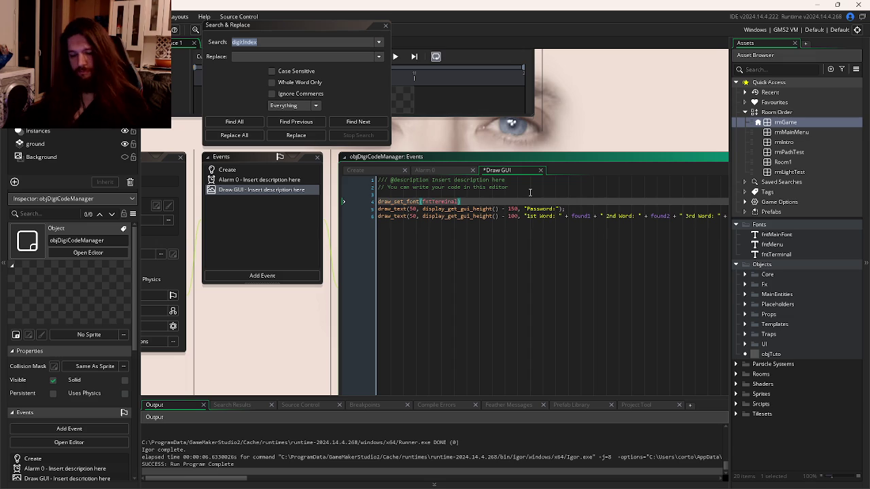
- Move the fntTerminal font line below the Password line
key(shift+Home)
key(ctrl+x)
key(Down)
key(End)
key(Return)
key(ctrl+v)
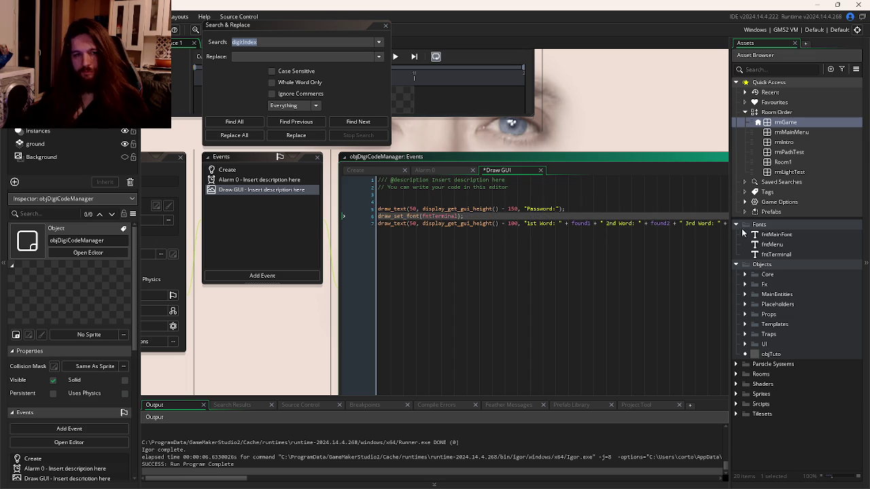
- Duplicate the fntMainFont asset and start renaming the copy
click(781, 254)
click(783, 235)
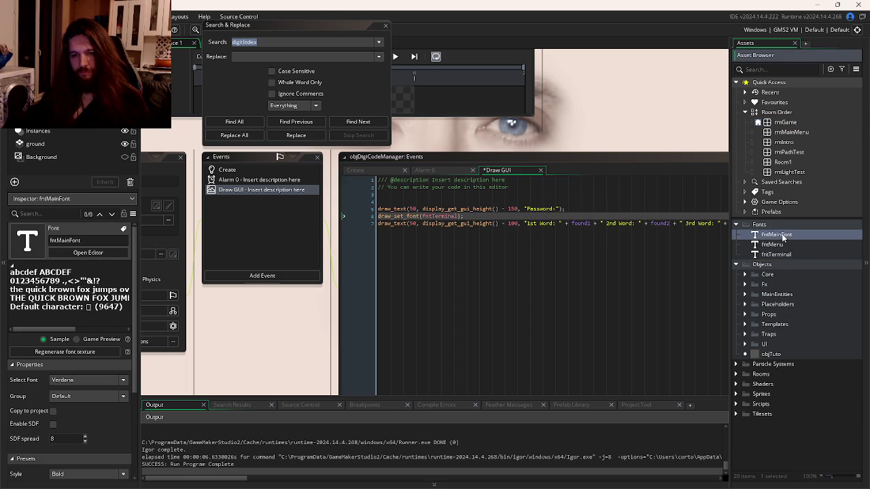
key(ctrl+d)
key(BackSpace)
key(BackSpace)
- Name the duplicate fntMainFontBold and set it to Bold style at size 14
text(Bold)
key(Return)
double_click(829, 248)
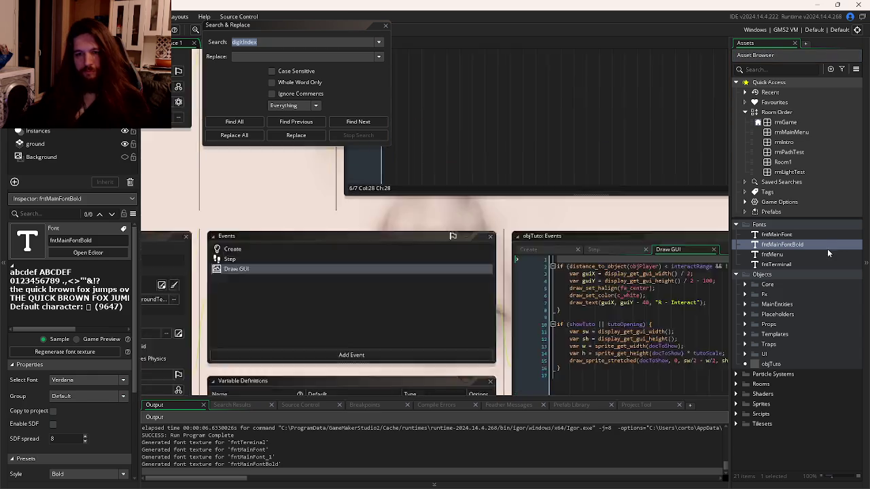
click(280, 251)
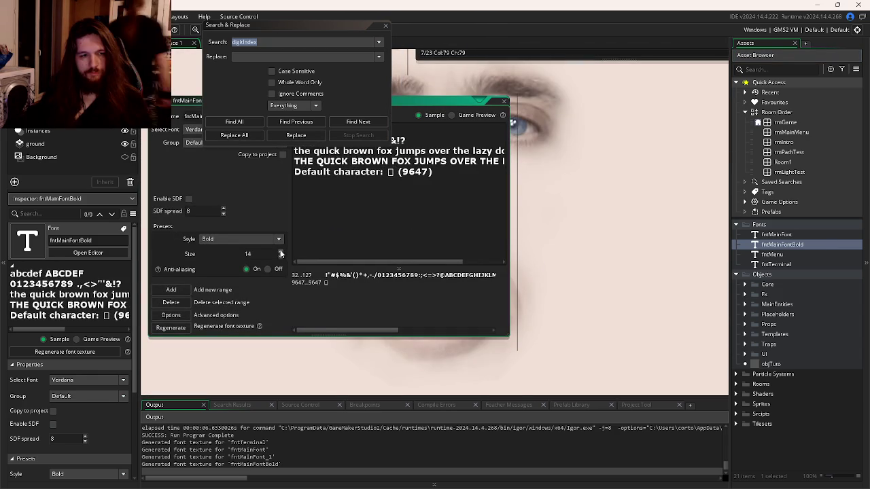
click(269, 239)
click(265, 257)
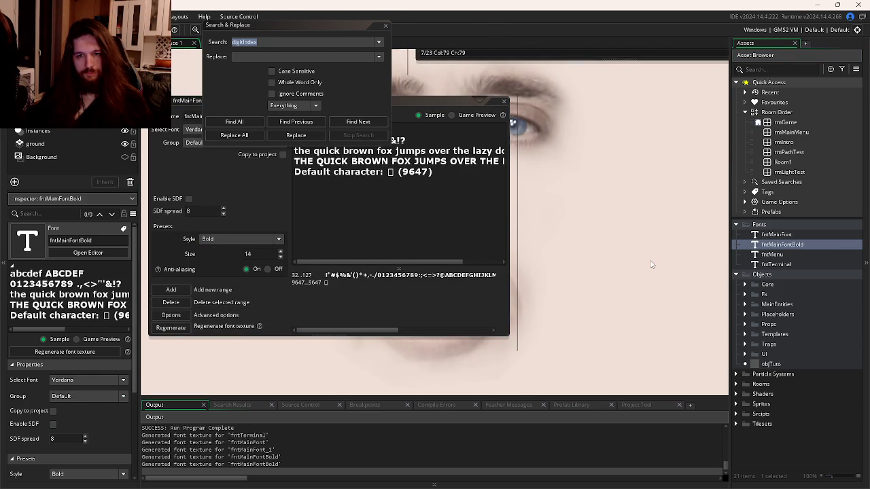
key(ctrl+Tab)
key(ctrl+Tab)
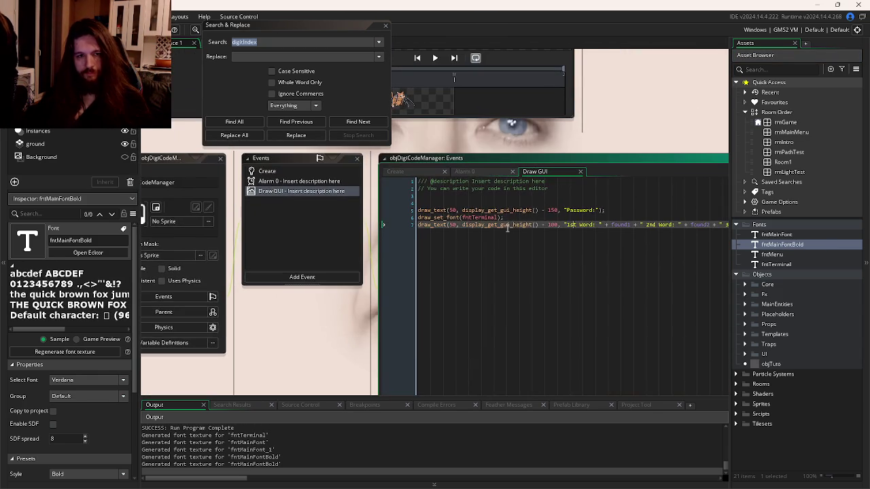
- Add draw_set_font(fntMainFontBold) above the Password line
key(ctrl+c)
click(452, 203)
key(ctrl+v)
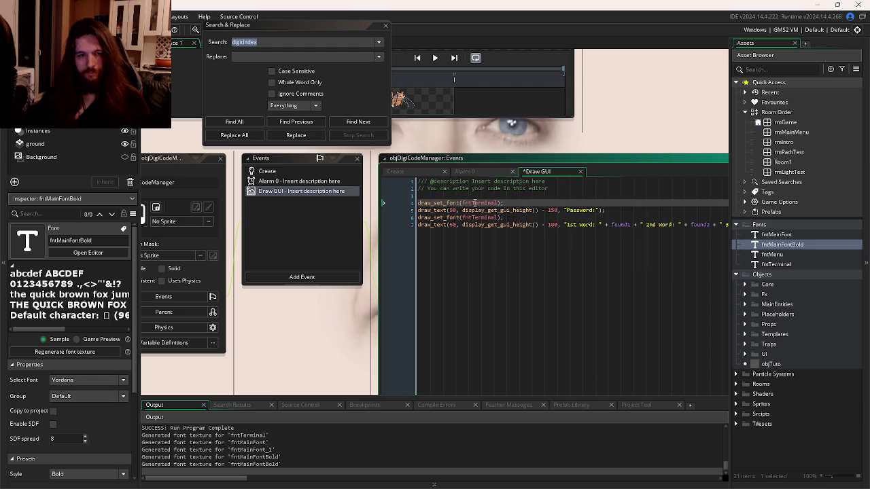
drag(472, 203, 490, 203)
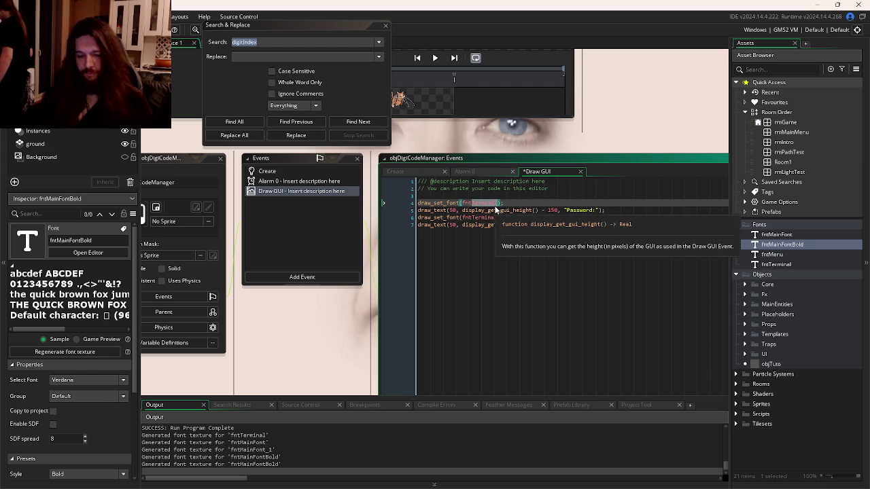
text(Mai)
key(Down)
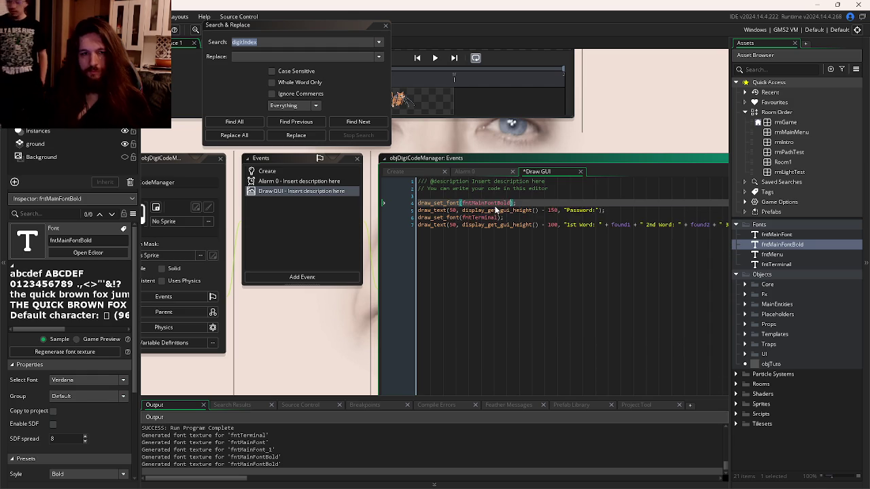
key(Return)
key(Right)
key(Right)
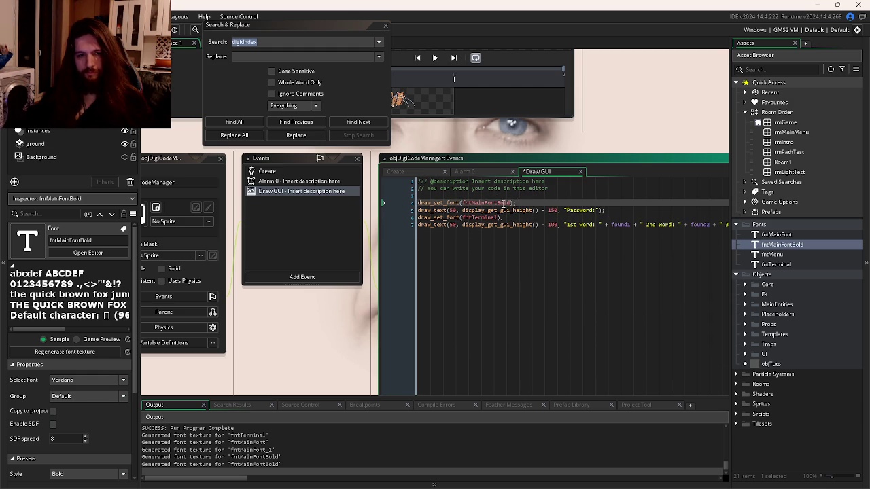
- Add a closing draw_set_font(fntMainFont) after the found-words line, then save and run
click(460, 225)
click(642, 237)
key(Return)
key(Return)
key(ctrl+v)
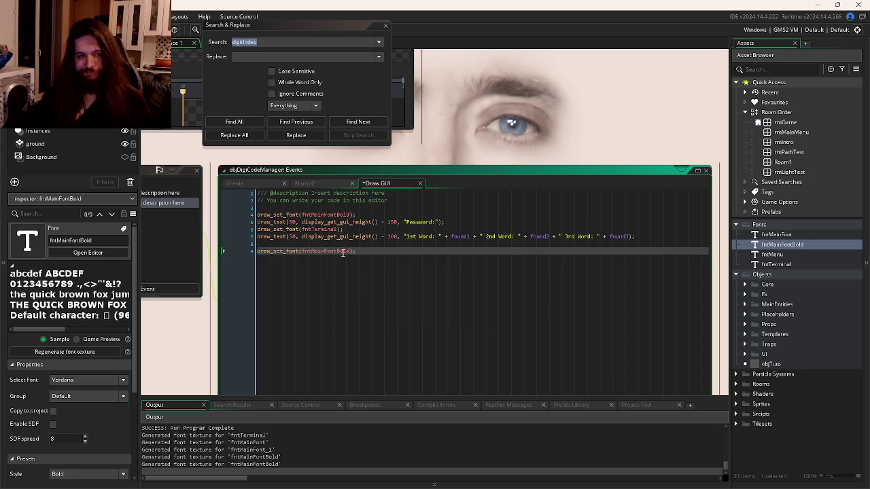
key(BackSpace)
key(BackSpace)
key(BackSpace)
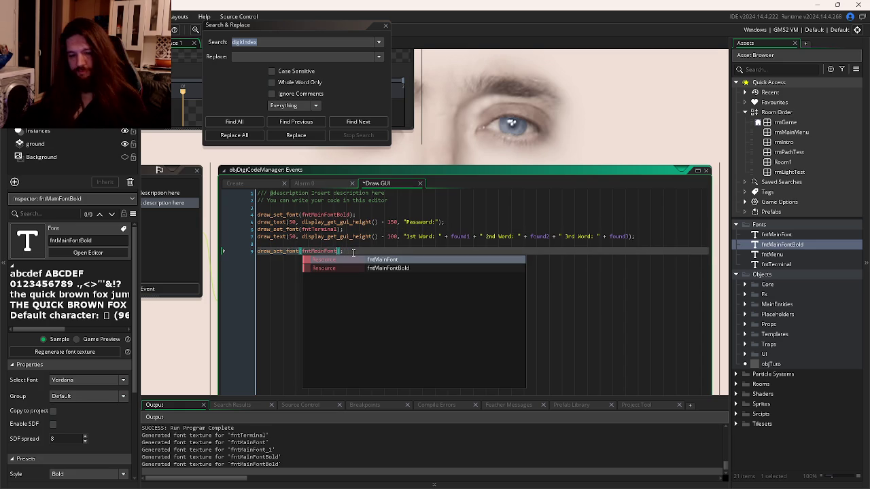
key(F5)
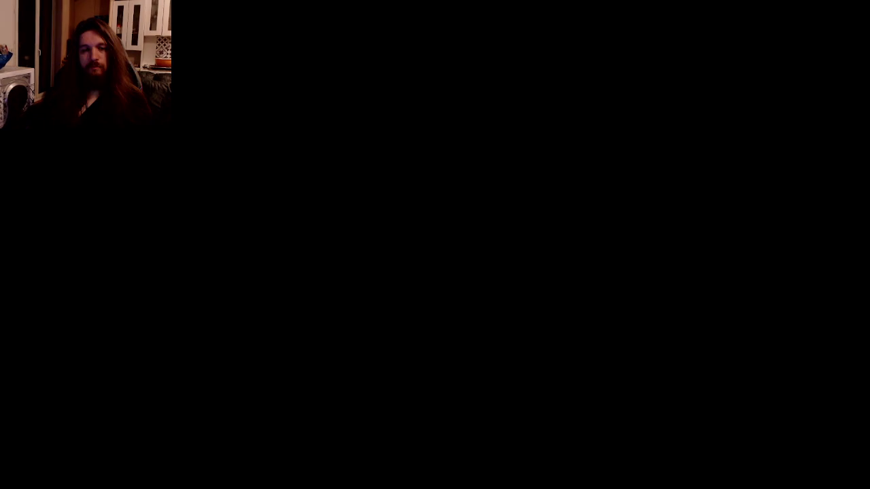
- Walk around the test run to check the bold Password heading, then open objPaperSpawner's Step code
key(a)
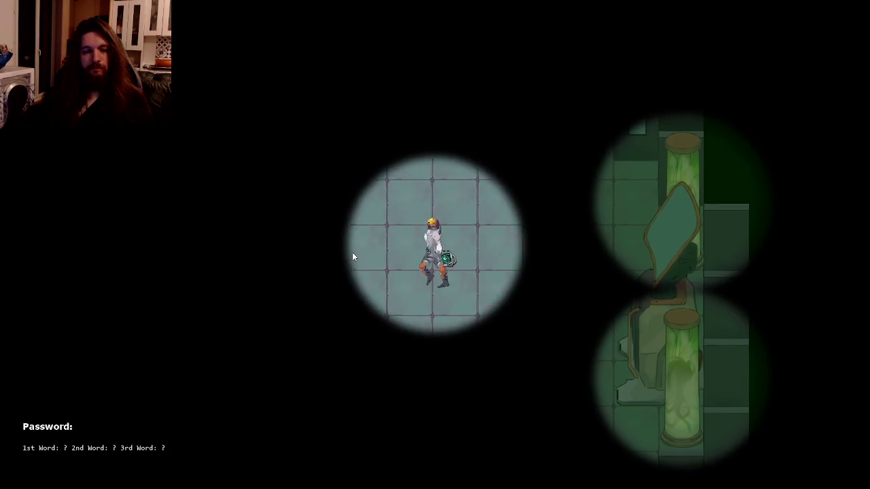
key(w)
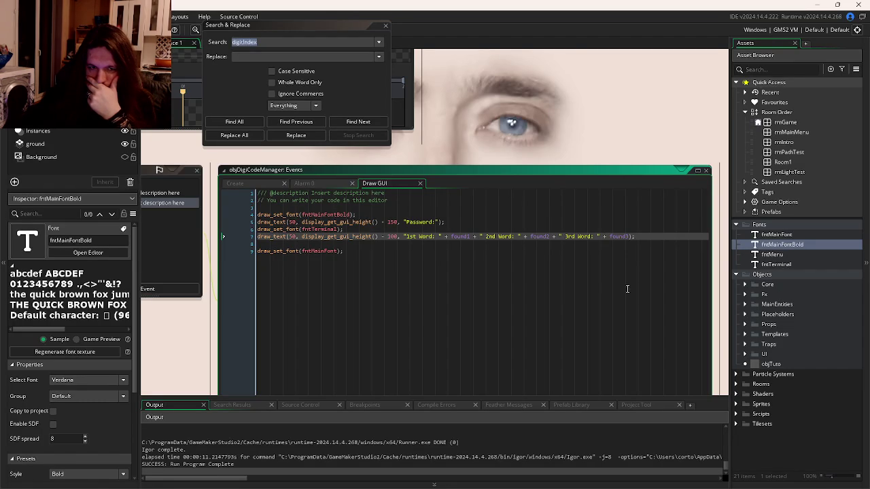
click(493, 264)
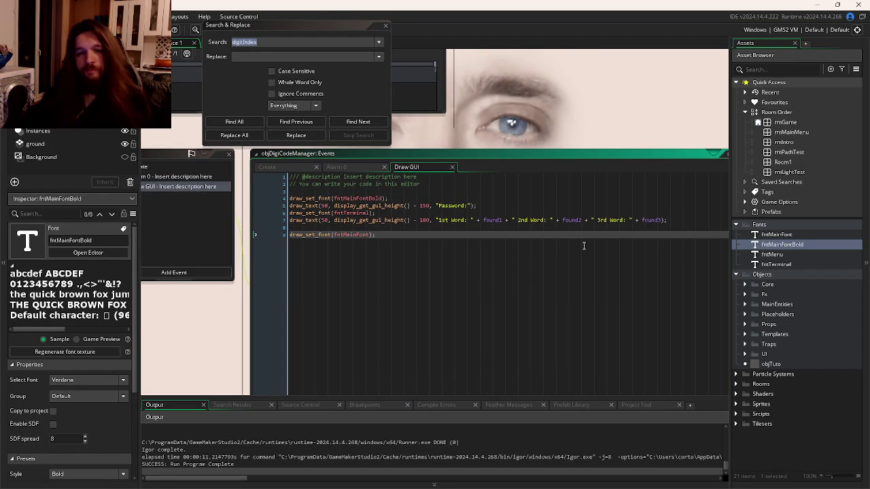
key(ctrl+Tab)
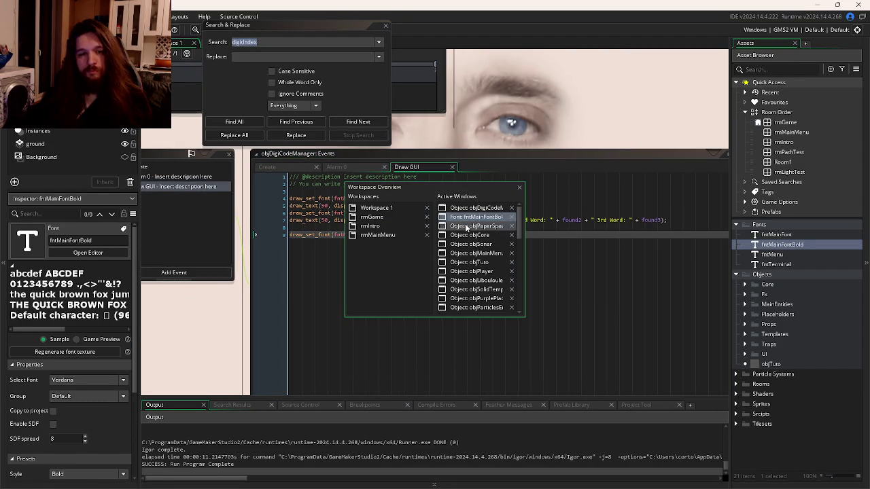
click(471, 226)
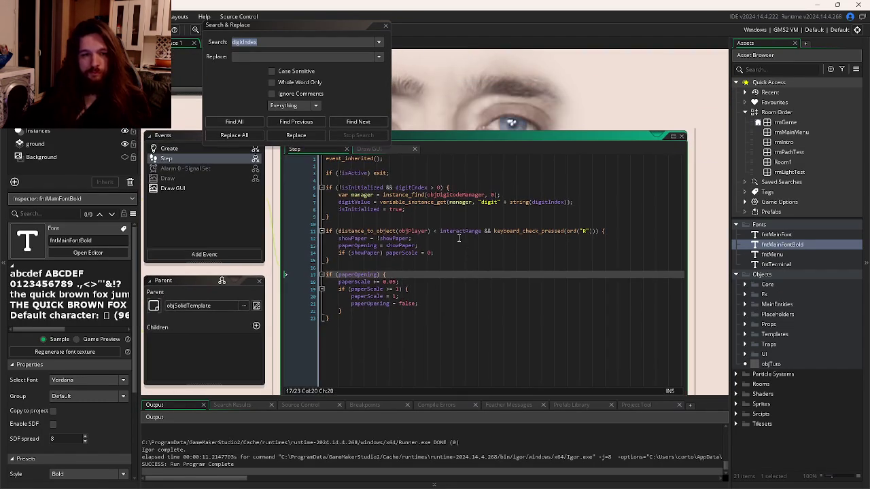
- Duplicate the digitValue lookup line and try out manager edits on the copy
click(592, 211)
click(594, 202)
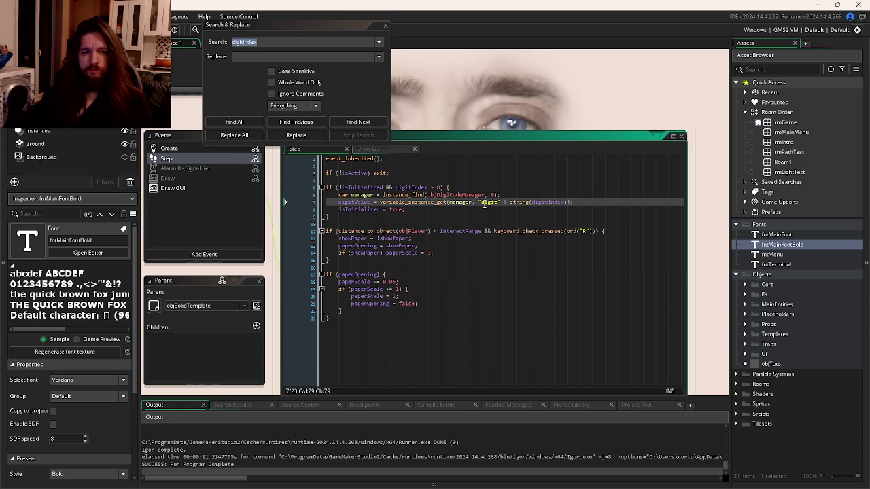
key(ctrl+d)
double_click(365, 209)
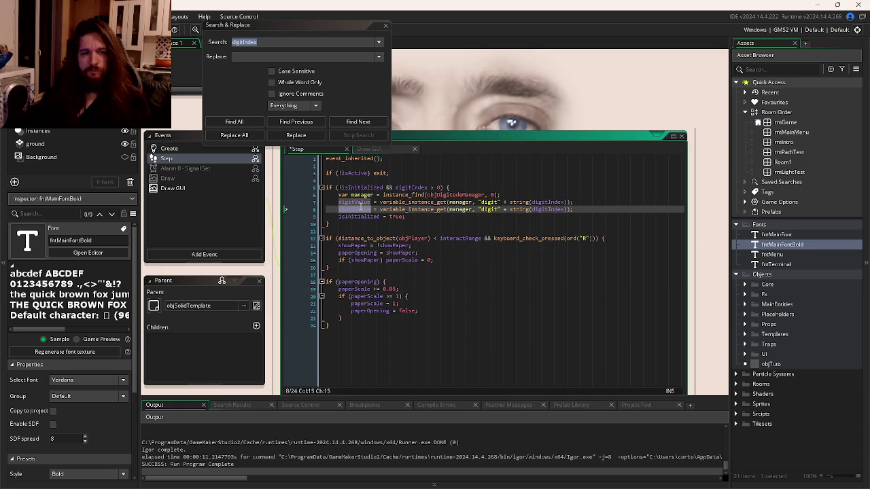
mouse_move(382, 209)
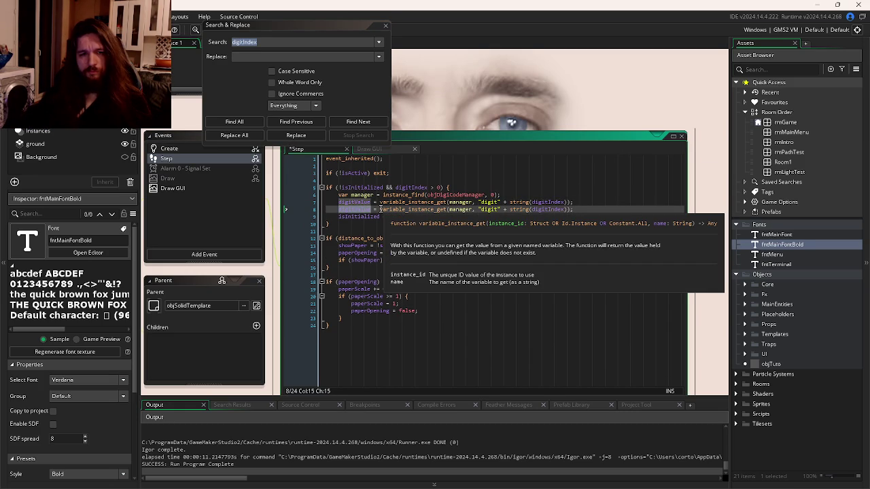
text(d)
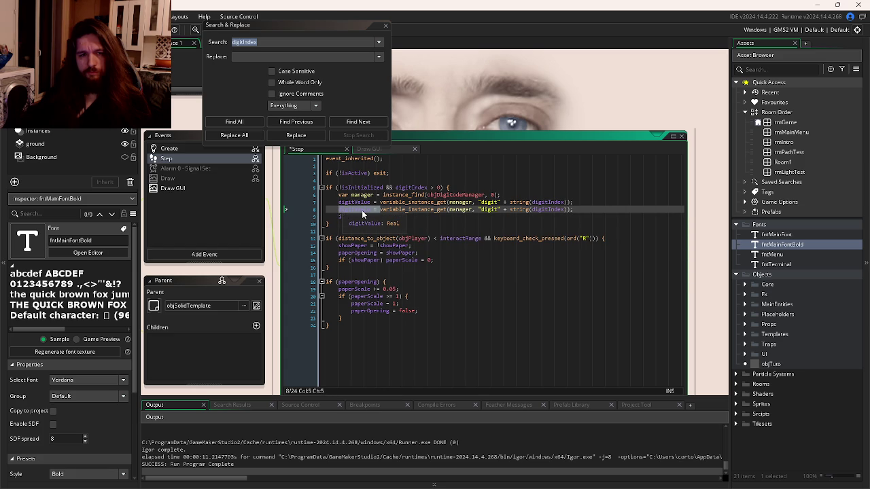
mouse_move(535, 205)
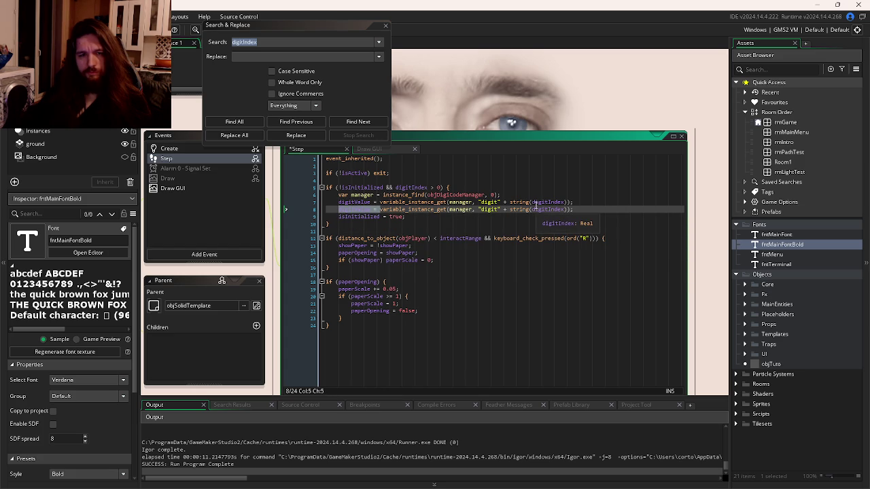
text(manager)
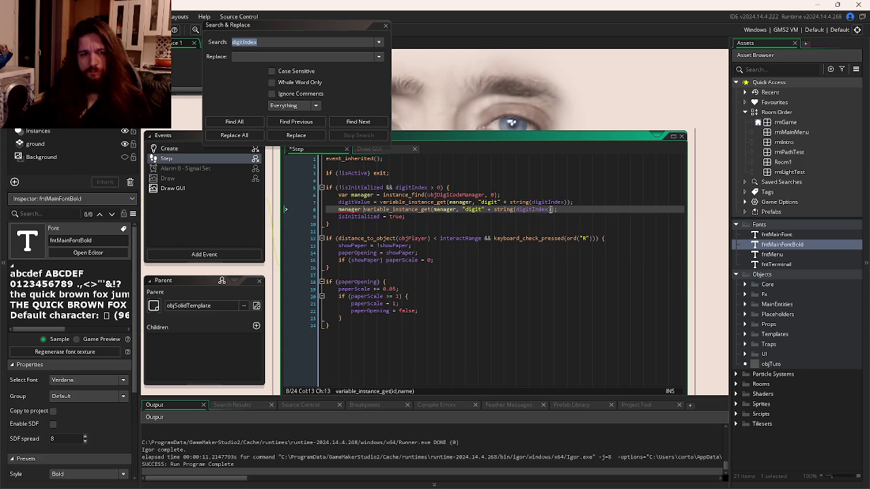
text(.)
key(BackSpace)
key(BackSpace)
key(BackSpace)
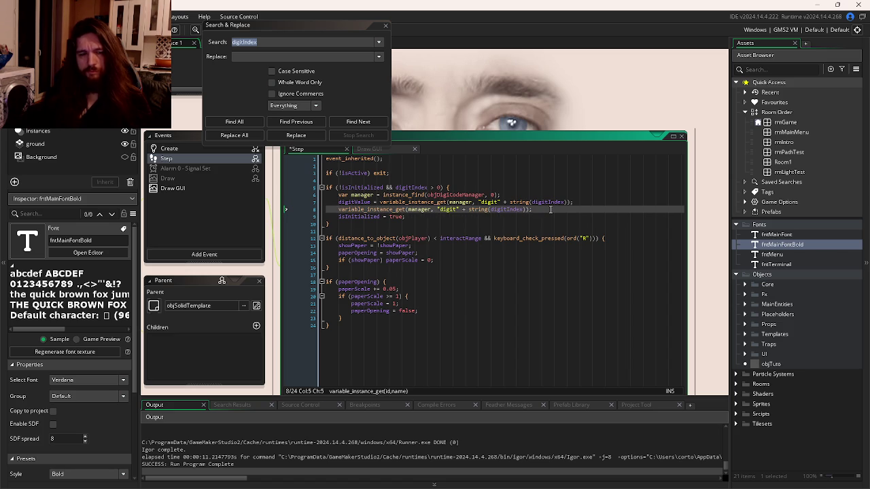
text(manag)
text(er =)
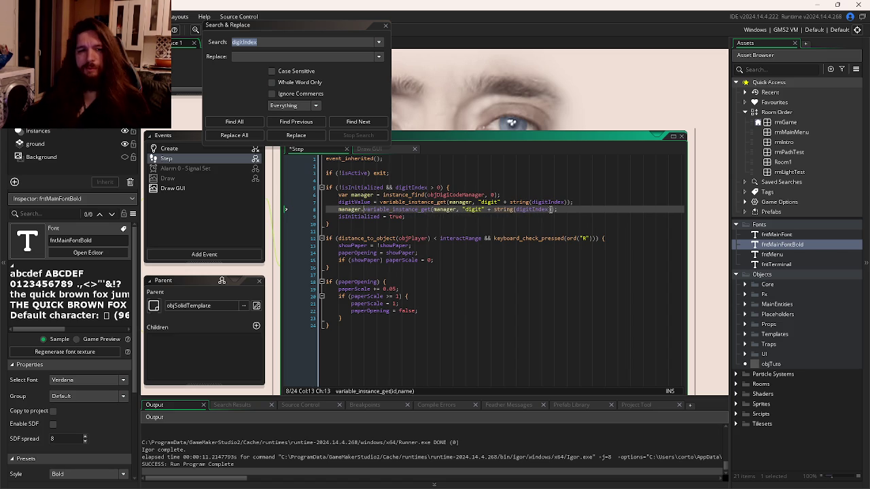
- Clear the copied line's contents, leaving an indented empty line 8
key(shift+Home)
click(549, 210)
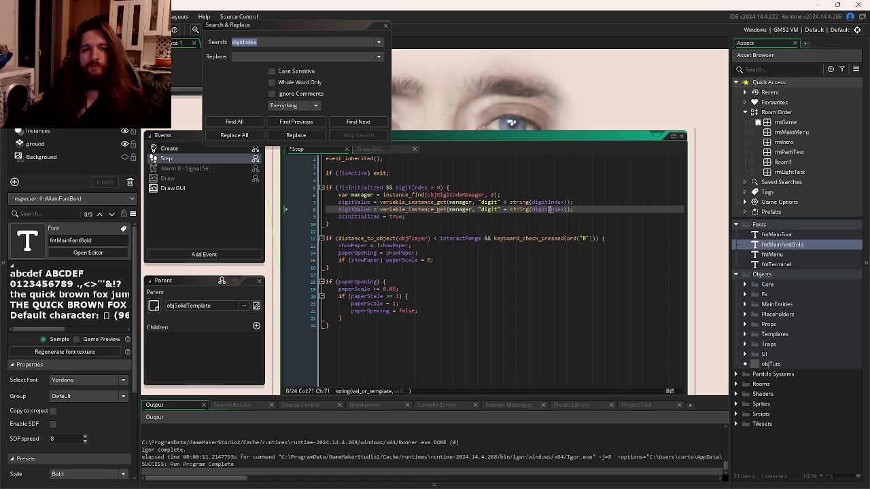
drag(575, 209, 327, 211)
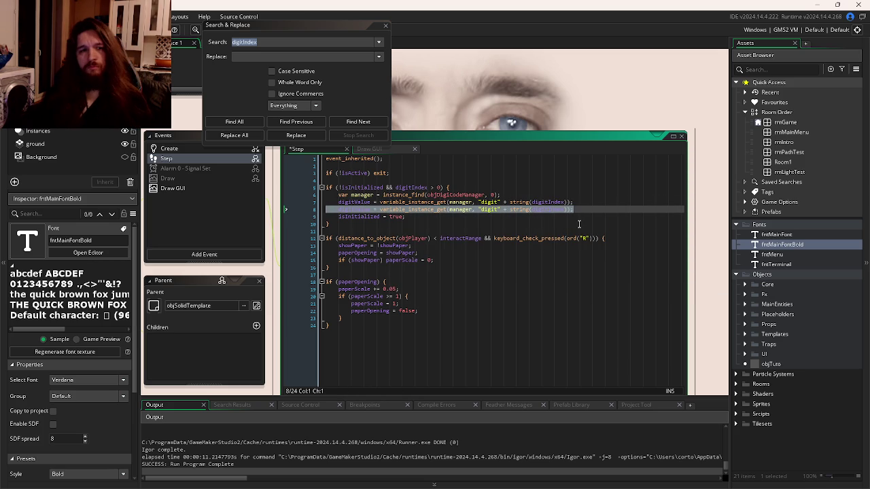
key(BackSpace)
key(Tab)
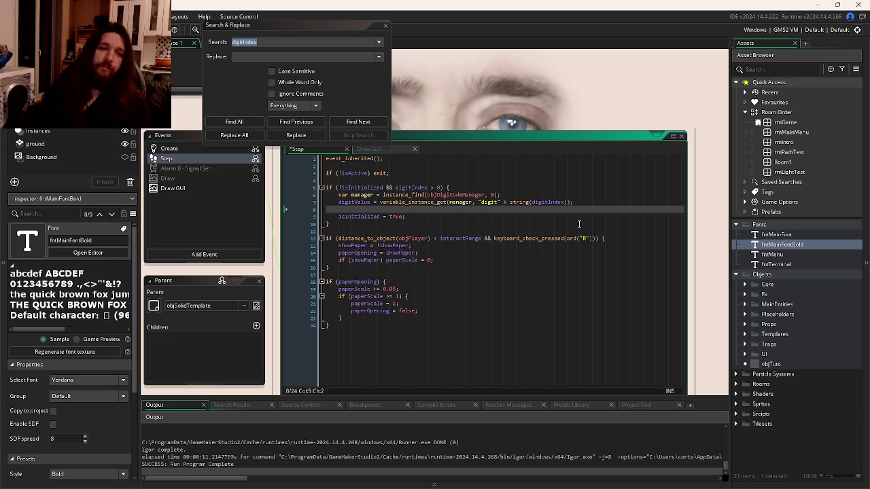
text(manager)
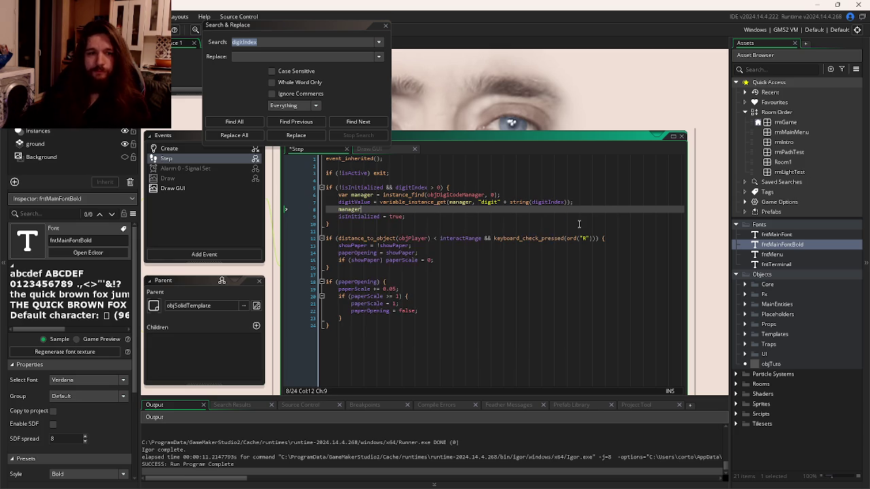
text(.)
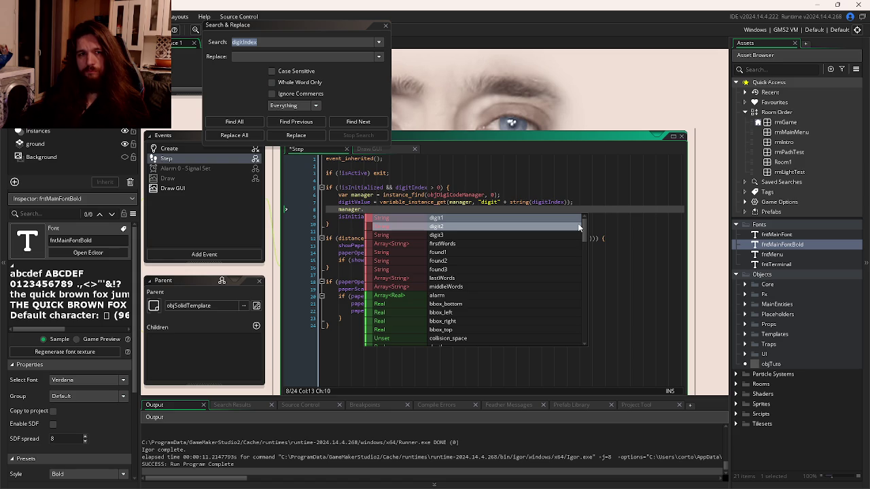
key(BackSpace)
key(ctrl+BackSpace)
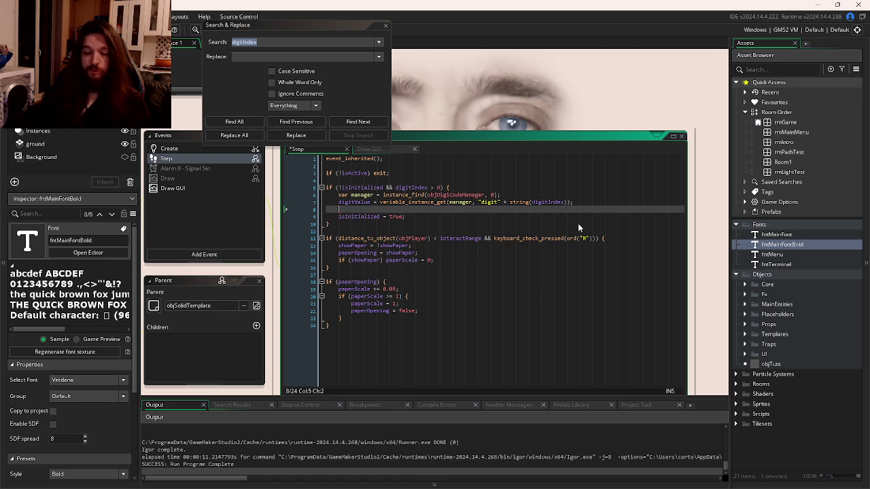
text(switch)
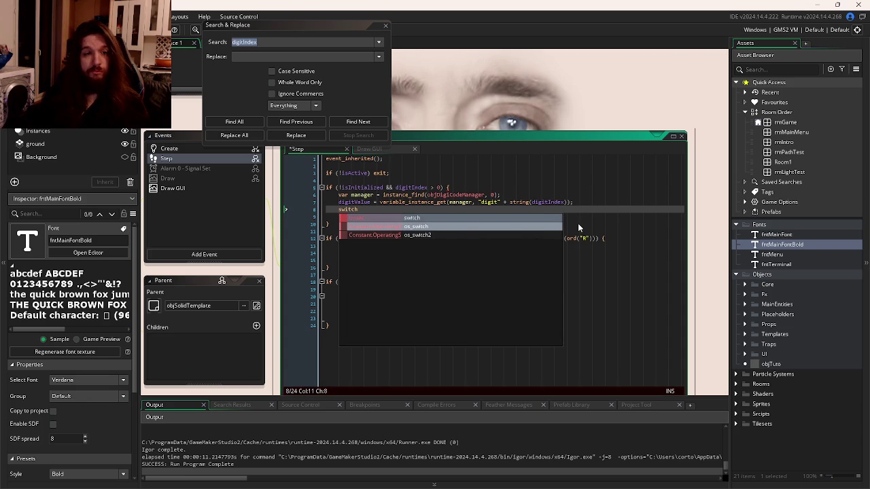
key(BackSpace)
key(BackSpace)
key(BackSpace)
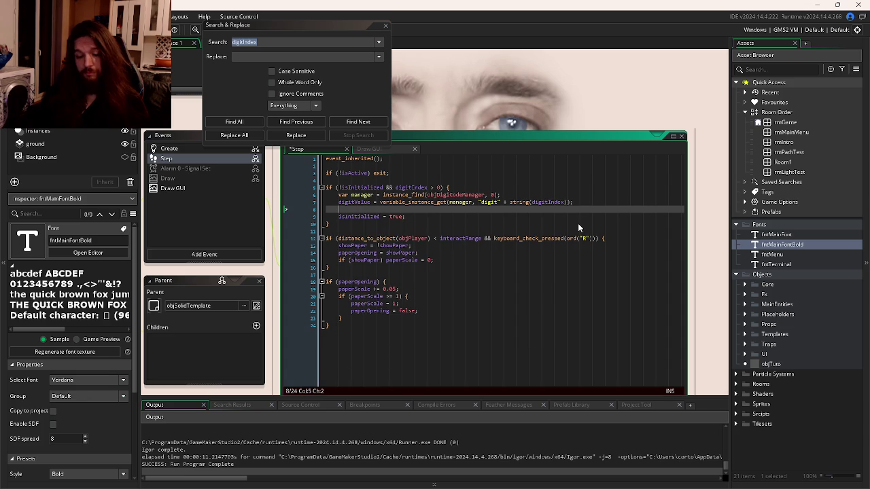
text(s)
key(BackSpace)
key(BackSpace)
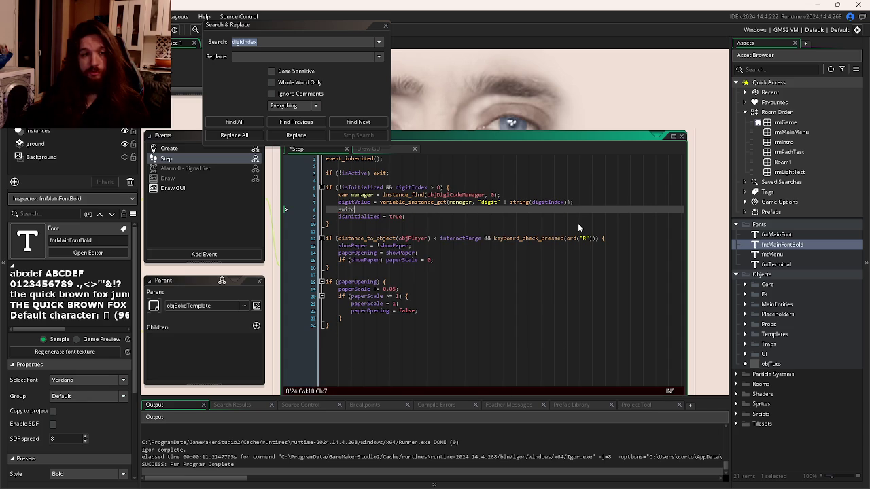
text(switch:)
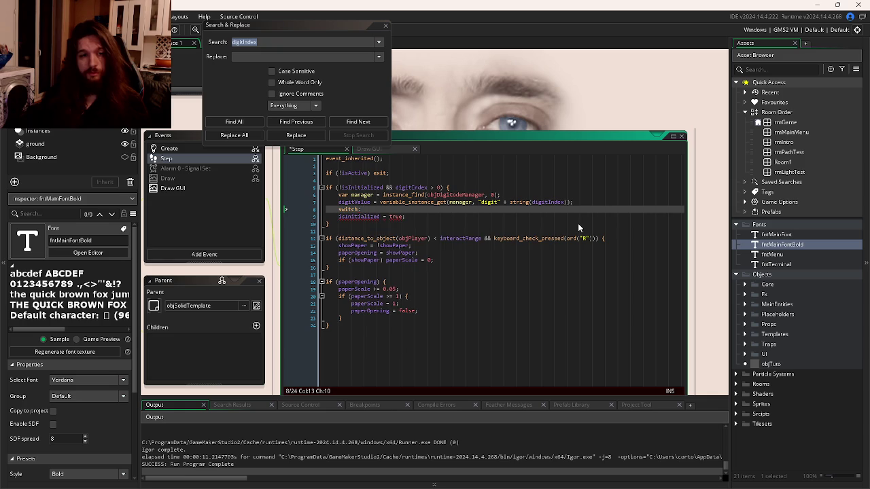
key(BackSpace)
text((di)
text(gitVa)
key(Return)
text({)
key(Return)
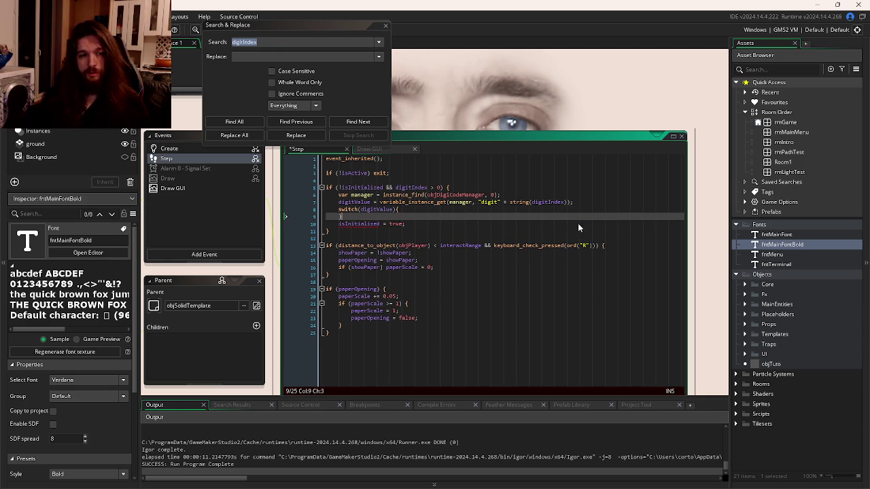
text(case 1:)
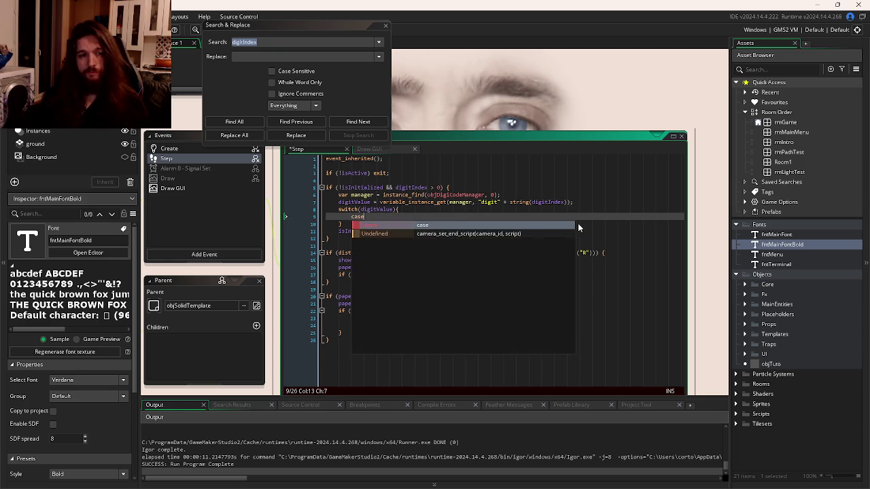
key(Return)
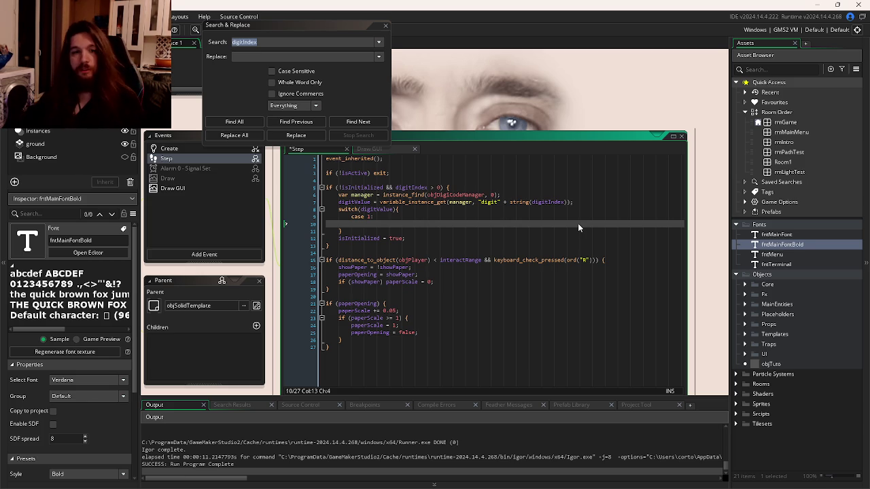
key(ctrl+z)
key(ctrl+z)
key(ctrl+z)
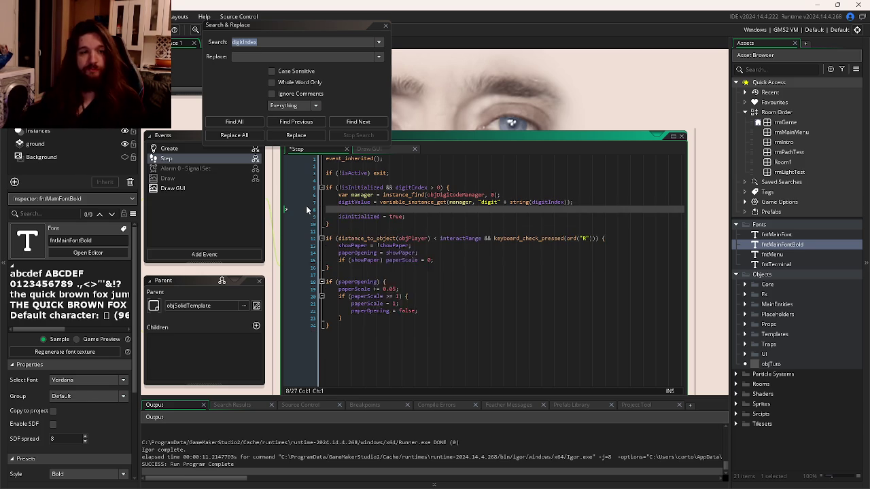
- Replace the found1–found3 variables in the Create event with a foundWords declaration
key(ctrl+Tab)
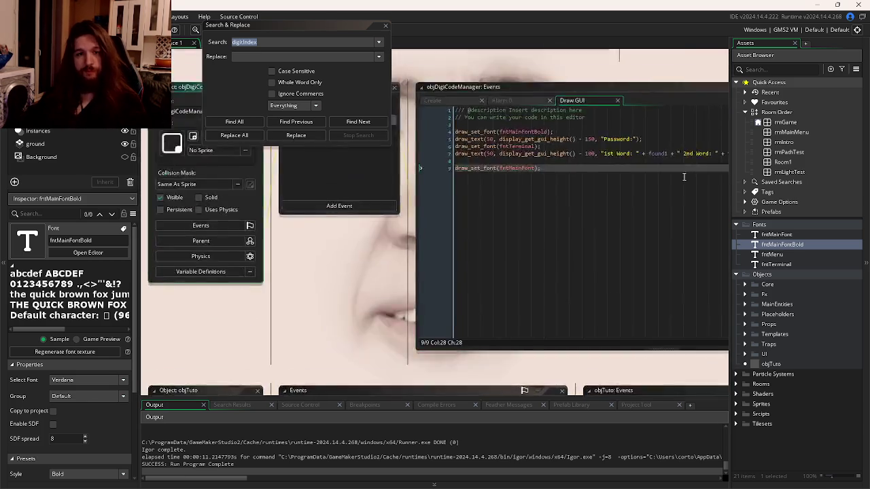
key(ctrl+Tab)
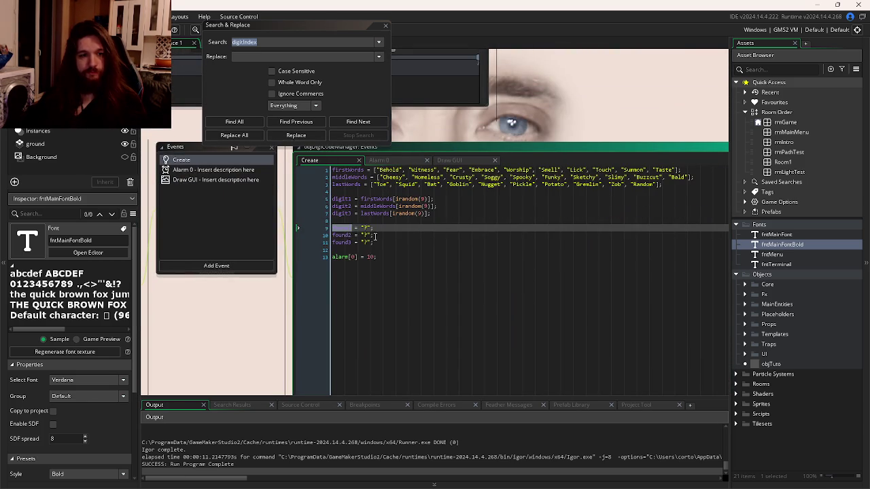
drag(373, 242, 316, 231)
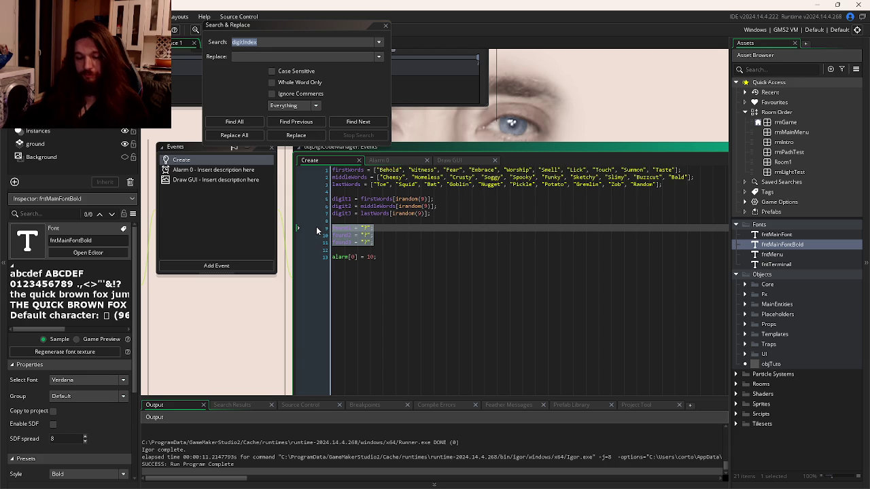
text(found)
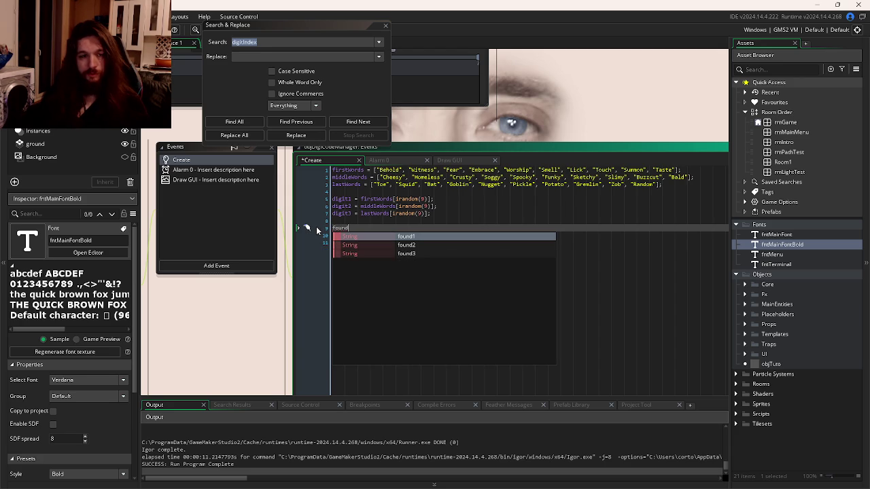
text(Wo)
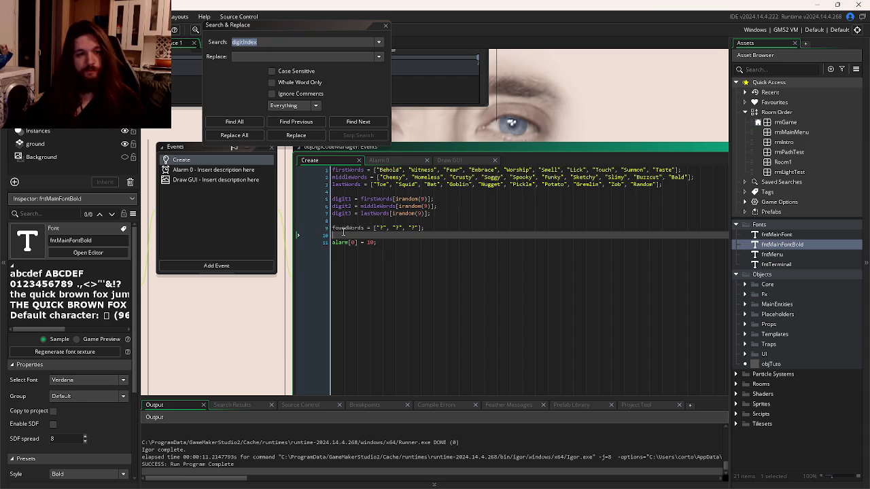
click(349, 229)
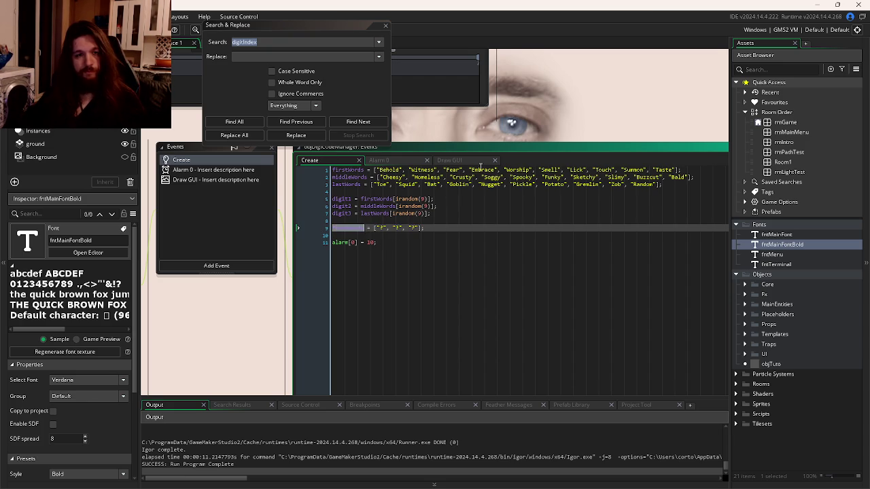
- Set the second foundWords index in the Draw GUI line to 1, then go to objPaperSpawn's Step code
click(449, 160)
click(419, 219)
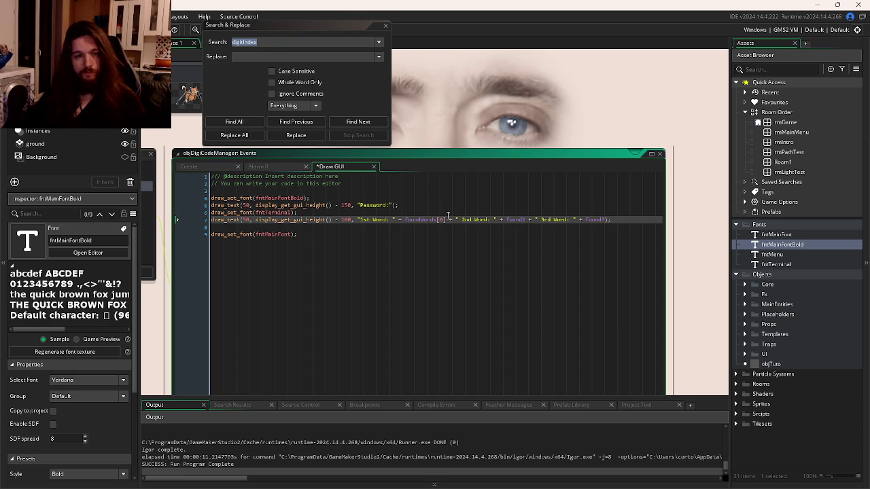
click(514, 221)
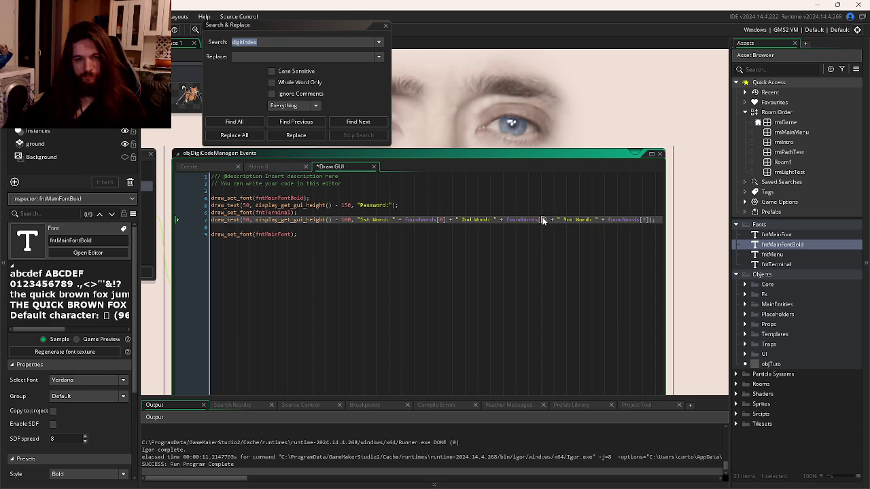
text(1)
click(570, 249)
key(ctrl+Tab)
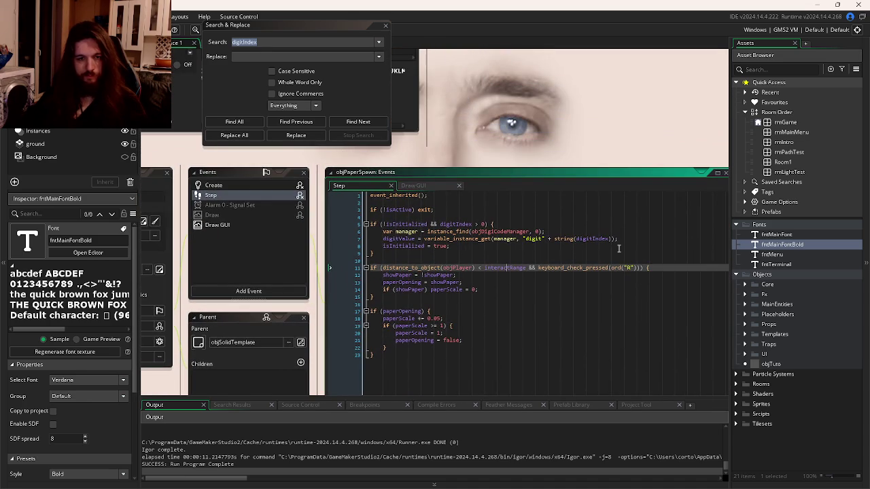
- Add manager.foundWords[digitIndex - 1] = digitValue; below the digitValue line and run with F5
click(627, 239)
key(Return)
text(manager.foundWords)
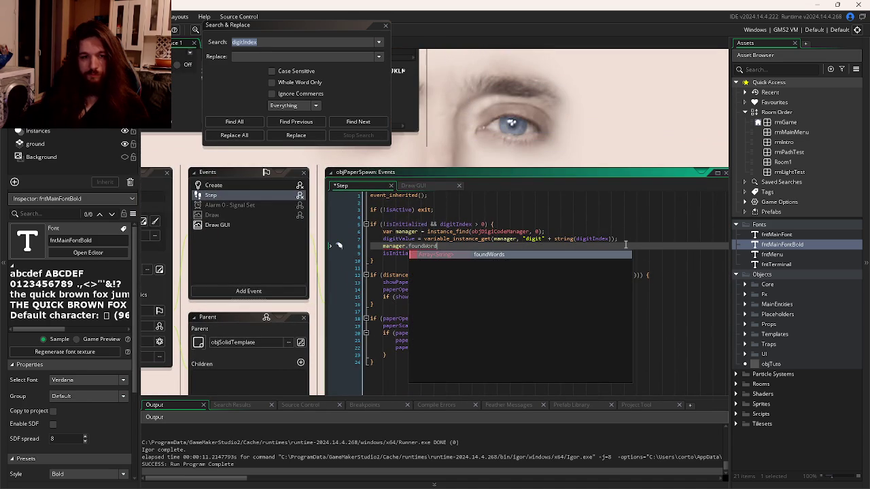
text([di)
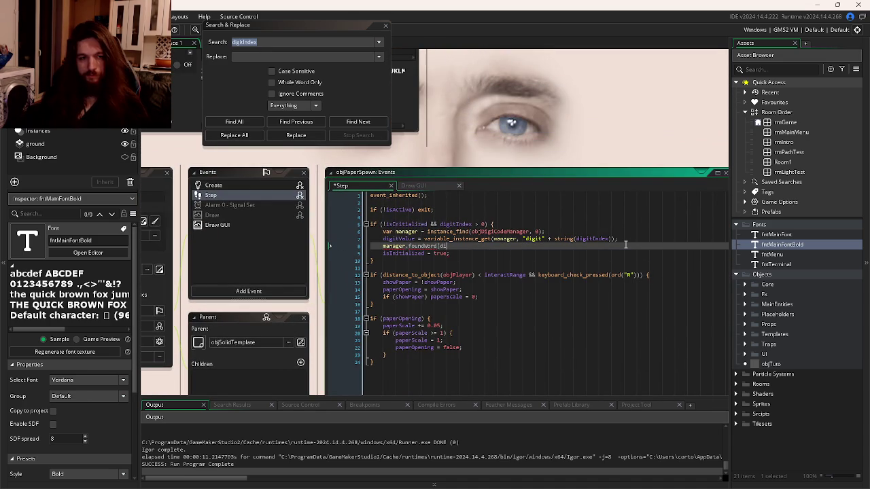
text(giVa)
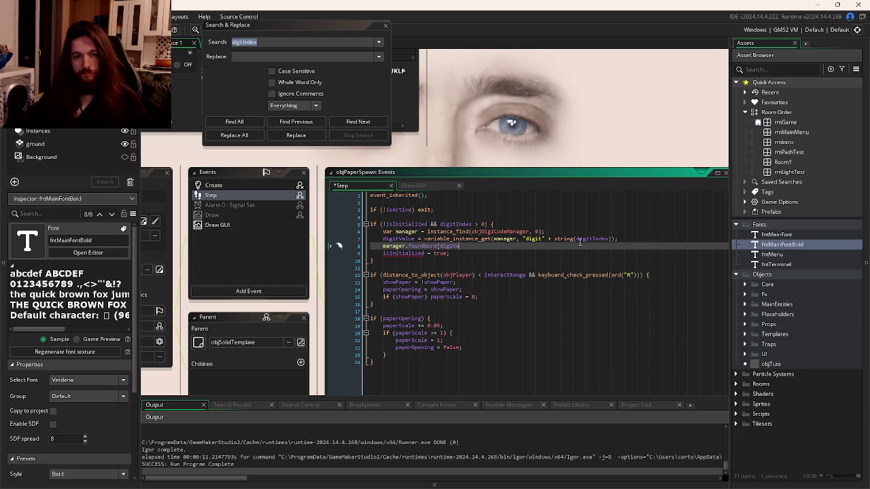
double_click(593, 238)
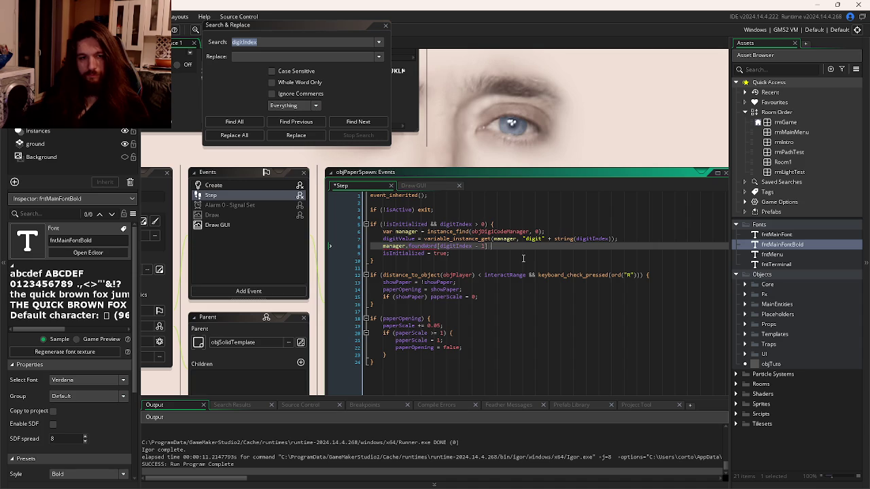
click(410, 231)
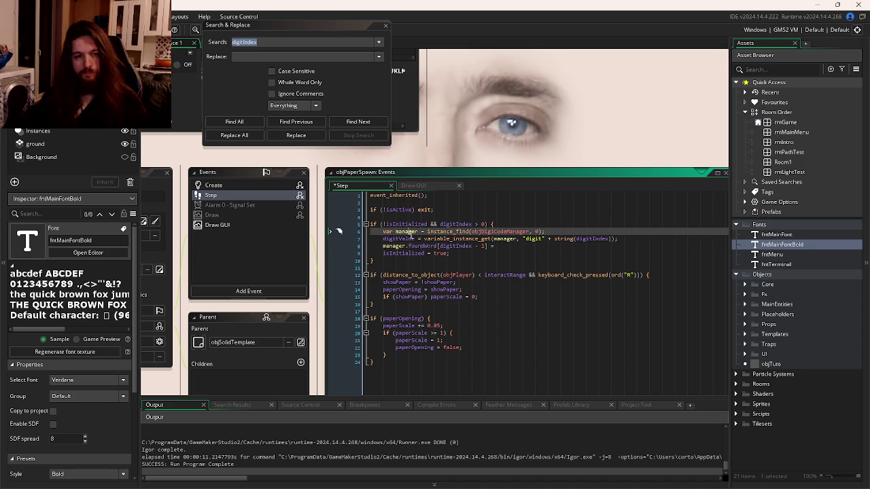
double_click(406, 239)
text(= digitValue)
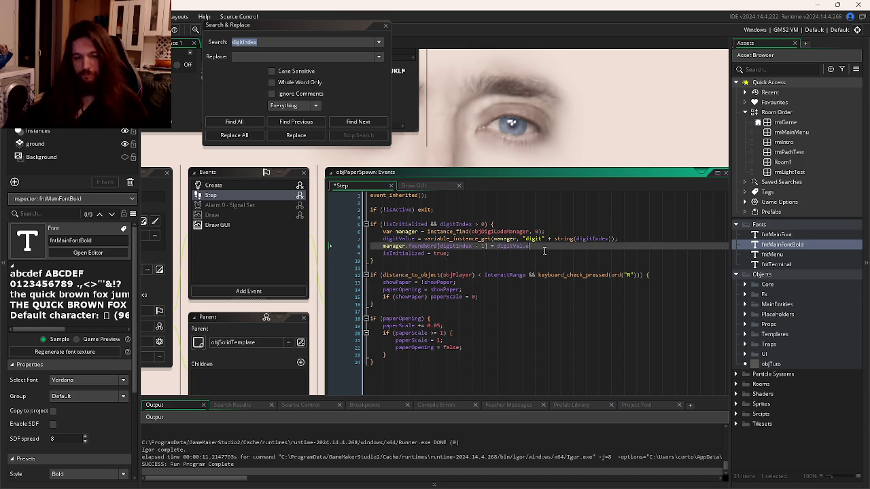
text(;)
key(F5)
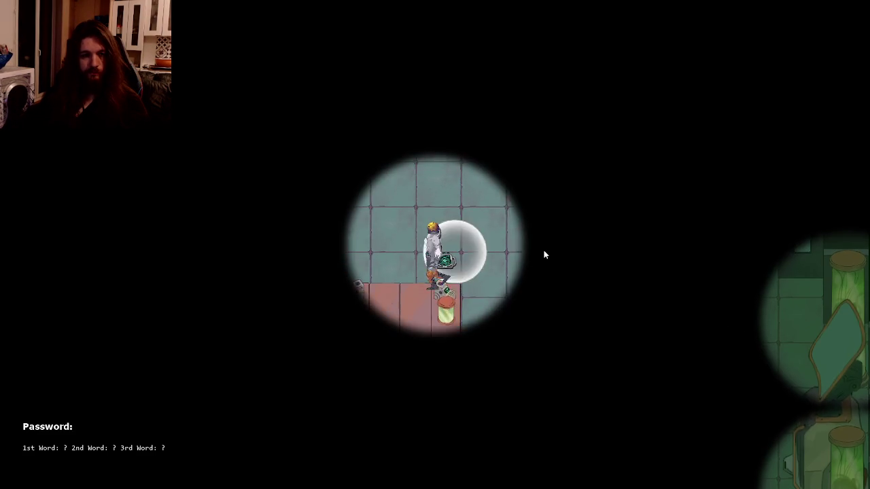
- Walk the scientist up and left through the dark lab toward the crates
key(a)
key(w)
key(d)
key(w)
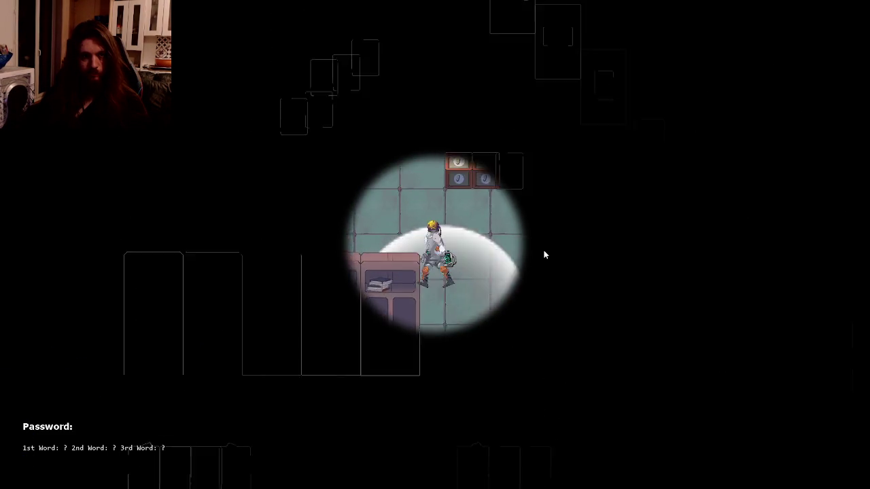
key(a)
key(w)
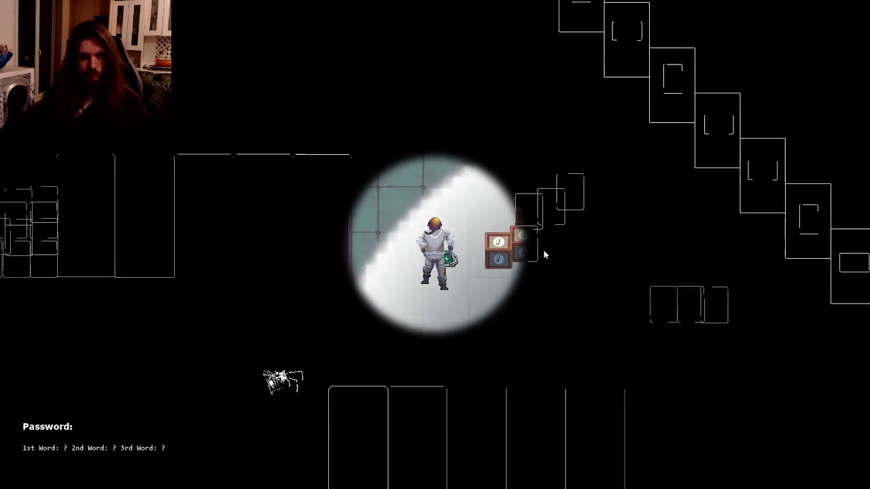
key(a)
key(w)
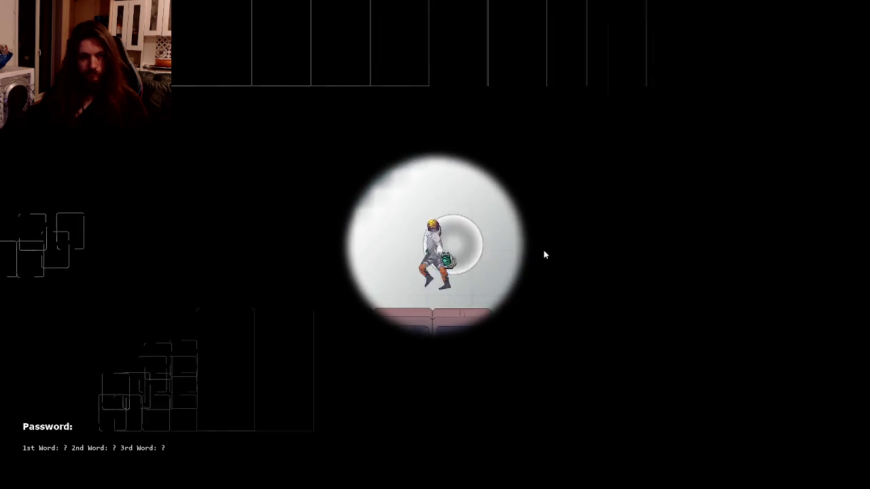
- Keep moving beside the crates until an enemy knocks the player down, then restart the run
key(a)
key(w)
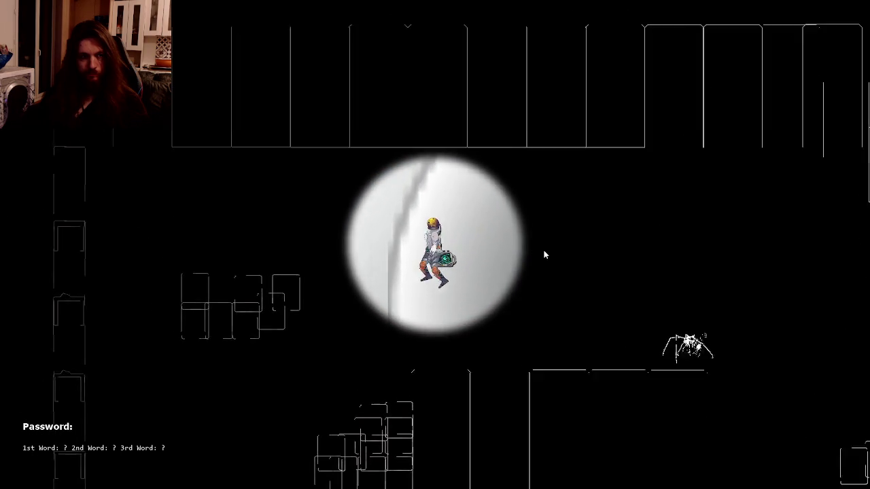
key(a)
key(s)
key(s)
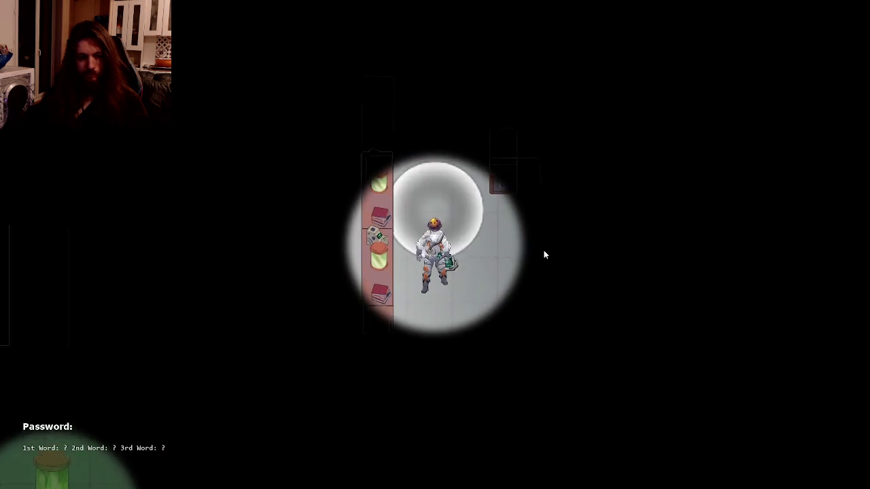
key(d)
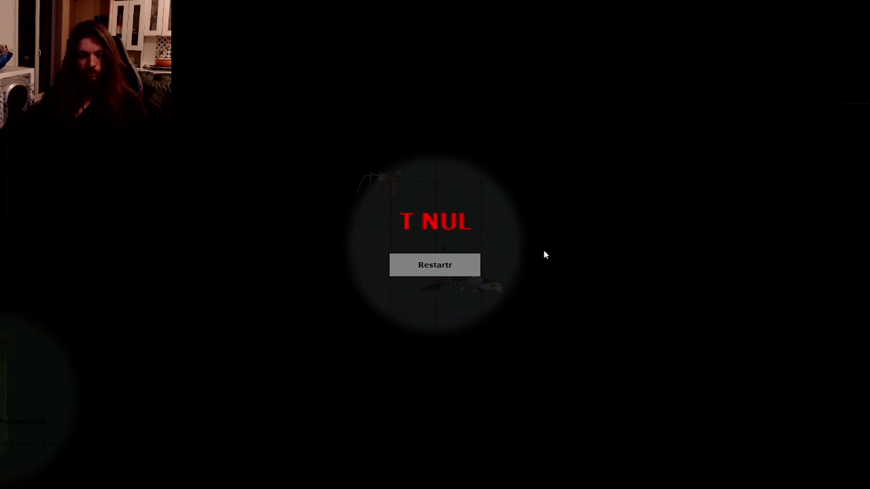
click(439, 272)
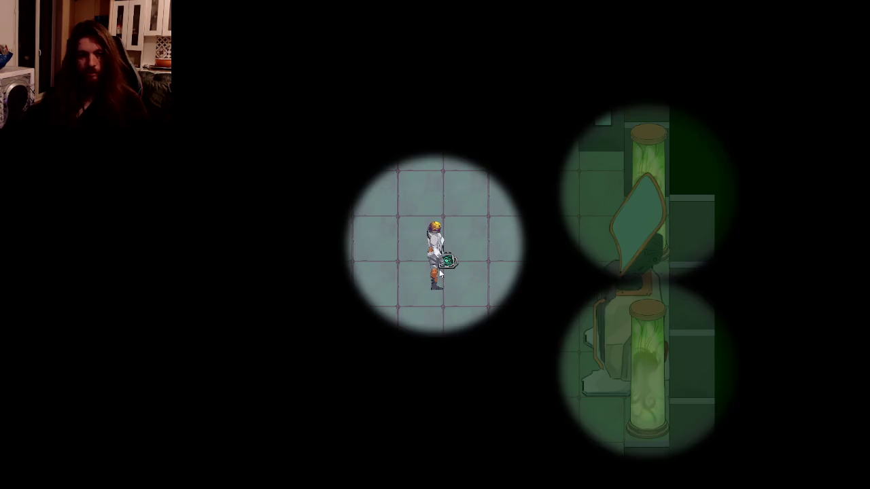
- Walk the character down and left through the lab
key(a)
key(s)
key(s)
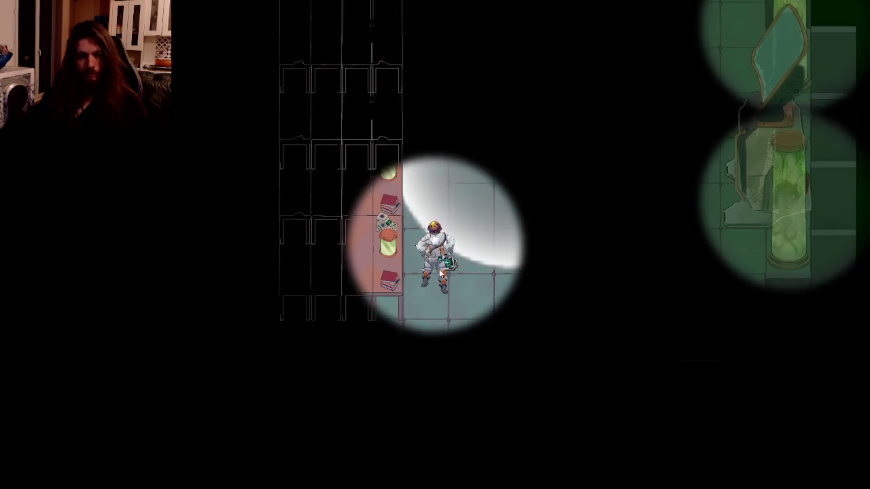
key(s)
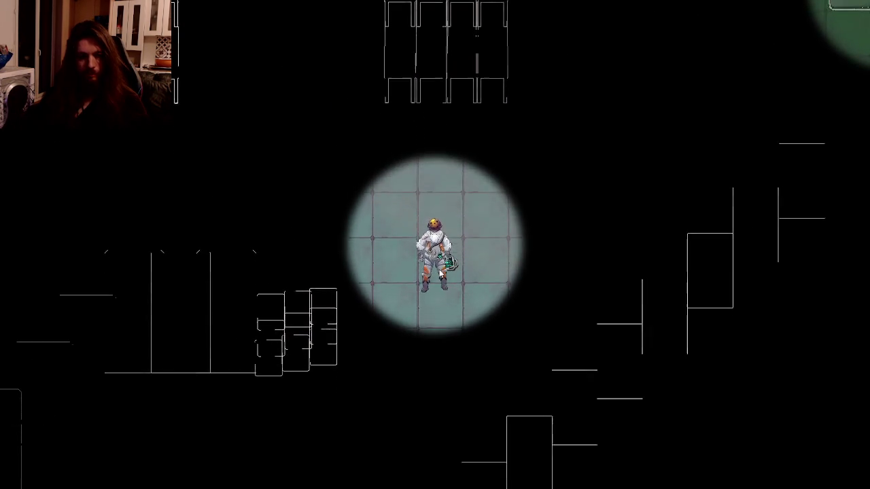
key(a)
key(a)
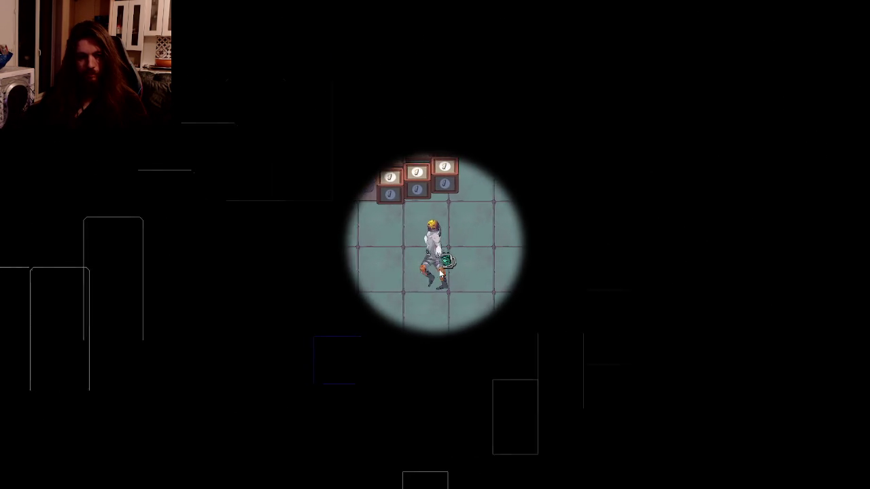
key(a)
key(s)
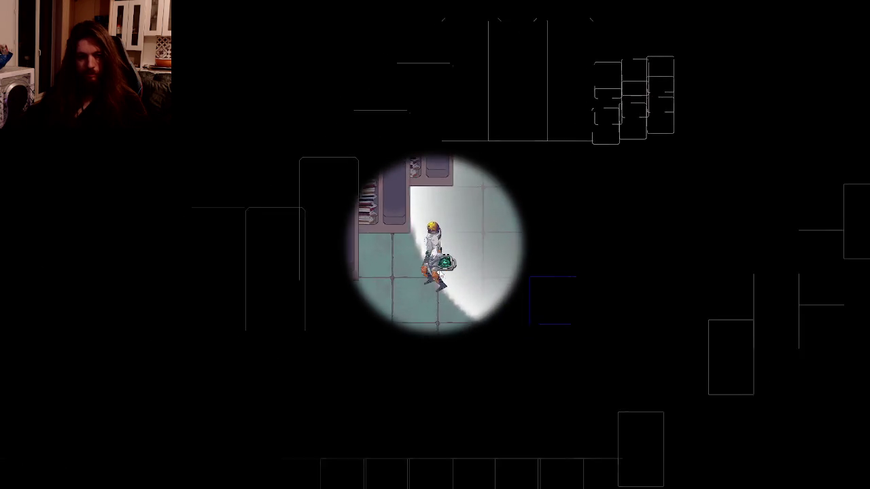
key(a)
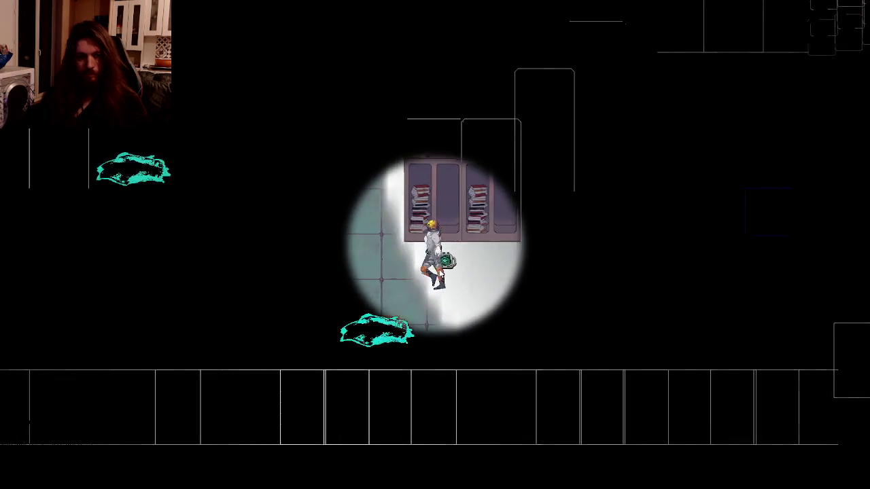
key(s)
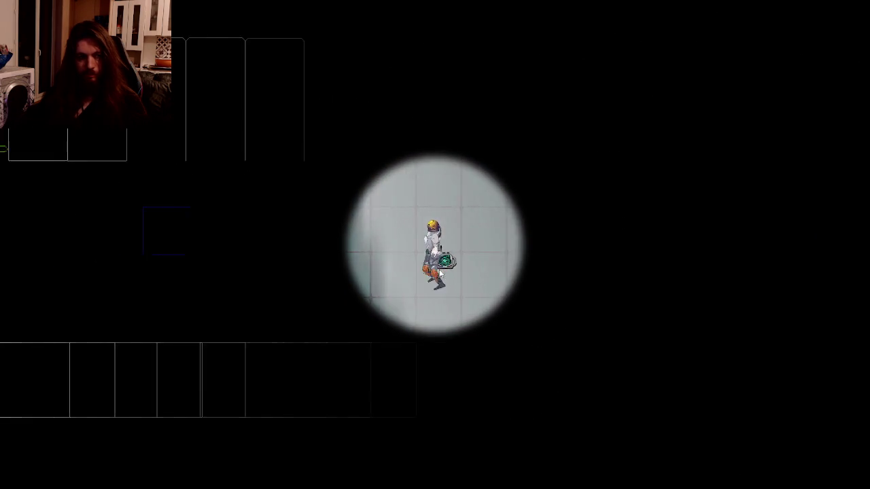
- Walk left and up past the tank and shelf, then on toward the green tanks
key(a)
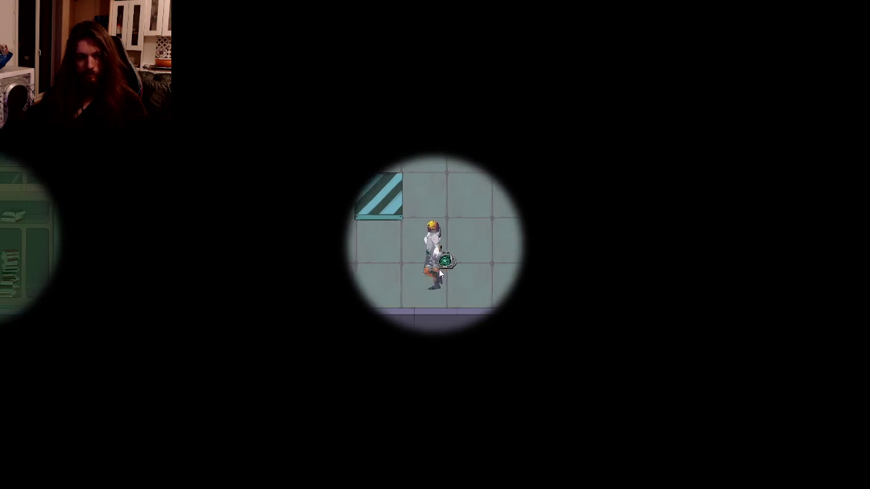
key(w)
key(a)
key(w)
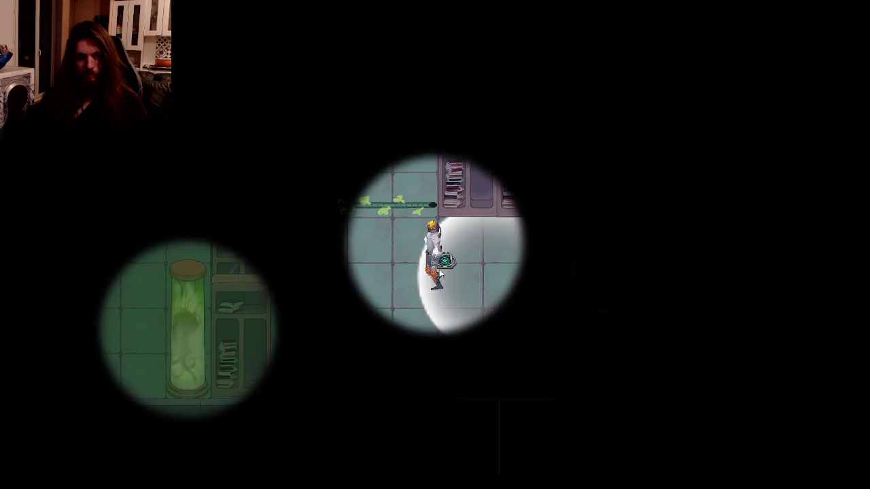
key(w)
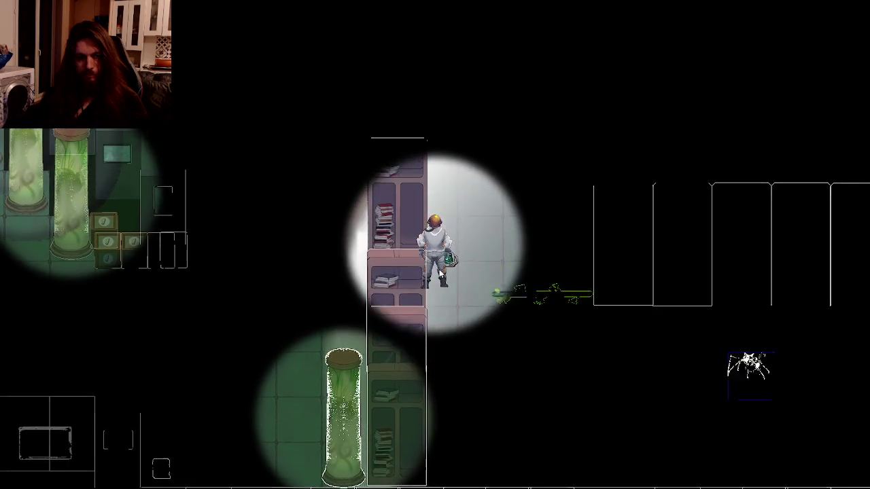
key(a)
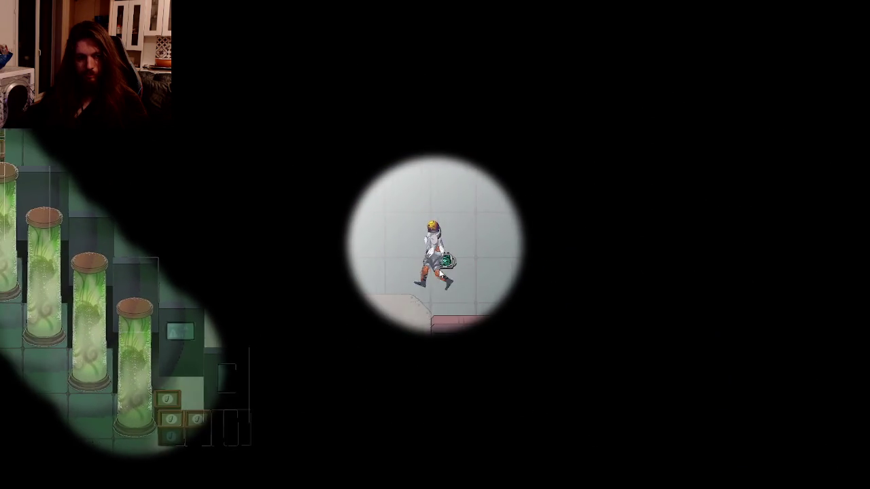
key(s)
key(s)
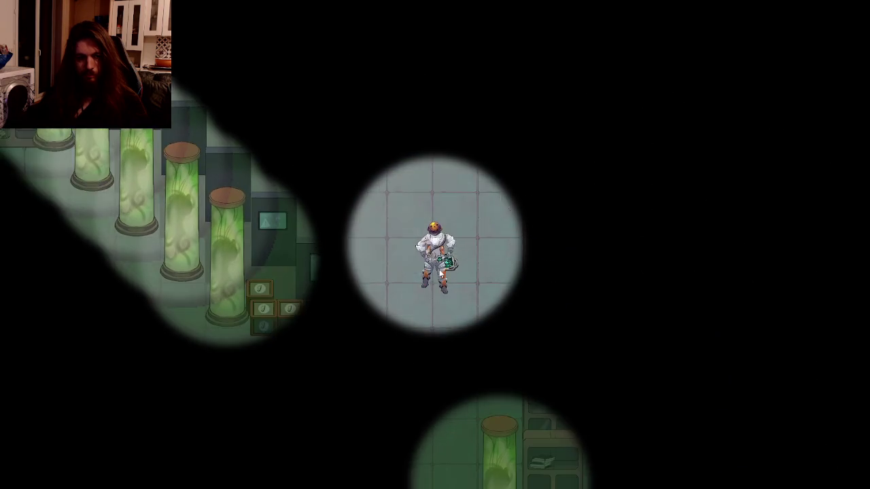
key(a)
key(a)
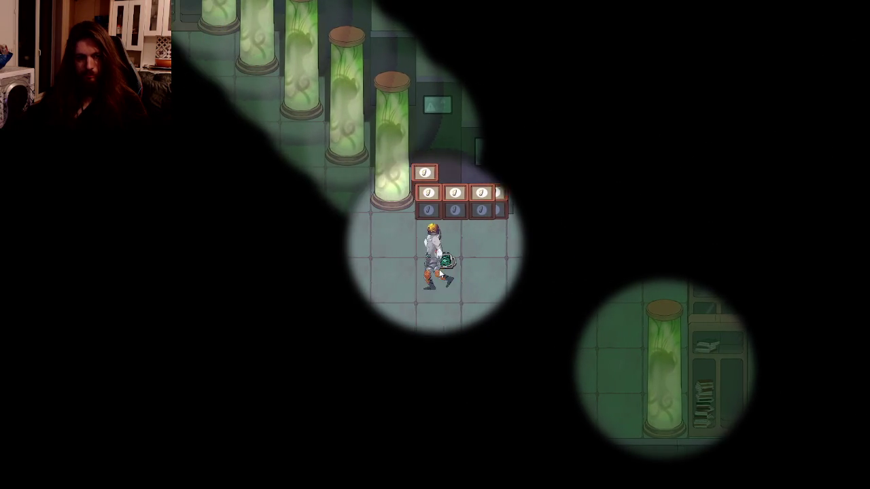
key(a)
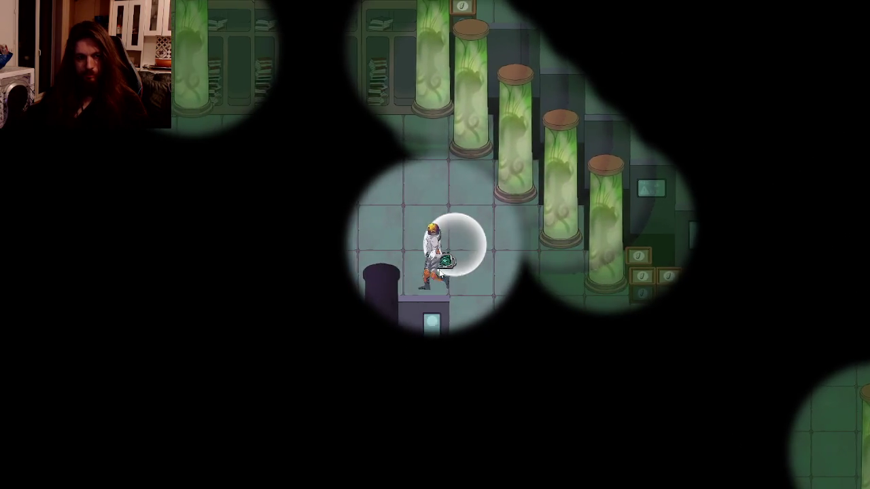
key(a)
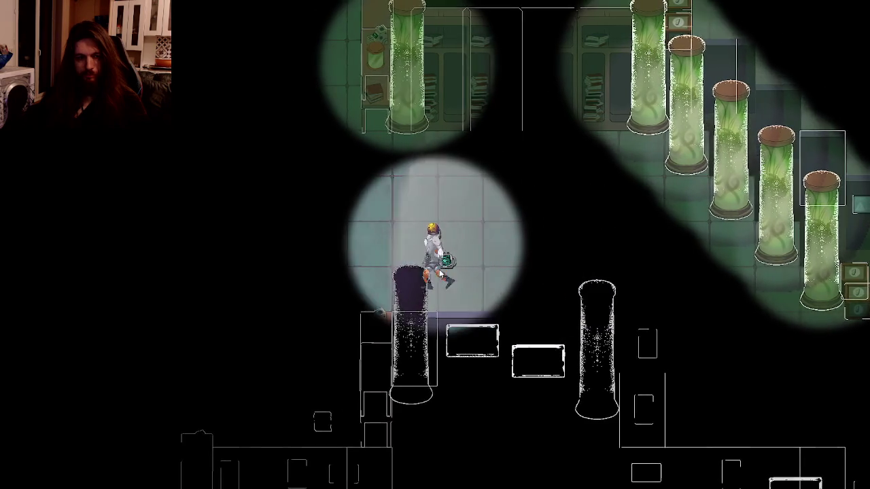
- Walk down past the long desk, then weave between the tanks and lower desk until the screen goes black
key(s)
key(s)
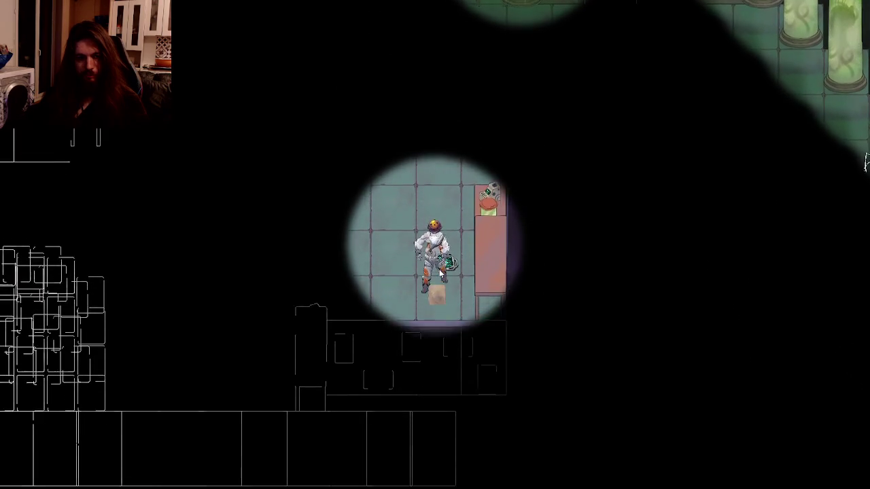
key(s)
key(a)
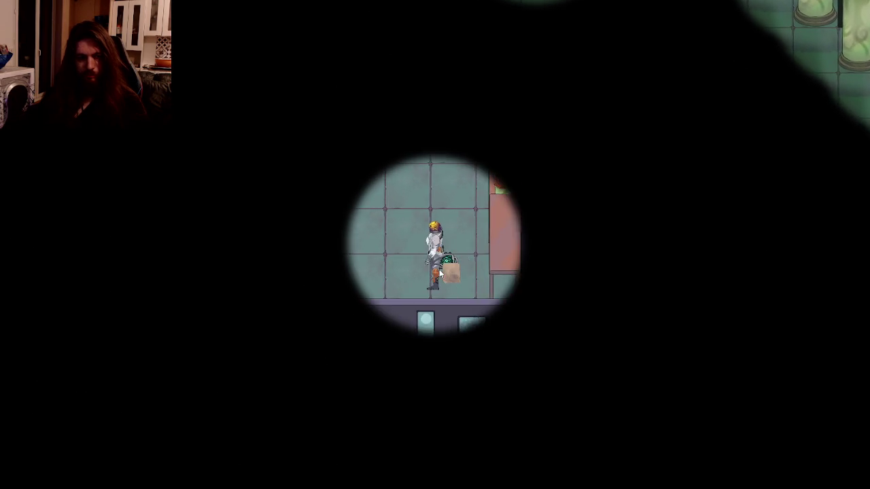
key(d)
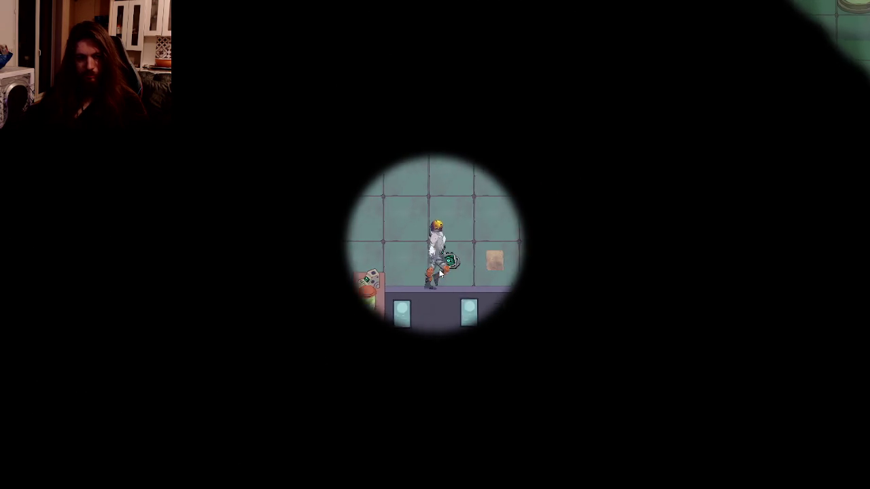
key(w)
key(d)
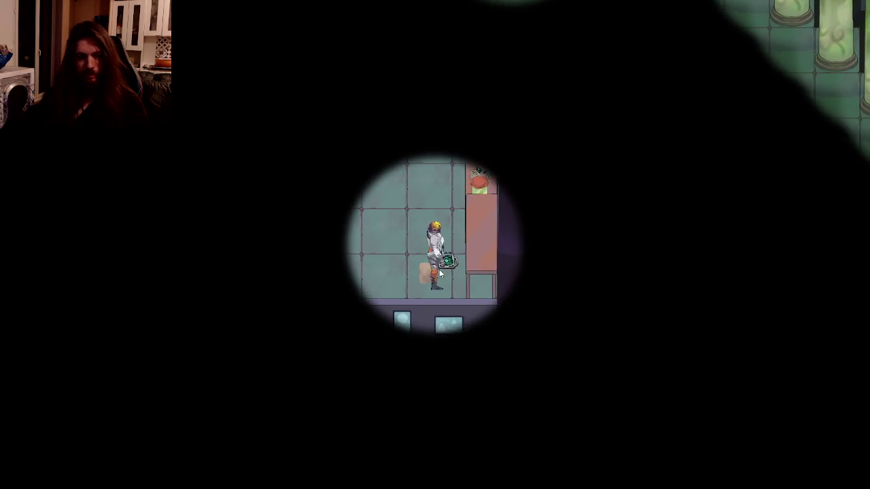
key(s)
key(a)
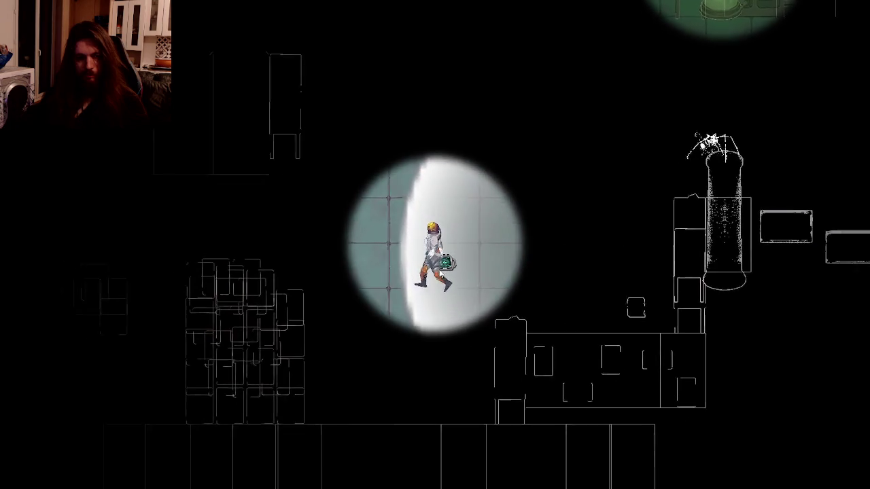
key(d)
key(d)
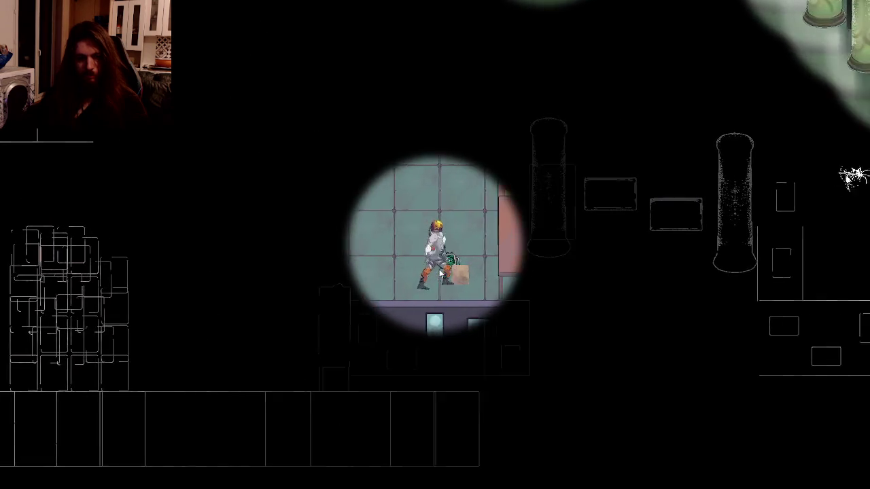
key(w)
key(a)
key(a)
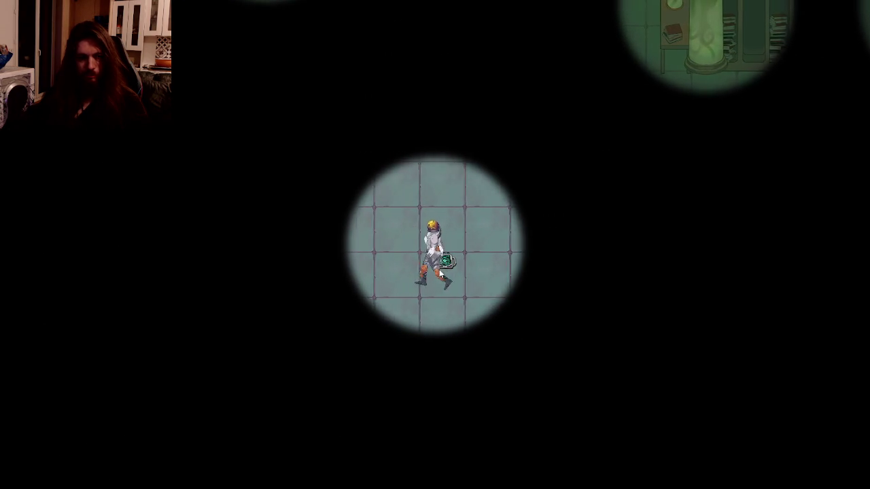
key(s)
key(a)
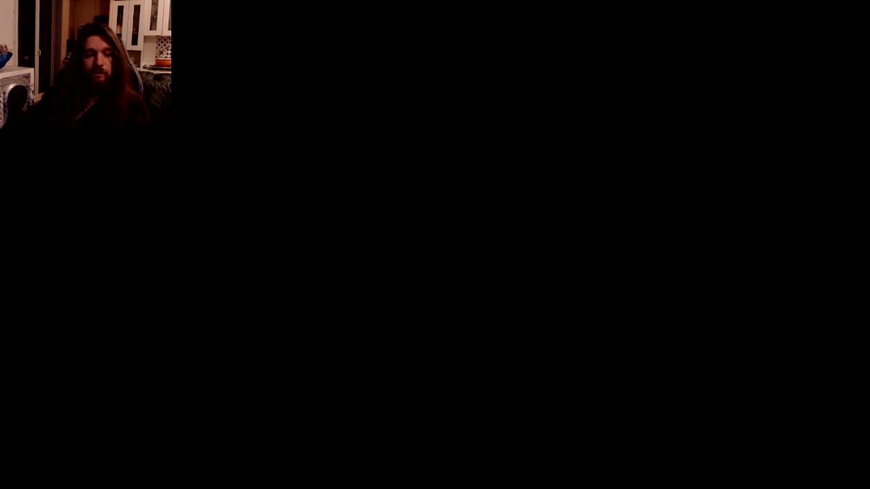
- Walk the character left along the bookshelves to the green tube room
key(w)
key(a)
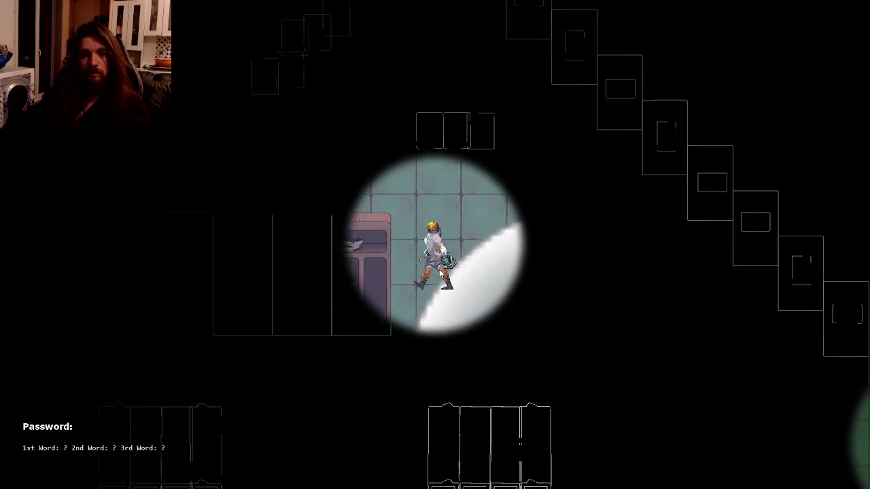
key(a)
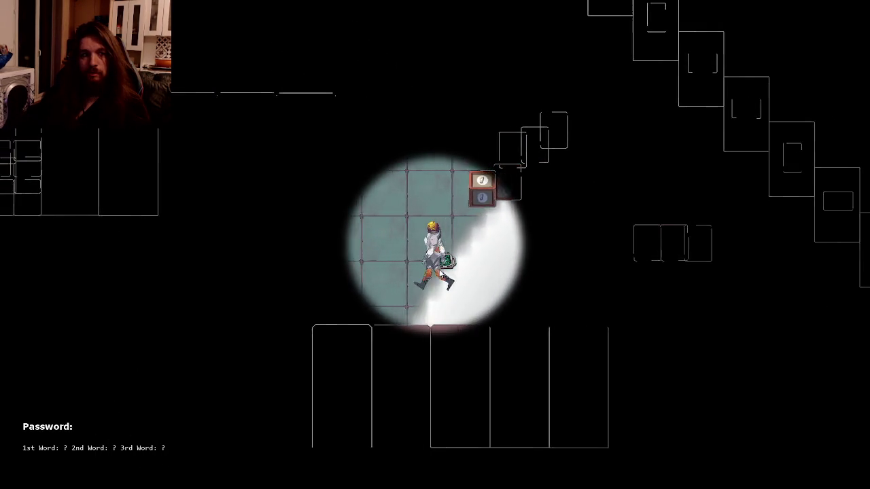
key(a)
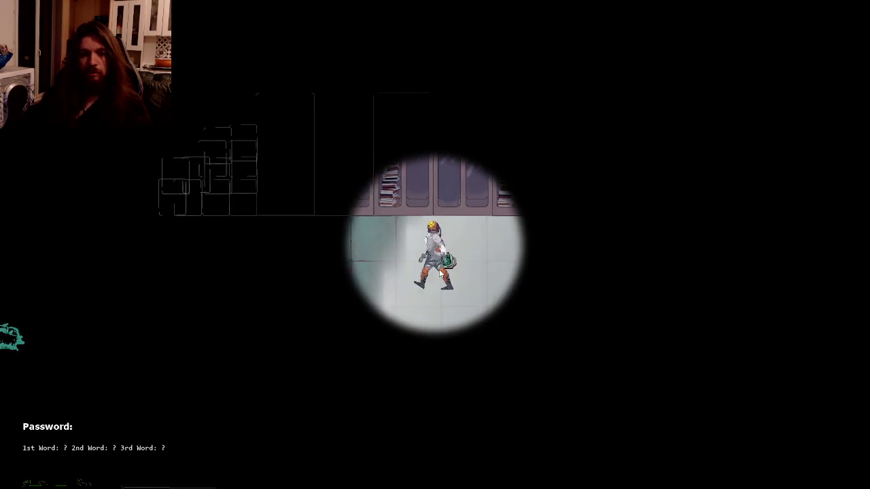
key(s)
key(a)
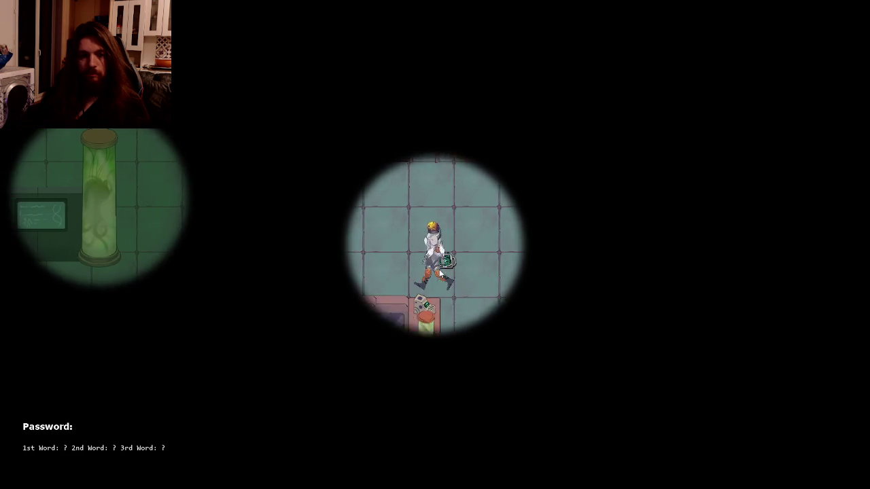
key(a)
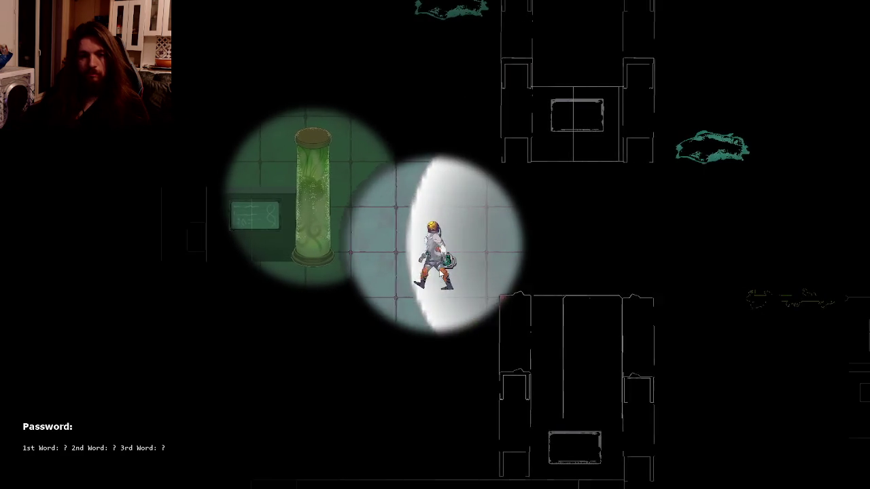
key(a)
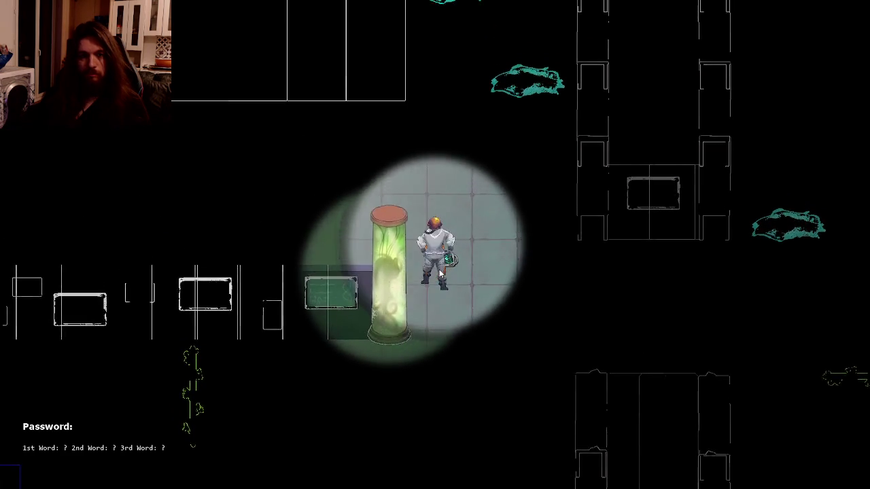
- Walk up into the room above and right along the bookshelves to the password paper
key(w)
key(a)
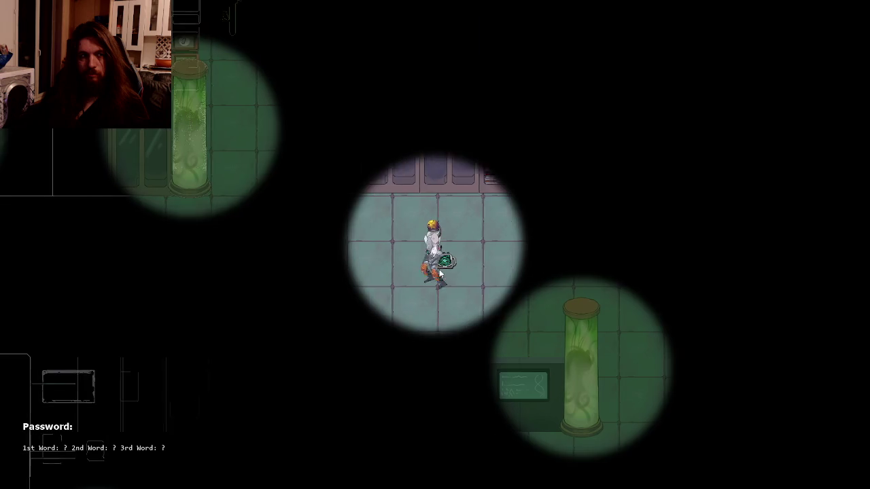
key(a)
key(w)
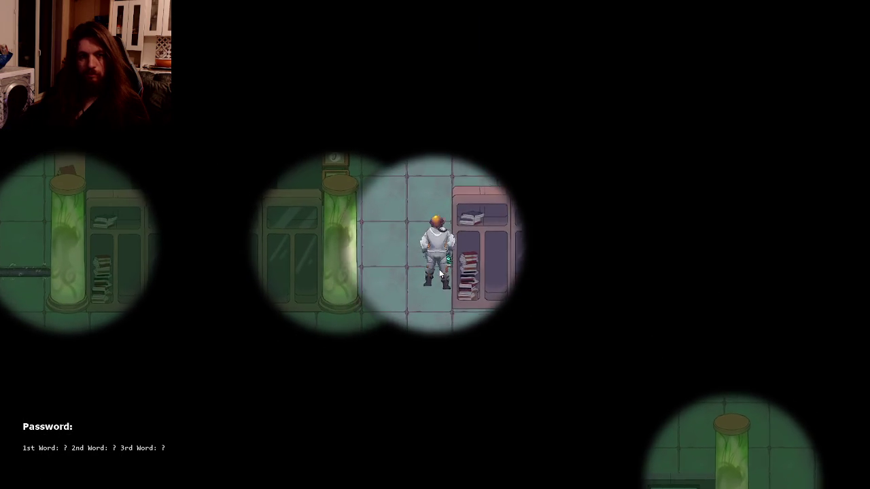
key(w)
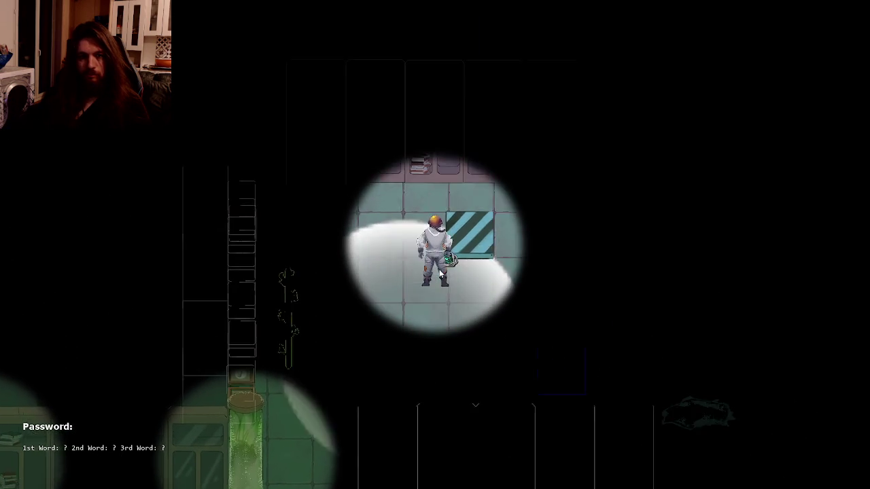
key(w)
key(d)
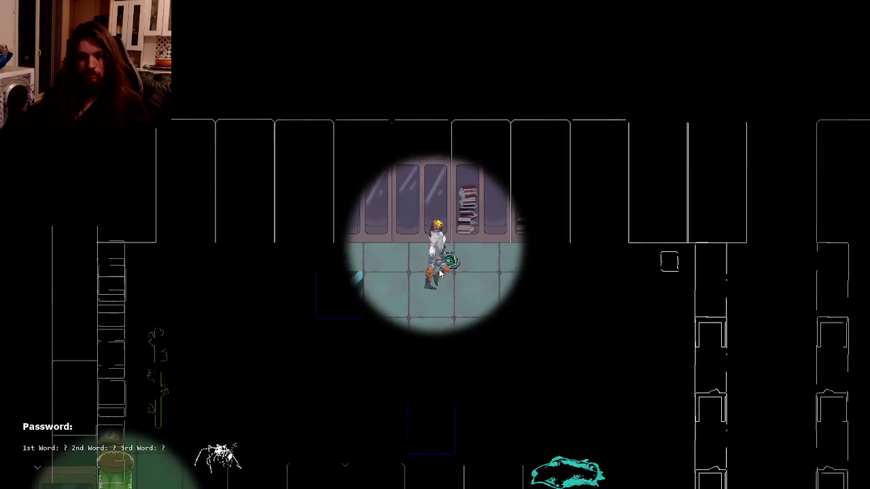
key(d)
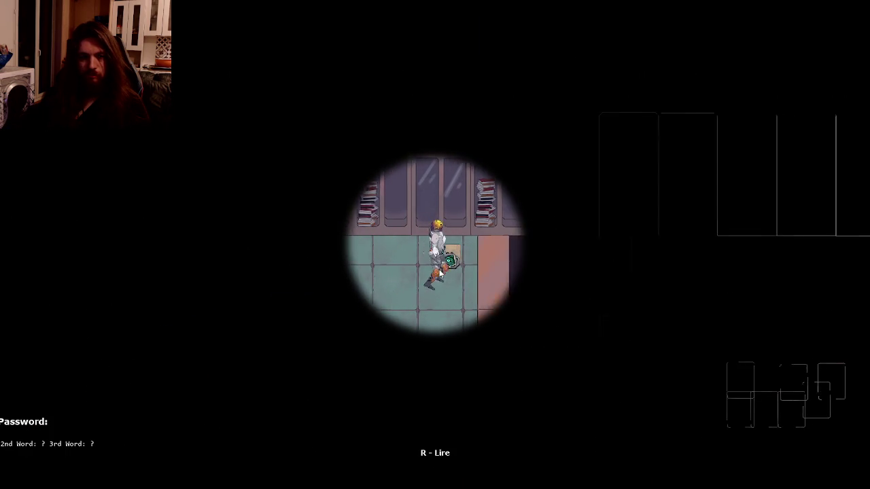
key(d)
- Read the Buzzcut password paper with R several times, then return to the Draw GUI code
key(r)
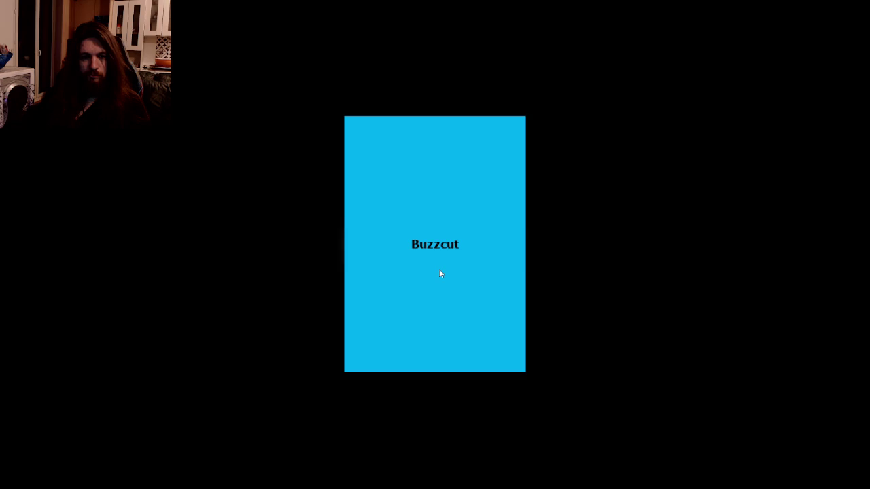
key(r)
key(d)
key(d)
key(r)
key(r)
key(d)
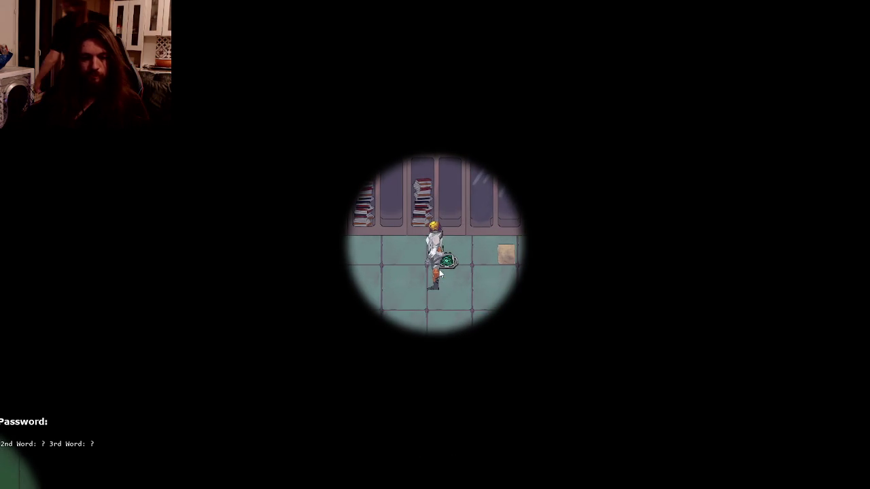
key(r)
key(r)
key(s)
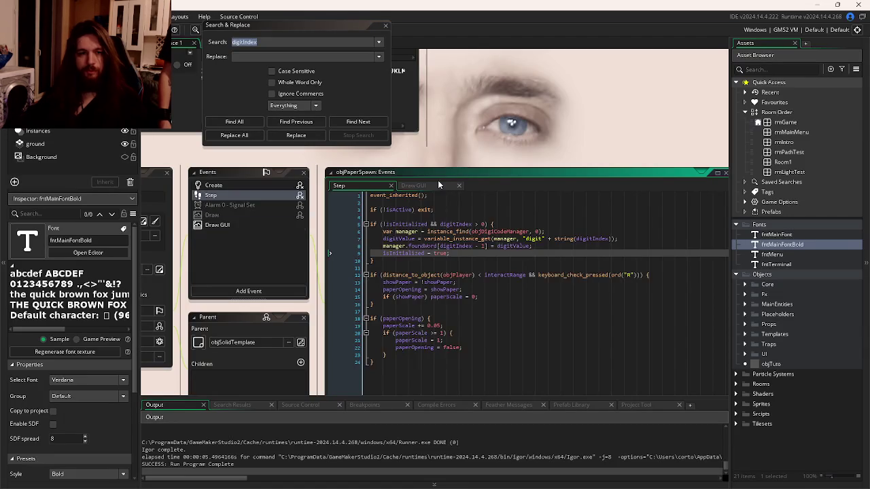
click(438, 182)
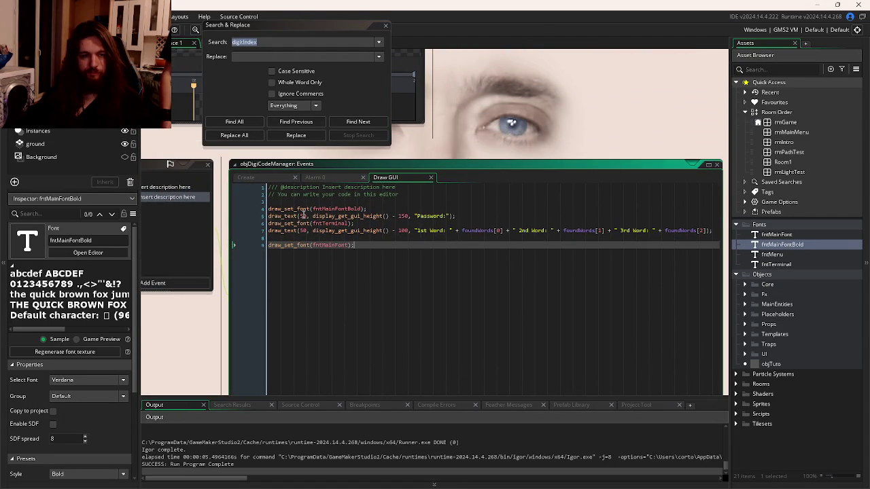
- Change the Password label and found-words draw_text x from 50 to 100, then run with F5
double_click(302, 217)
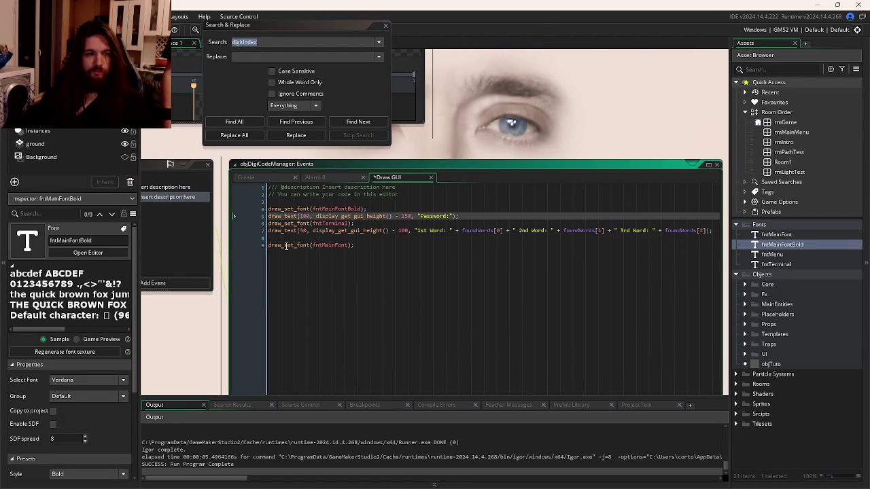
double_click(301, 231)
text(100)
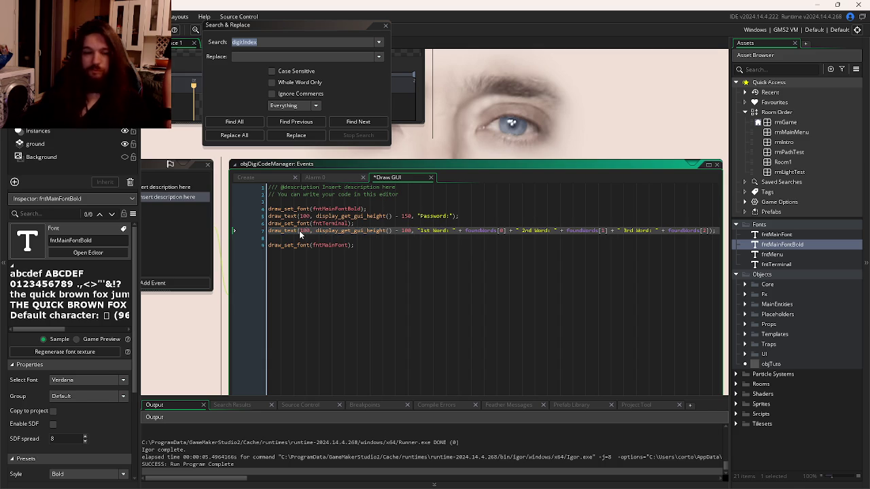
key(F5)
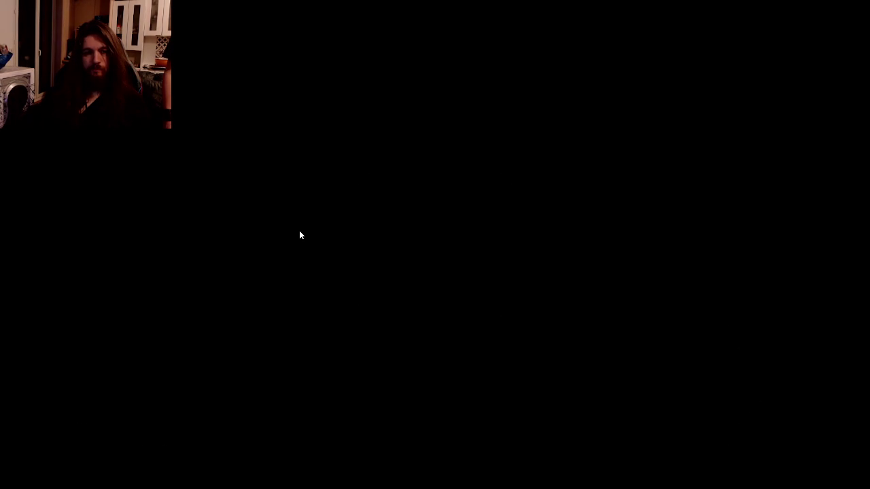
- Walk the character up and left through the lab, then down toward the green tank
key(s)
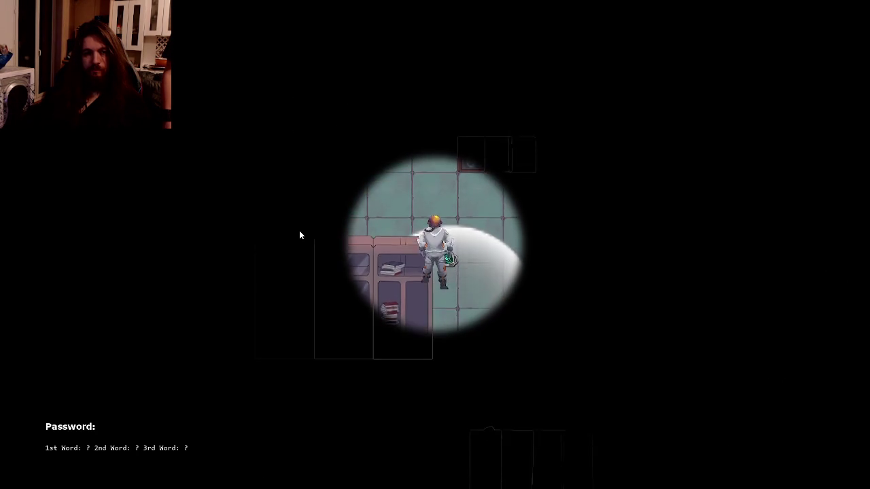
key(w)
key(a)
key(w)
key(a)
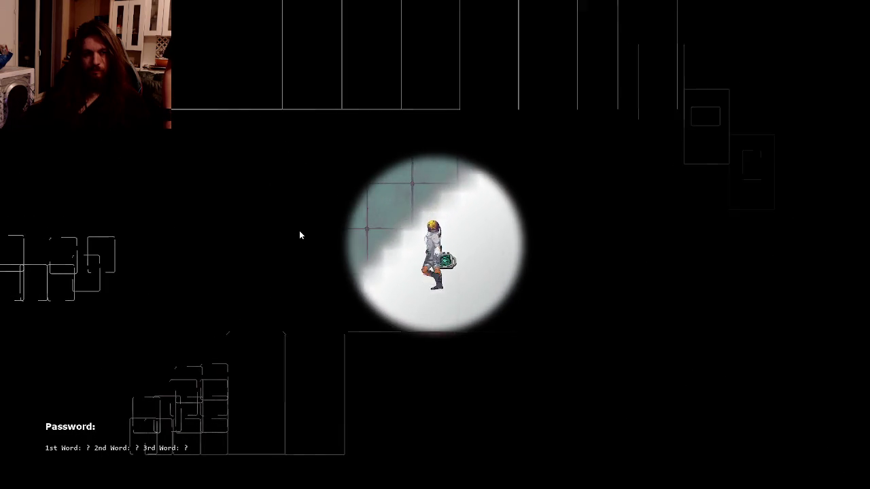
key(a)
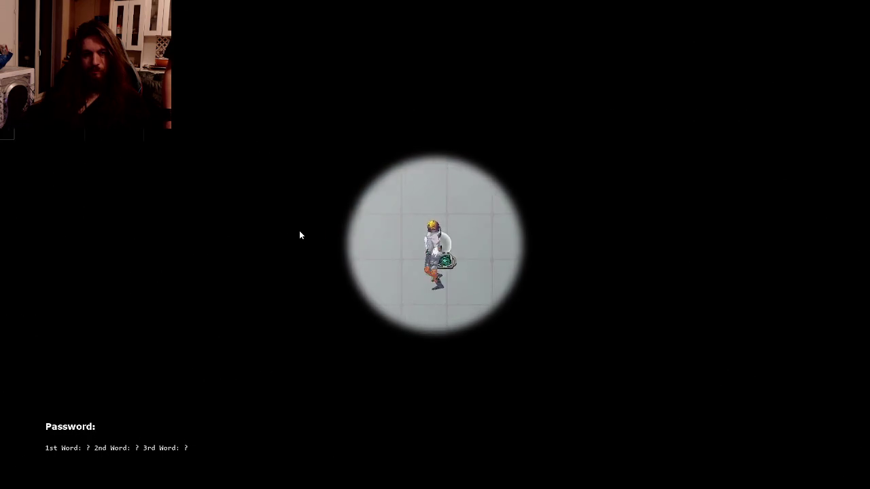
key(a)
key(s)
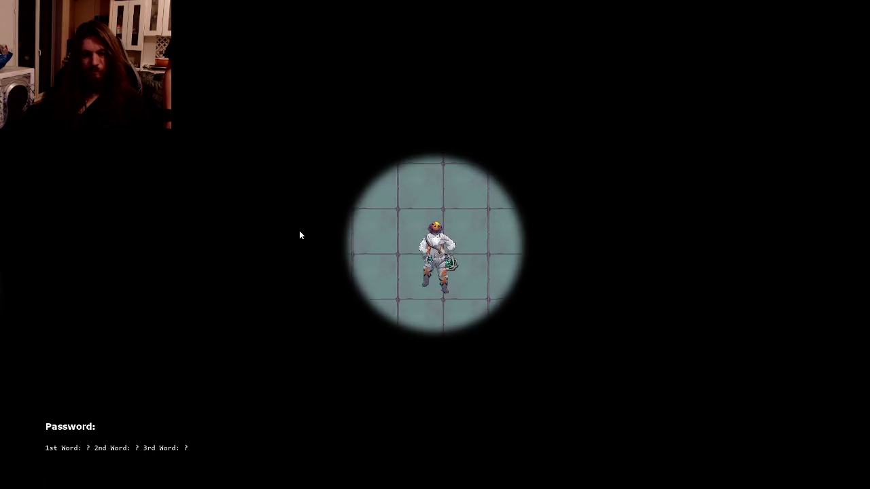
key(s)
key(d)
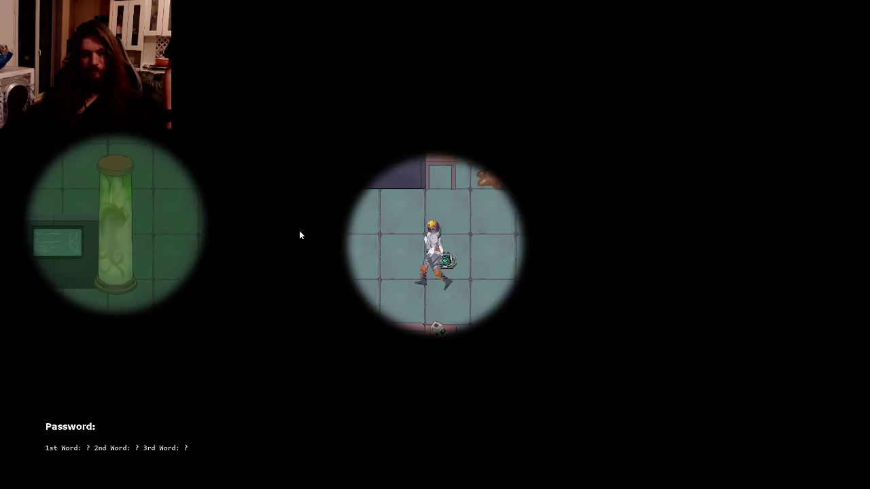
- Walk up to the bookshelf and read the paper note there
key(a)
key(w)
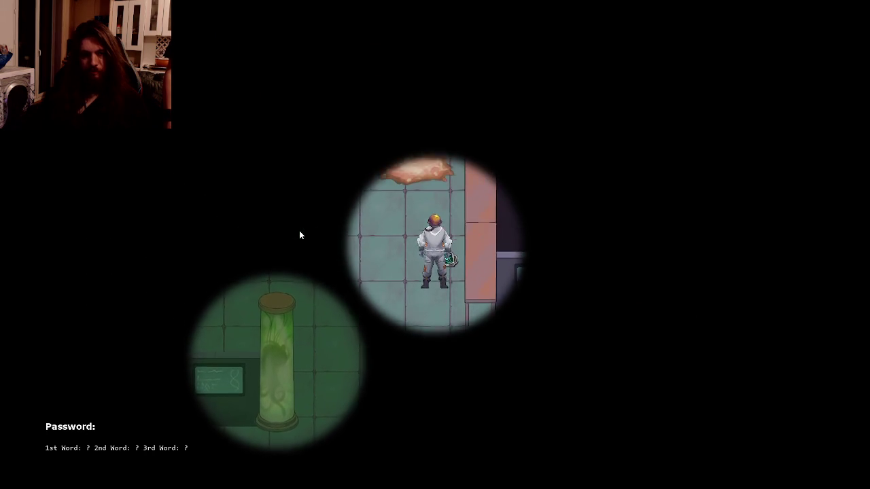
key(w)
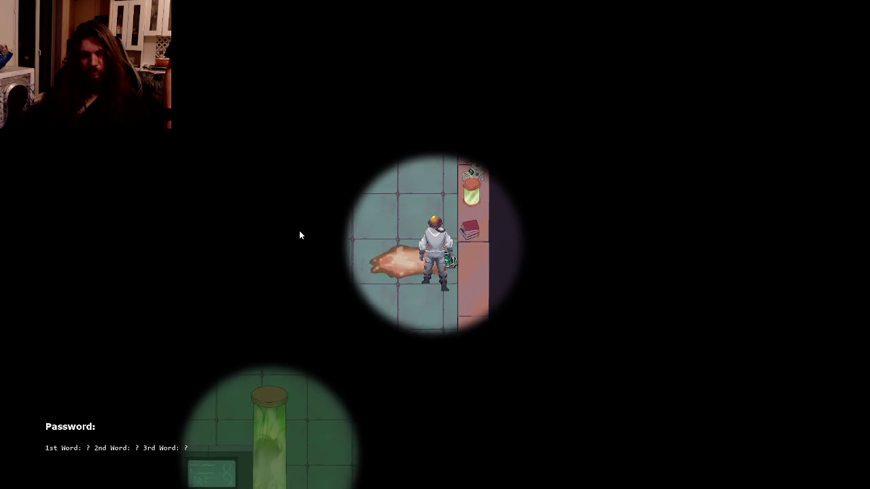
key(w)
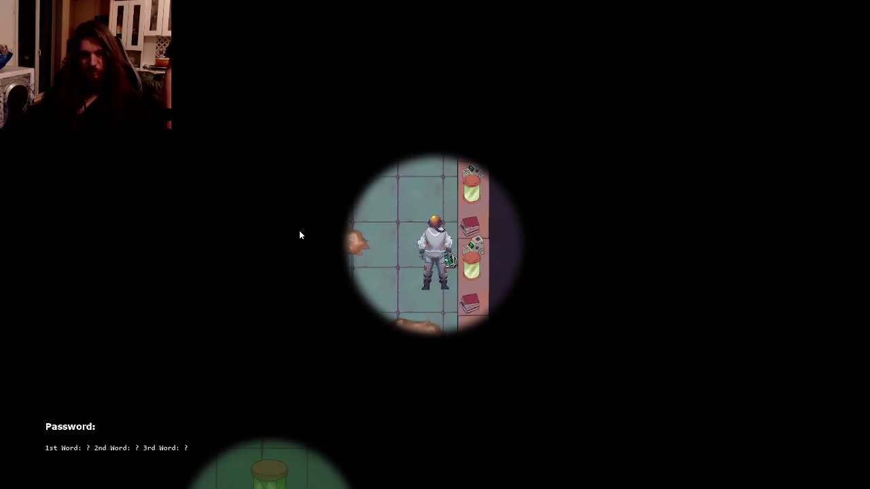
key(w)
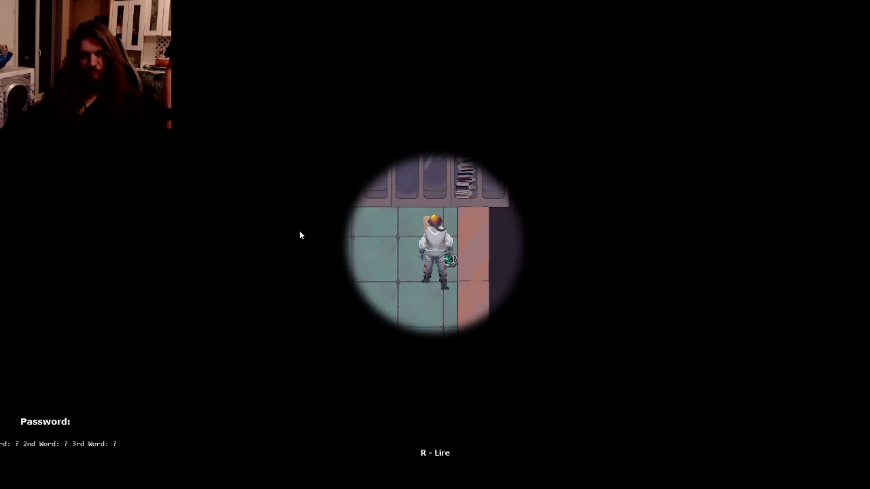
key(w)
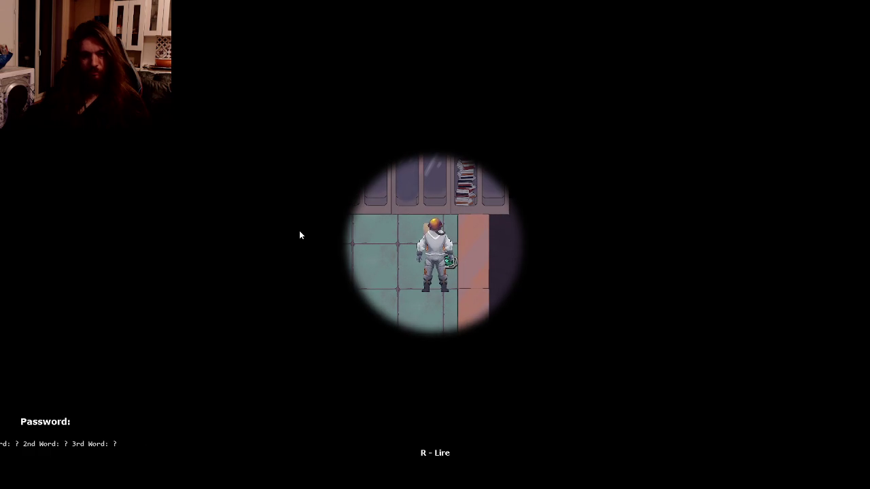
key(r)
- Walk right along the shelves to the next bookshelf and read its paper note
key(d)
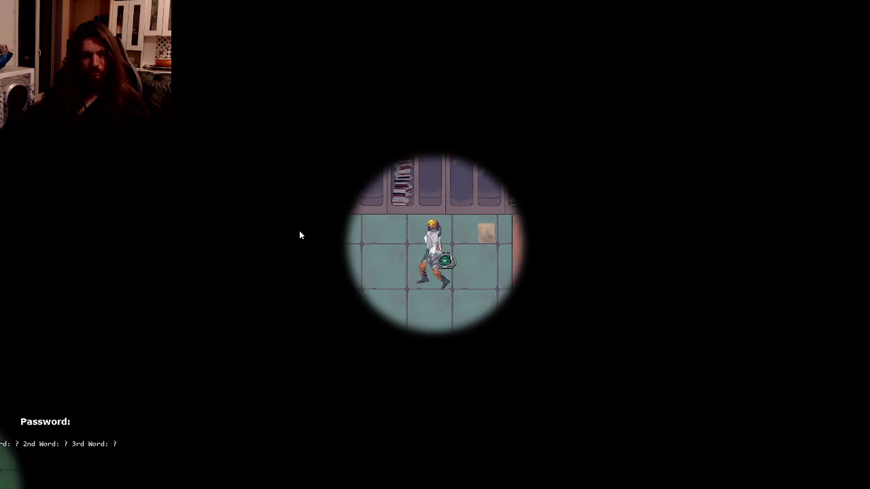
key(d)
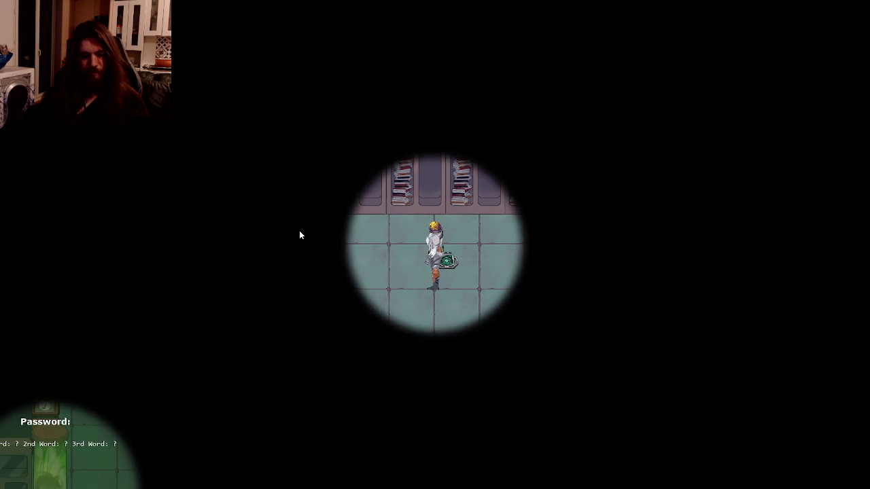
key(d)
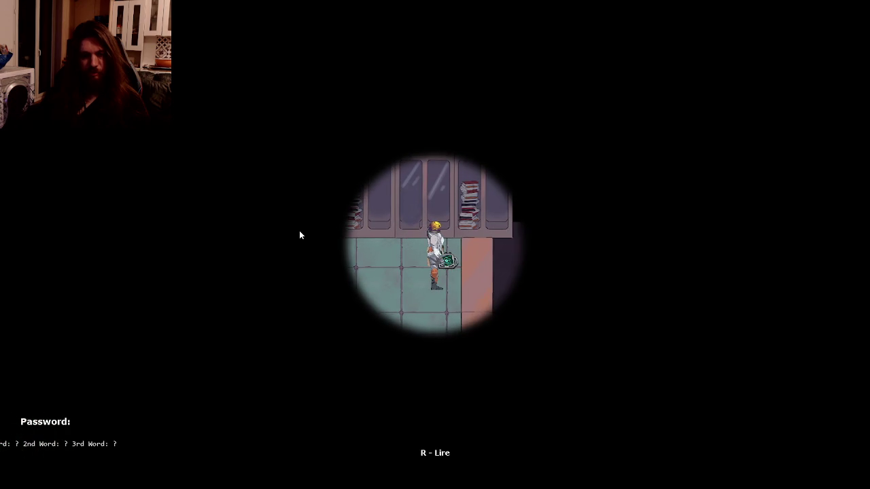
key(r)
key(r)
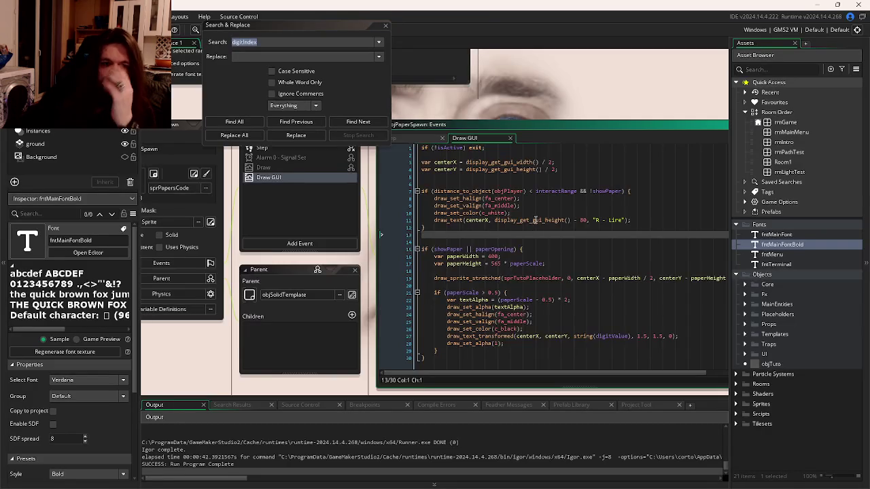
- Paste the copied alignment lines on a new line after the prompt's draw_text call
click(549, 241)
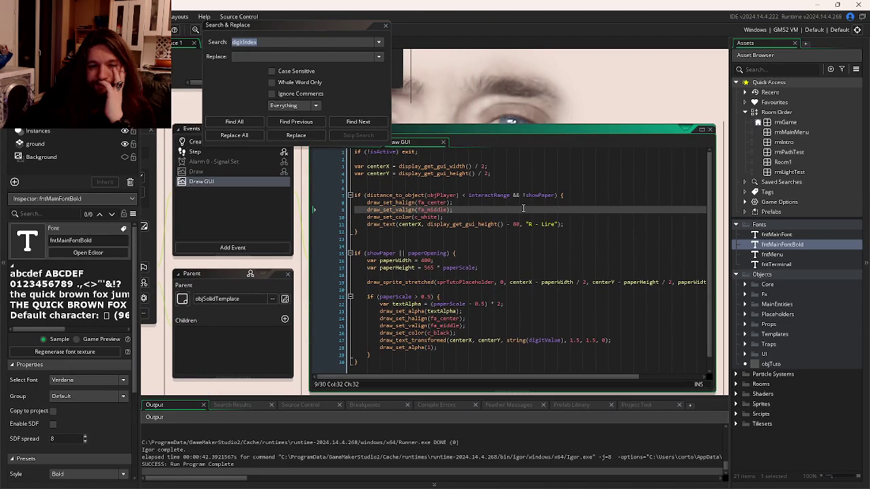
drag(494, 210, 530, 231)
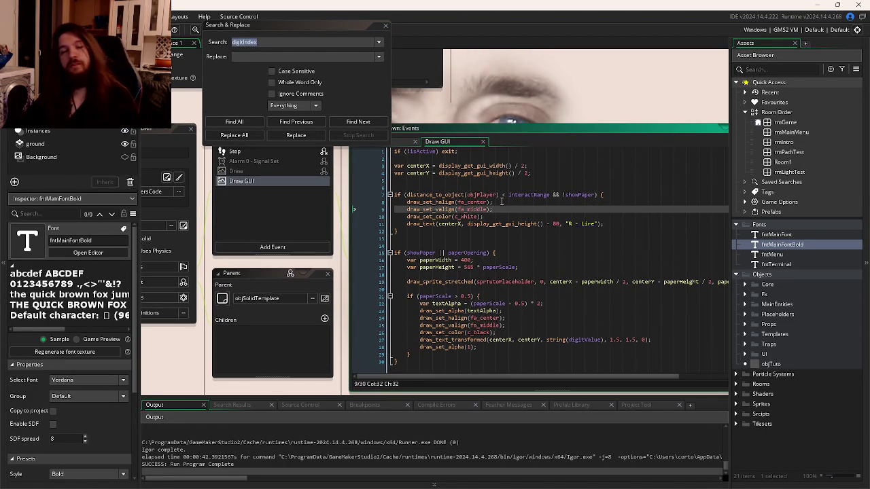
mouse_move(500, 202)
mouse_down()
mouse_move(464, 210)
mouse_move(370, 210)
mouse_move(368, 202)
mouse_up()
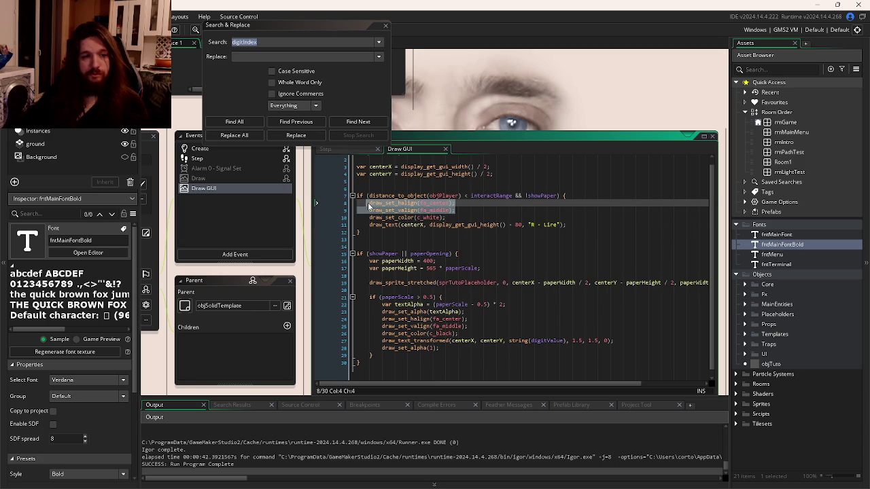
click(594, 217)
click(589, 225)
key(Return)
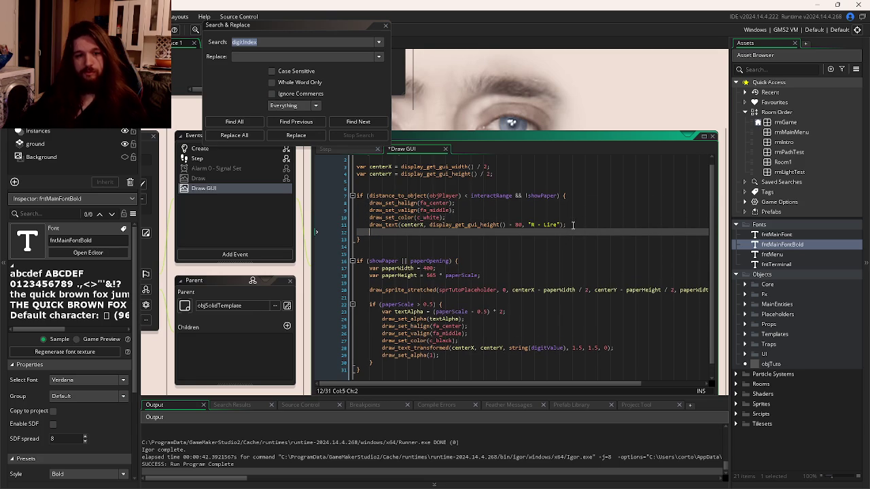
text(draw_set_halign(fa_center);     draw_set_valign(fa_middle);)
- Change the pasted alignment lines to fa_left and fa_top, then copy both lines
click(370, 232)
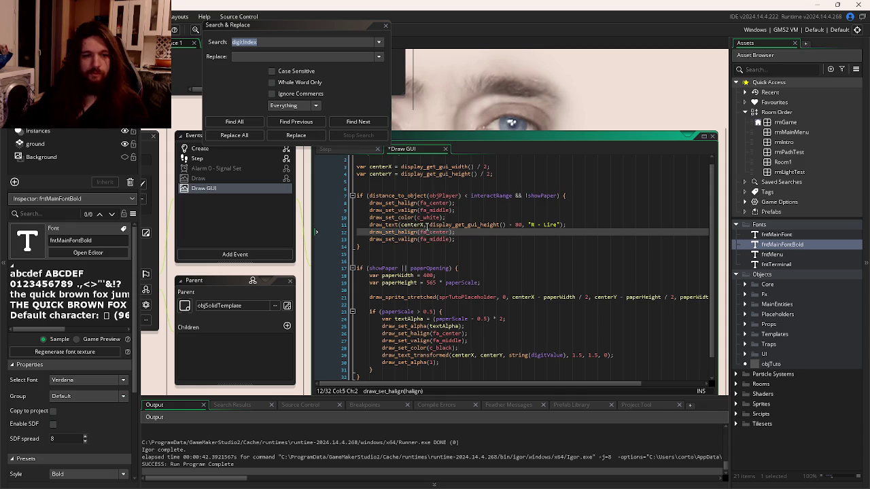
double_click(438, 232)
text(left)
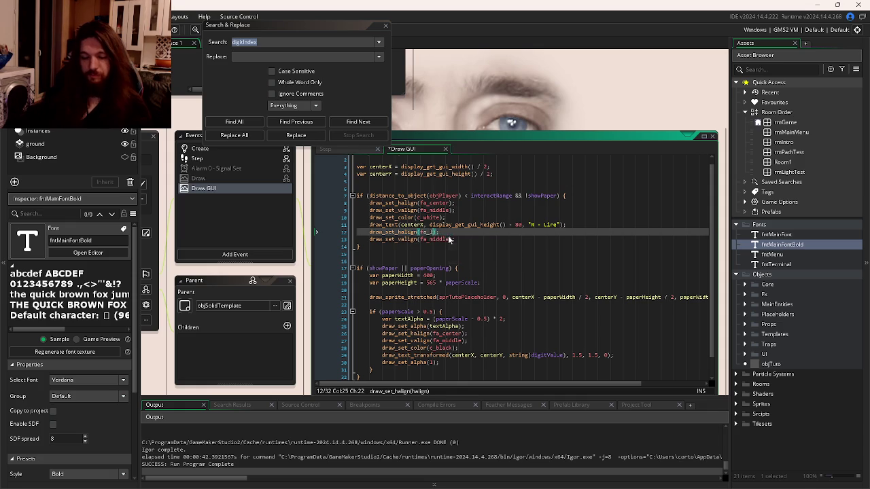
double_click(434, 239)
text(top)
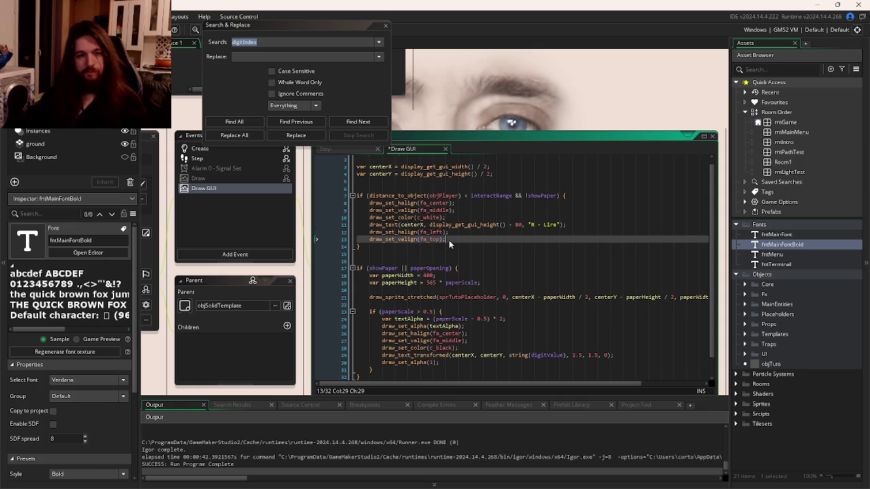
key(shift+Up)
key(shift+Home)
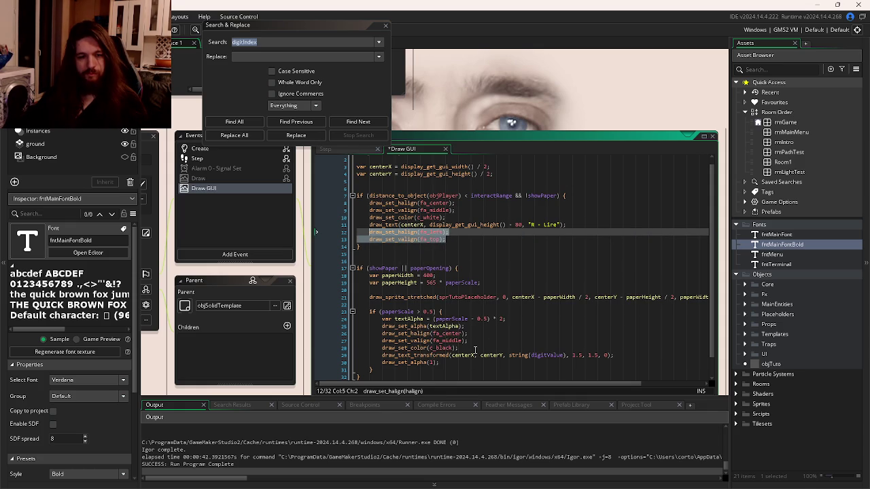
- Paste the fa_left/fa_top reset lines after draw_set_alpha(1), indent them, and save
click(475, 350)
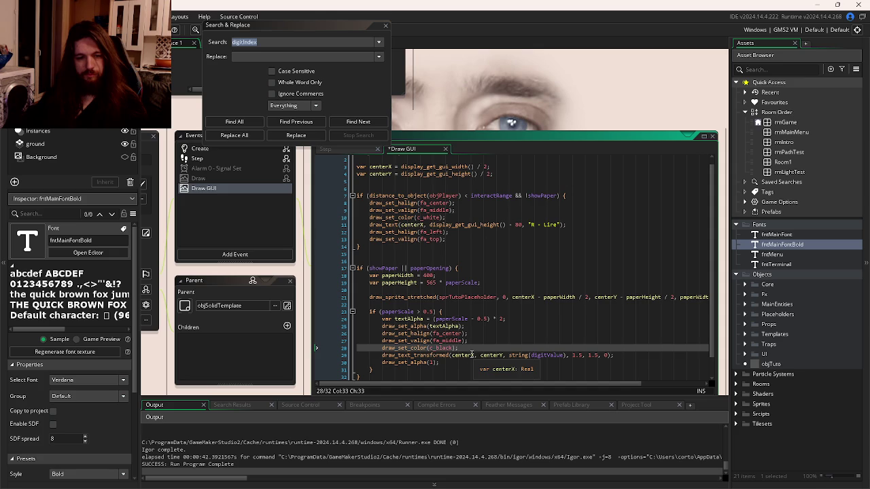
key(Down)
key(Down)
key(Return)
text(draw_set_halign(fa_left); 	draw_set_valign(fa_top);)
key(ctrl+s)
click(372, 377)
key(Tab)
key(ctrl+s)
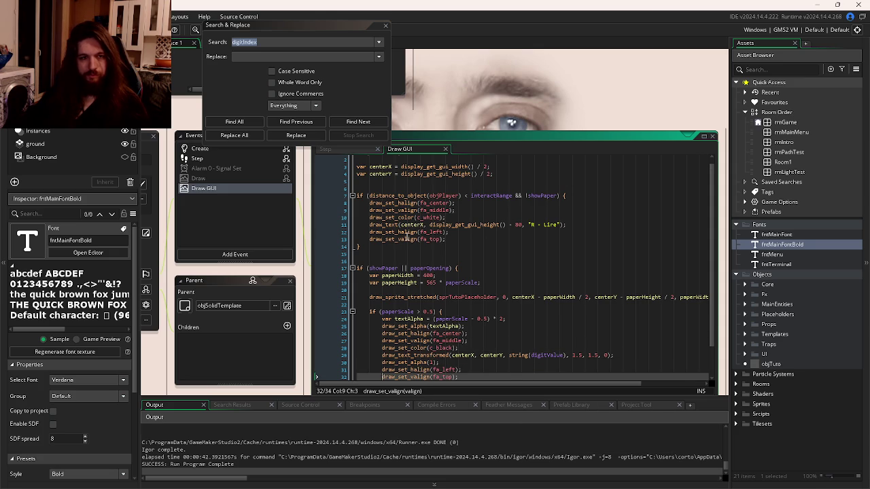
click(407, 239)
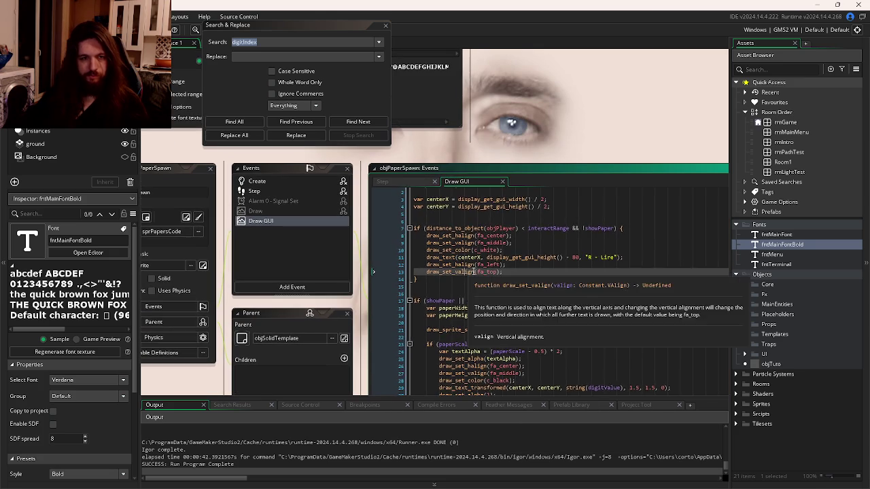
click(397, 182)
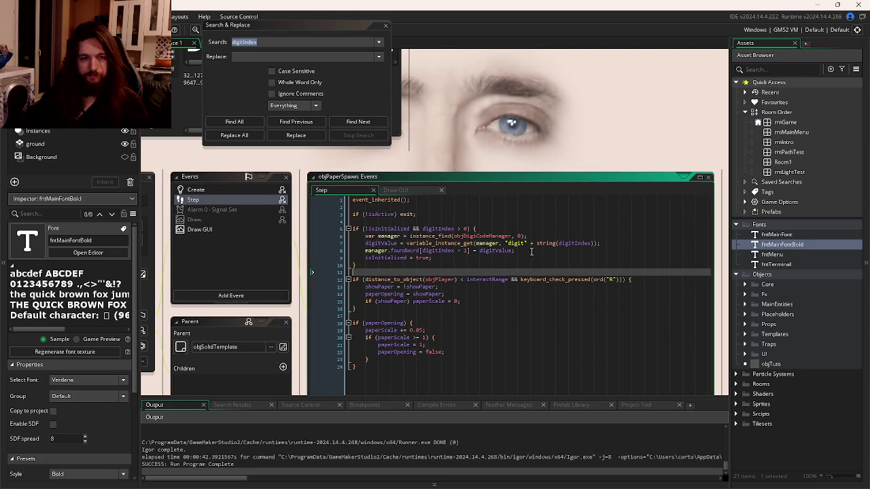
- Add show_debug_log(digitValue) below the variable_instance_get line, save, and run with F5
click(624, 244)
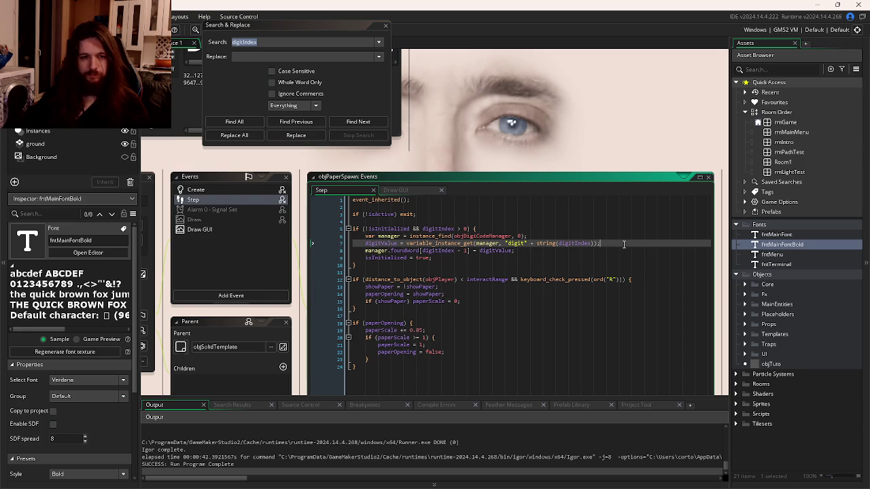
key(Return)
text(show_de)
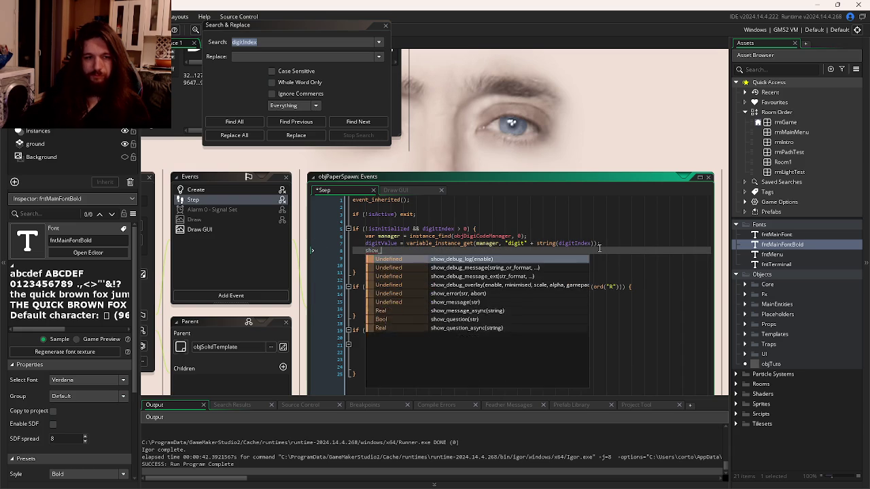
key(Return)
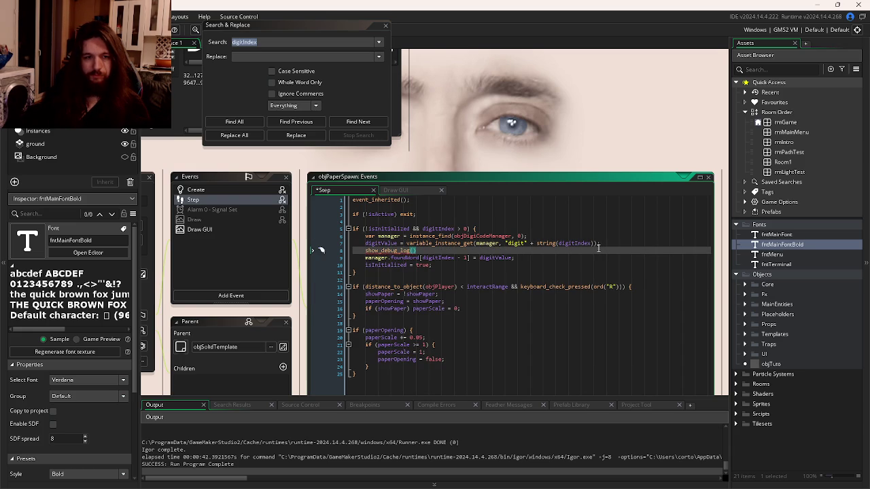
text(digitValue)
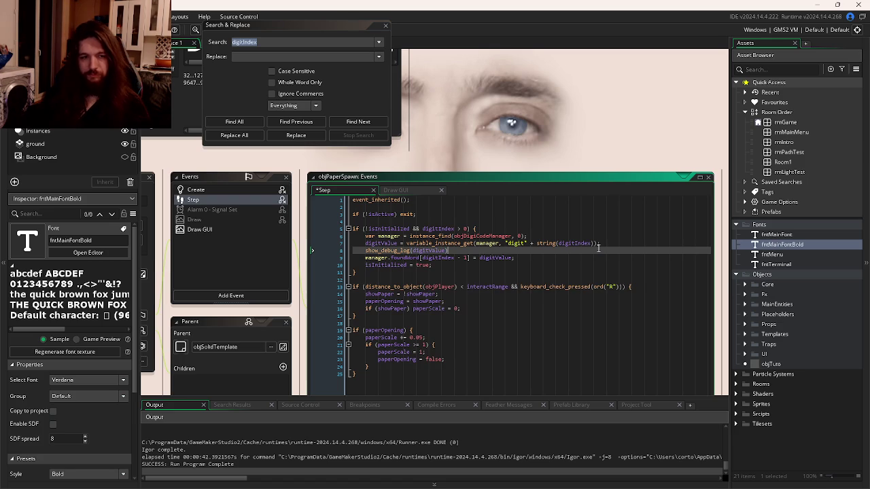
key(ctrl+s)
key(F5)
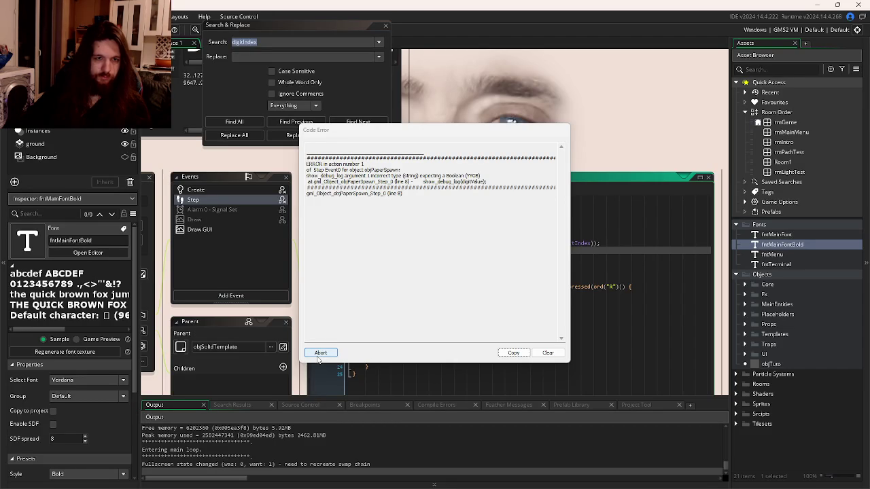
- Abort the Code Error, rename show_debug_log to show_debug_message, and rerun with F5
click(317, 360)
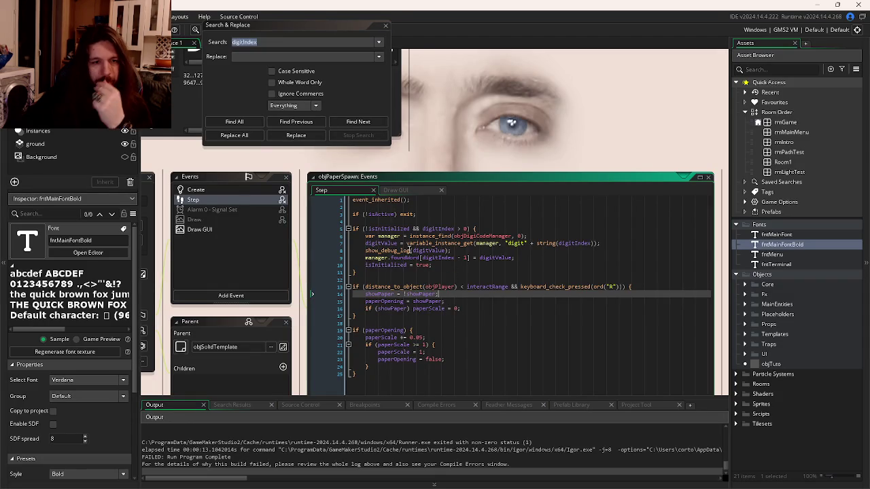
key(BackSpace)
key(BackSpace)
key(BackSpace)
text(message)
key(F5)
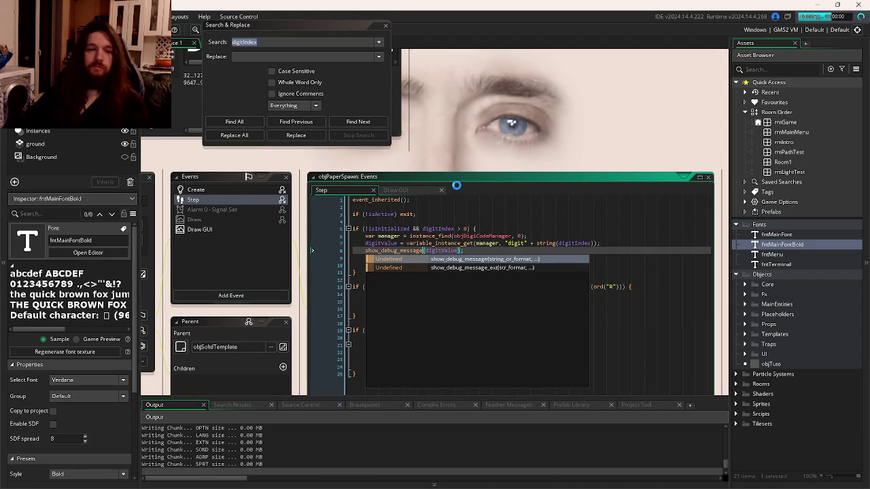
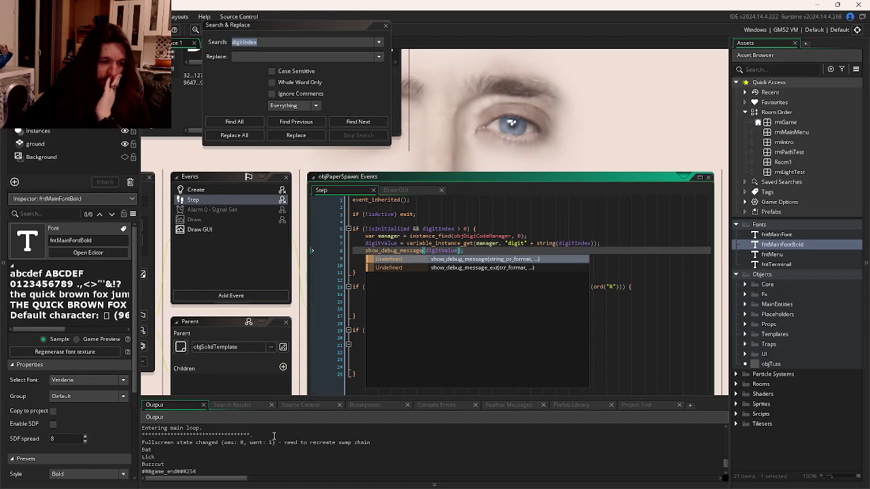
- Look over the paper spawner's Draw GUI code, then bring up GitKraken's commit history
click(492, 228)
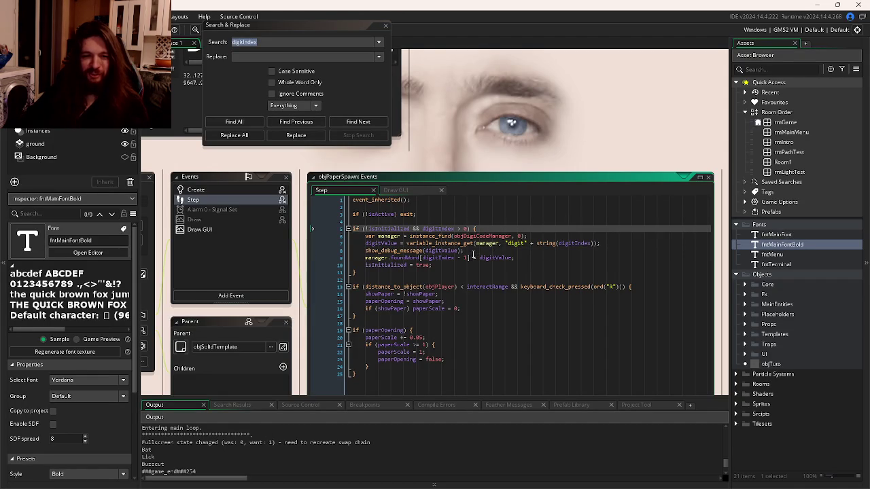
click(407, 192)
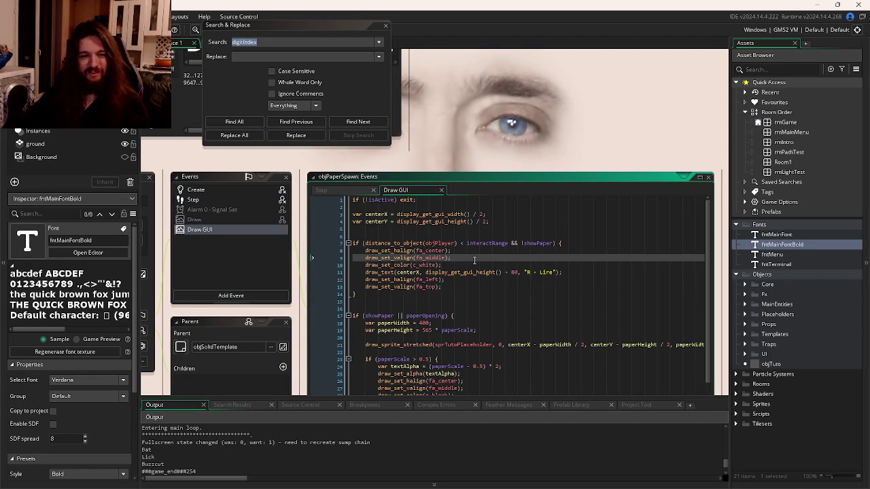
click(295, 478)
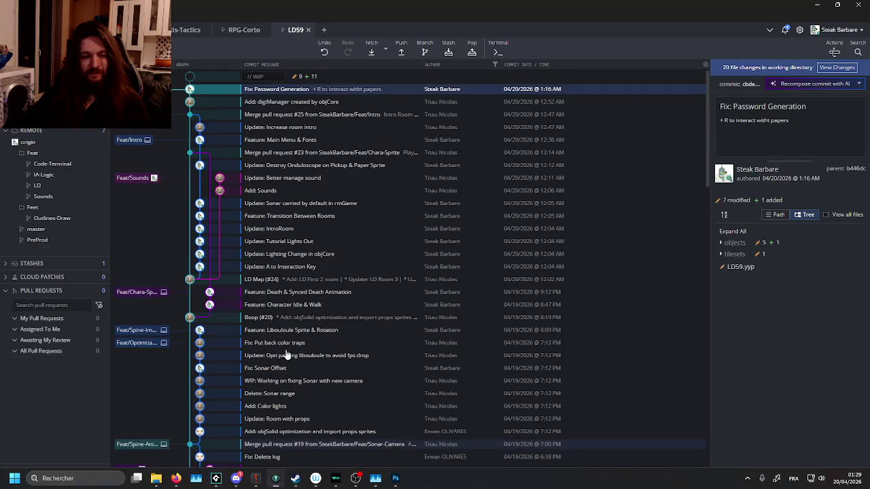
- Stage all 20 changed files, commit them as 'Fix: Resetting Text Centering', and return to GameMaker
click(407, 76)
click(827, 103)
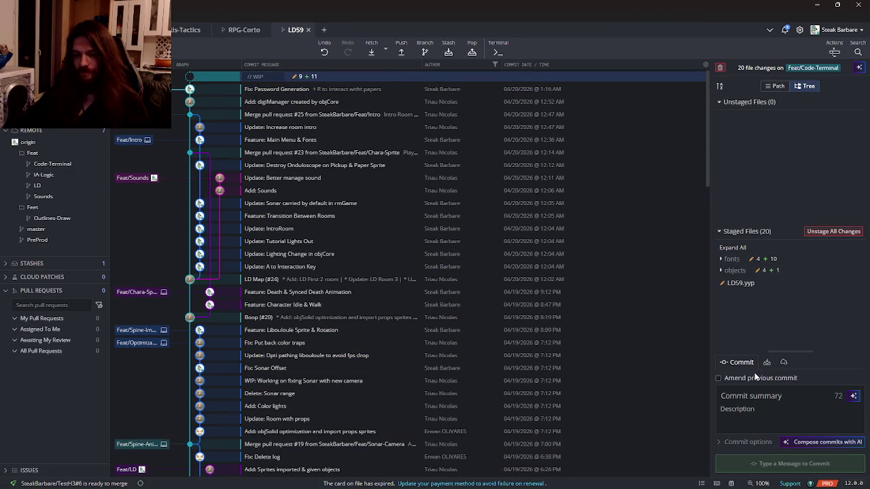
click(752, 397)
text(FDix:)
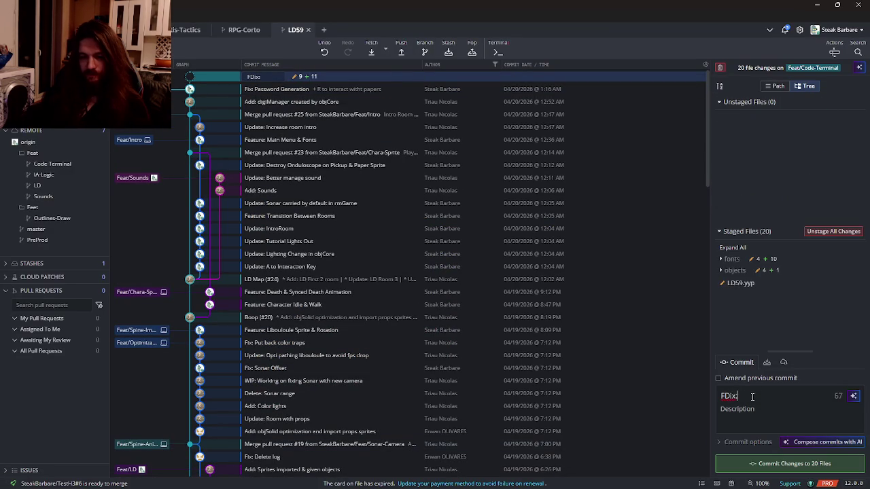
text(setting)
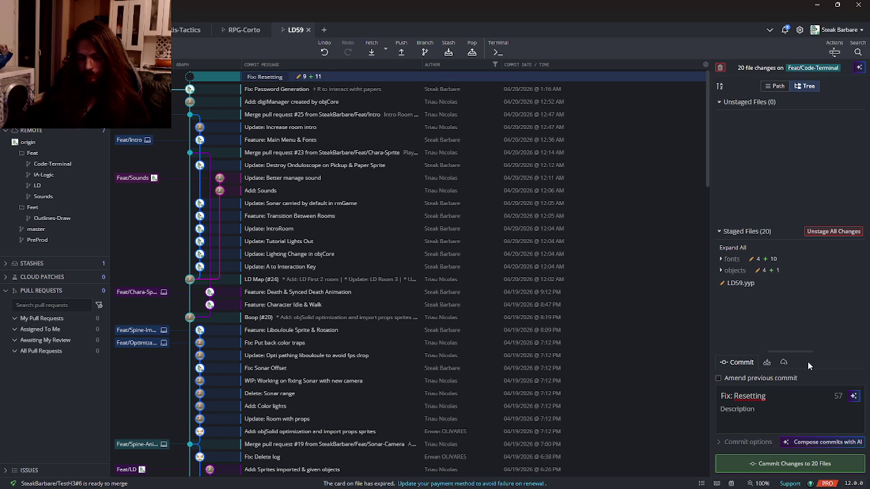
text(Text Centering)
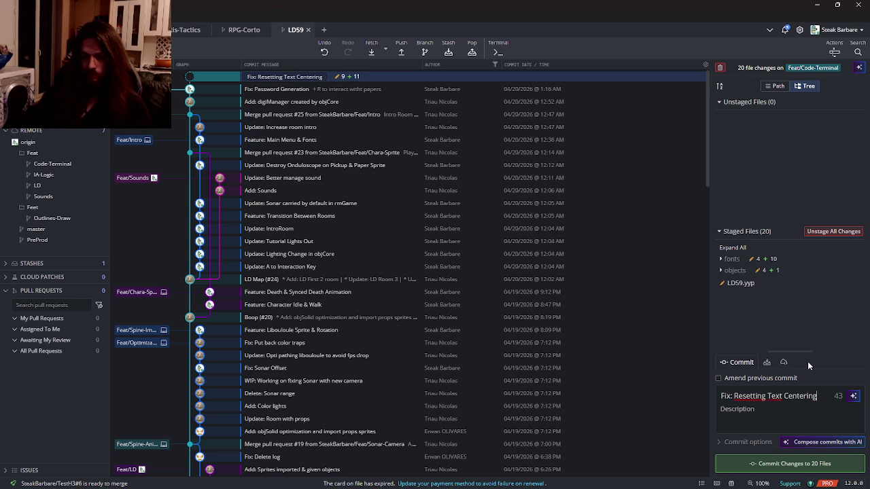
click(790, 463)
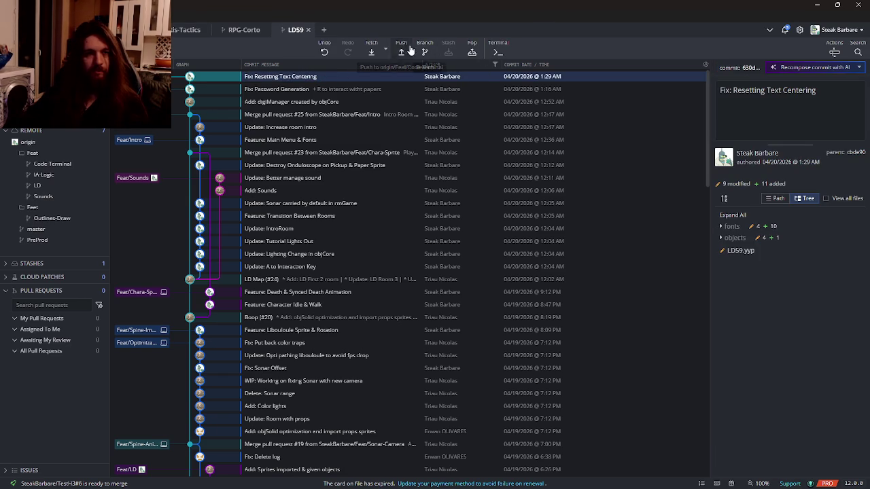
key(alt+Tab)
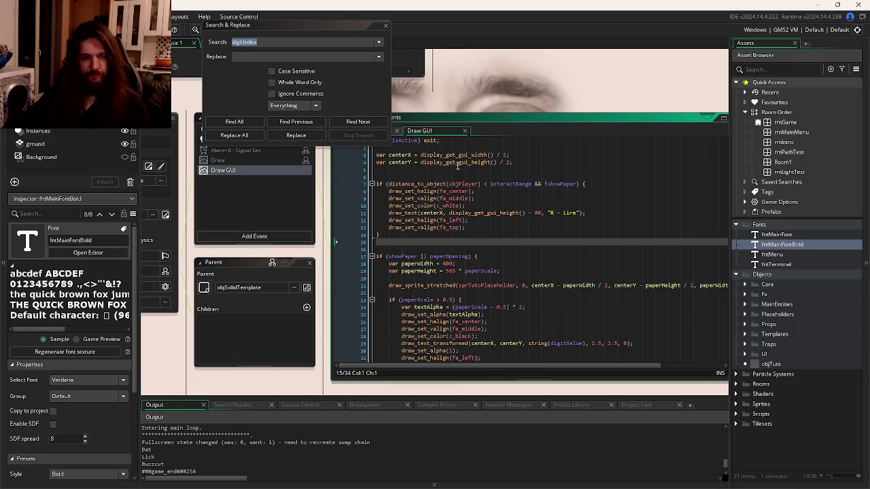
- Move the debug and foundWord lines from the paper's initialisation into the R-press block
key(Return)
key(Return)
key(Return)
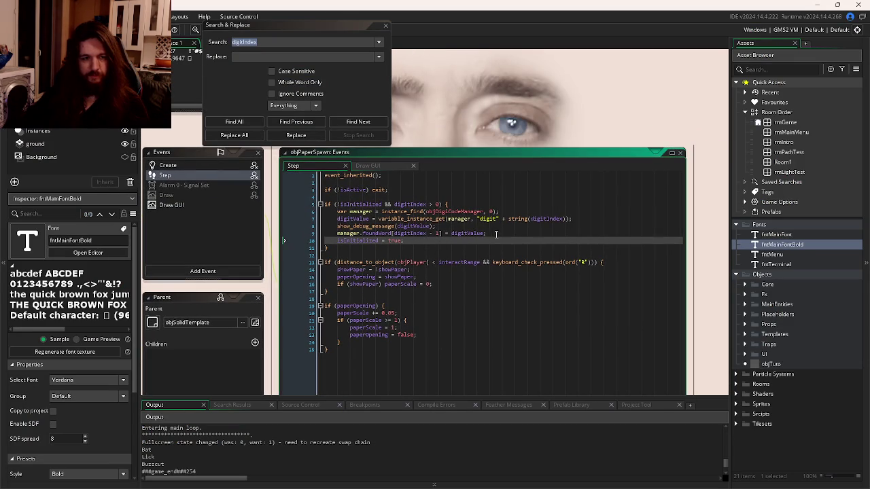
drag(496, 234, 337, 226)
key(ctrl+c)
key(BackSpace)
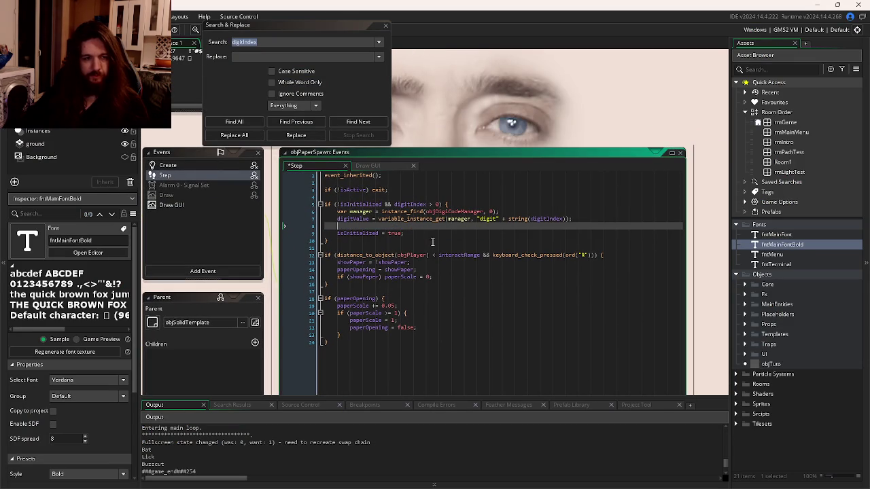
key(BackSpace)
click(454, 262)
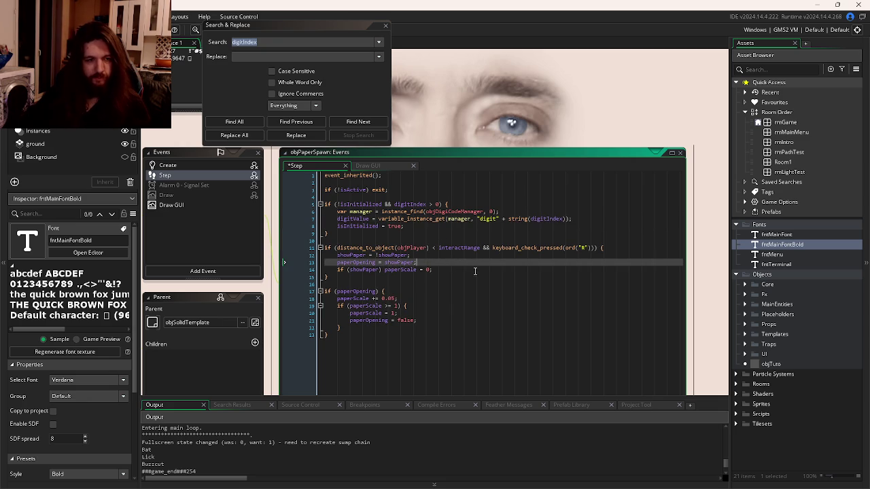
click(601, 248)
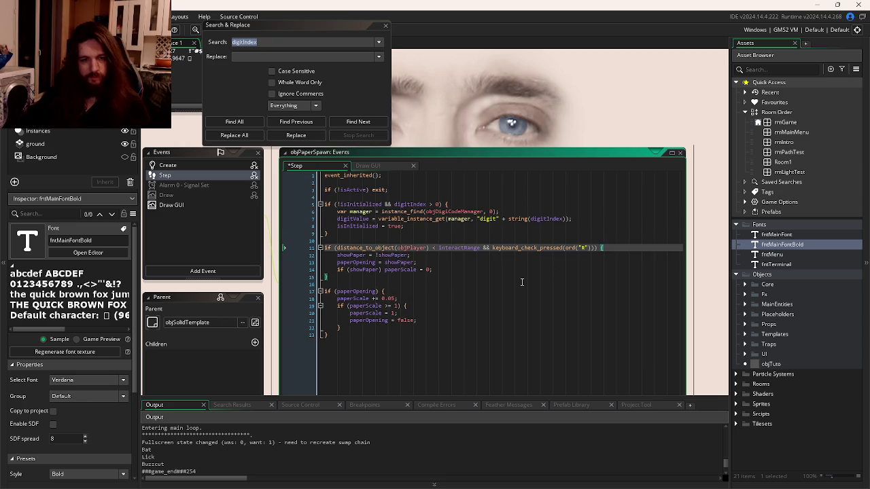
click(452, 269)
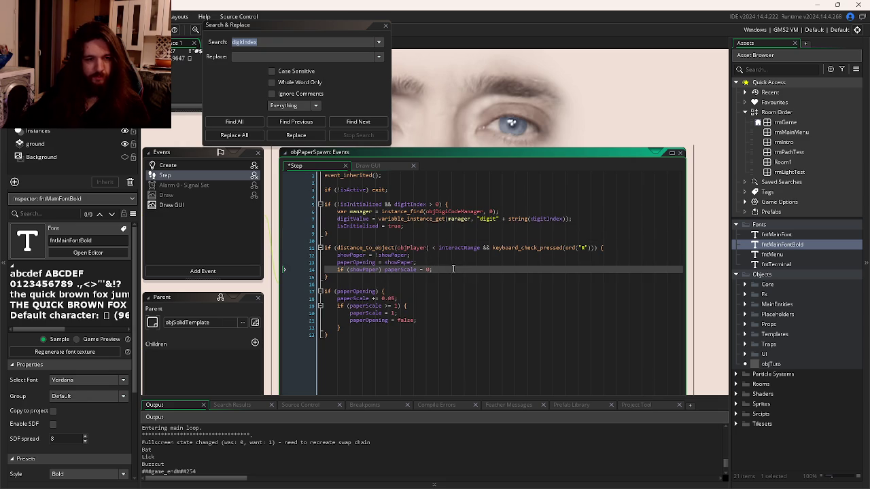
click(453, 264)
key(Return)
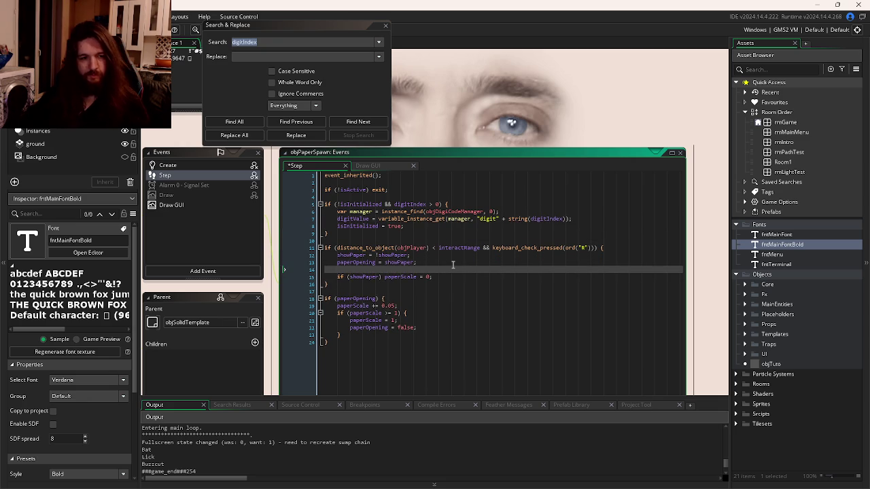
key(ctrl+v)
- Delete the show_debug_message line from the R-press block
click(454, 254)
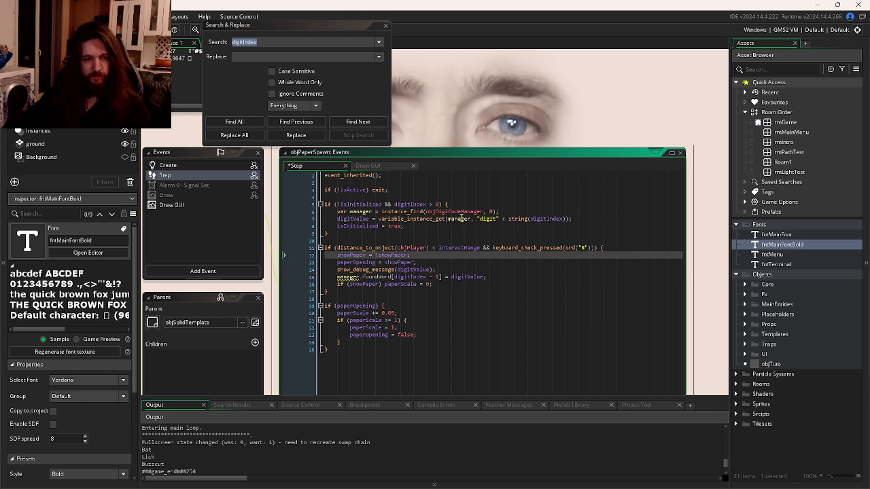
click(468, 211)
drag(500, 212, 339, 212)
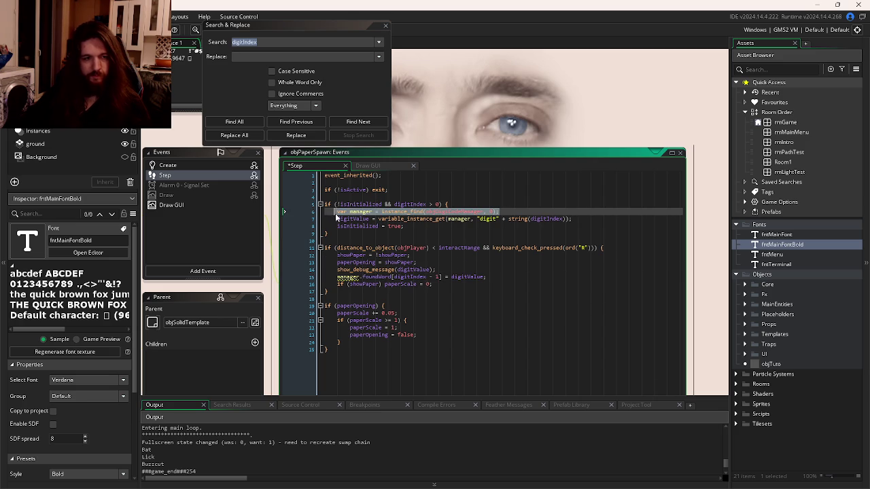
key(Left)
drag(500, 211, 337, 211)
click(434, 262)
click(440, 269)
drag(440, 269, 335, 271)
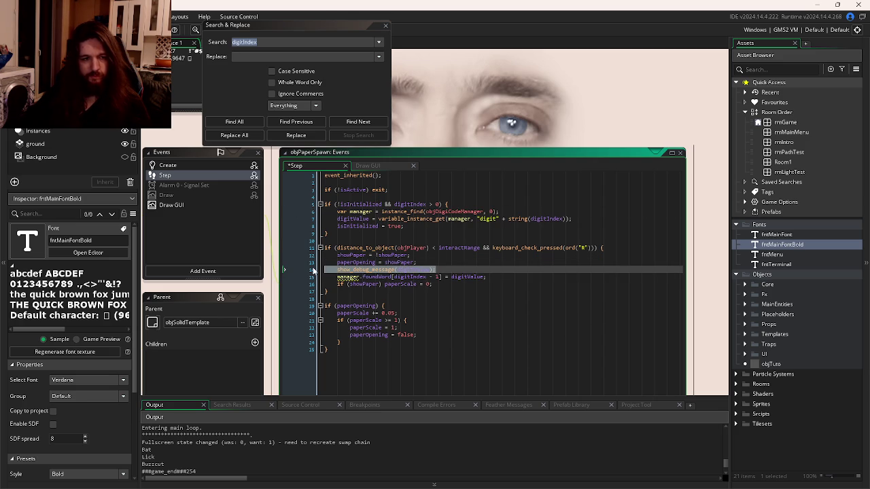
key(BackSpace)
key(BackSpace)
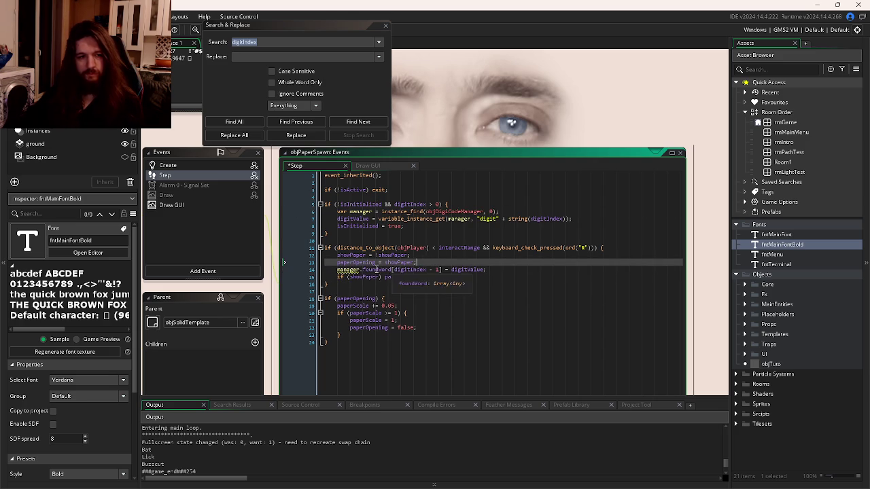
- Copy the manager instance_find lookup line into the R-press block above foundWord
click(397, 211)
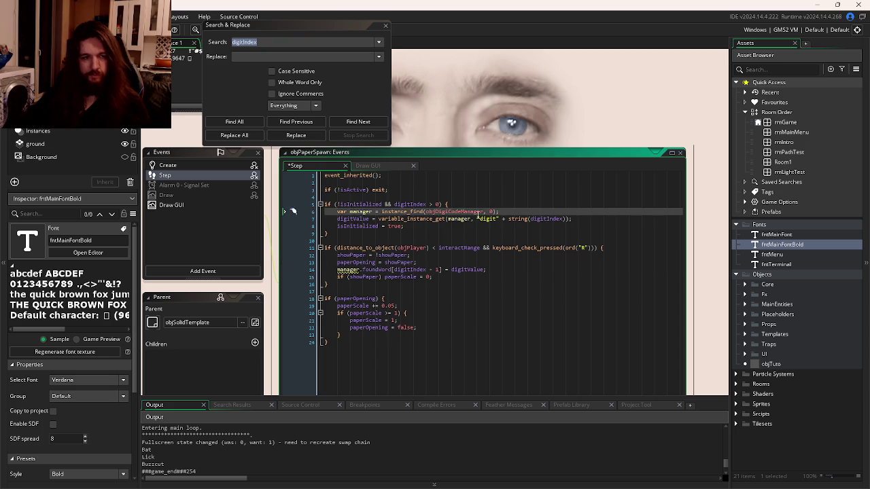
drag(502, 211, 339, 218)
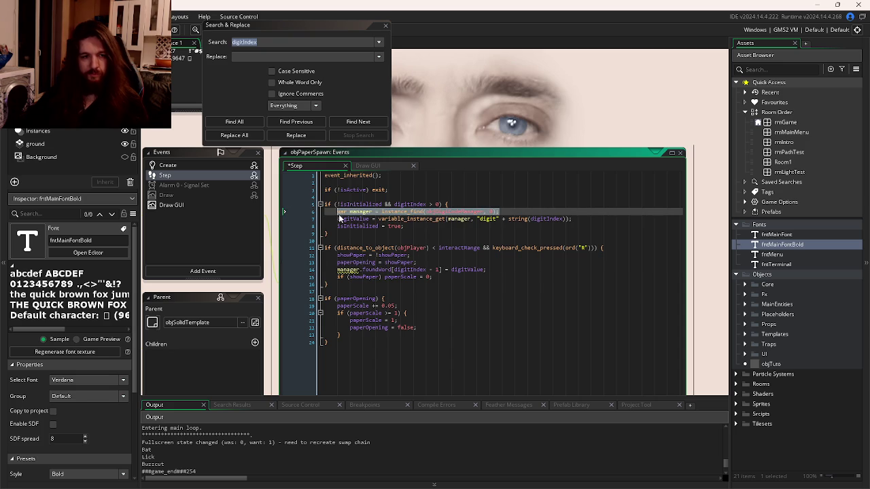
key(ctrl+c)
click(442, 265)
key(Return)
key(ctrl+v)
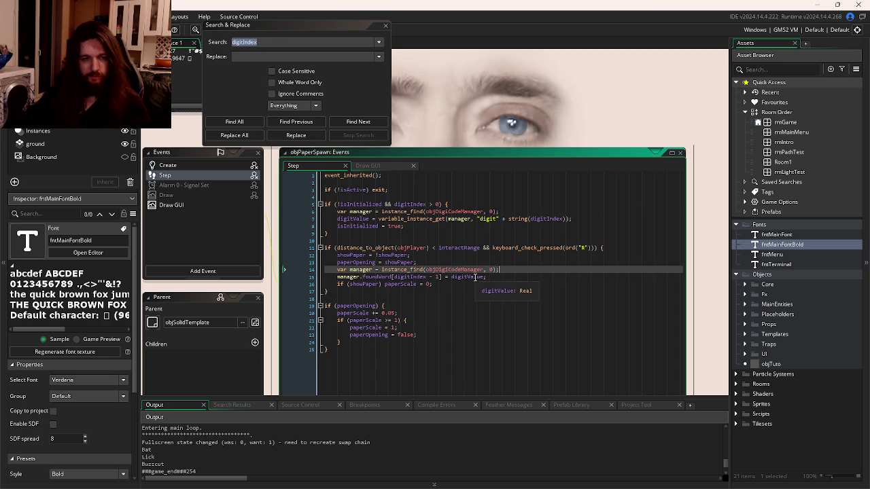
- Start an if() guard in the R-press block to check digitIndex before the lookup
double_click(474, 277)
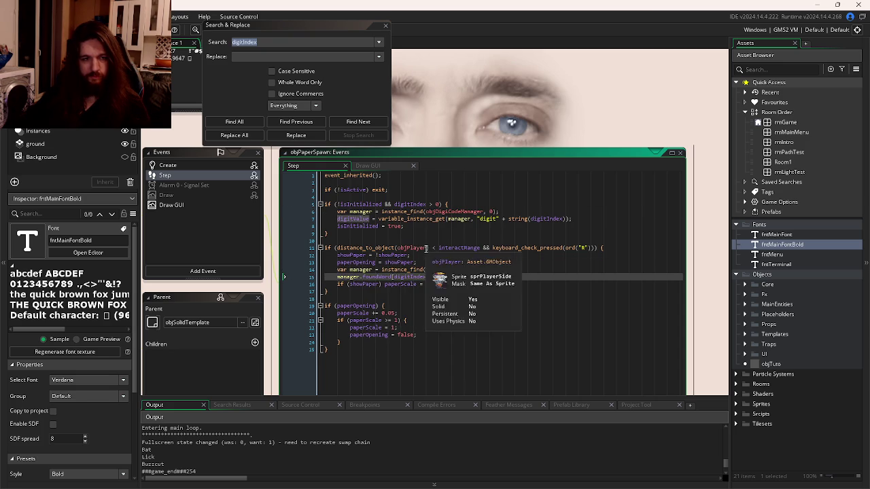
drag(440, 205, 412, 205)
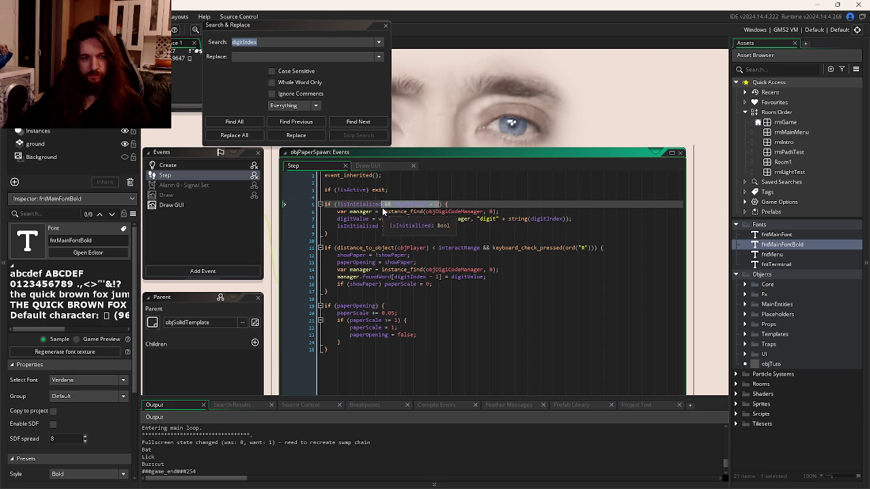
click(448, 262)
key(Return)
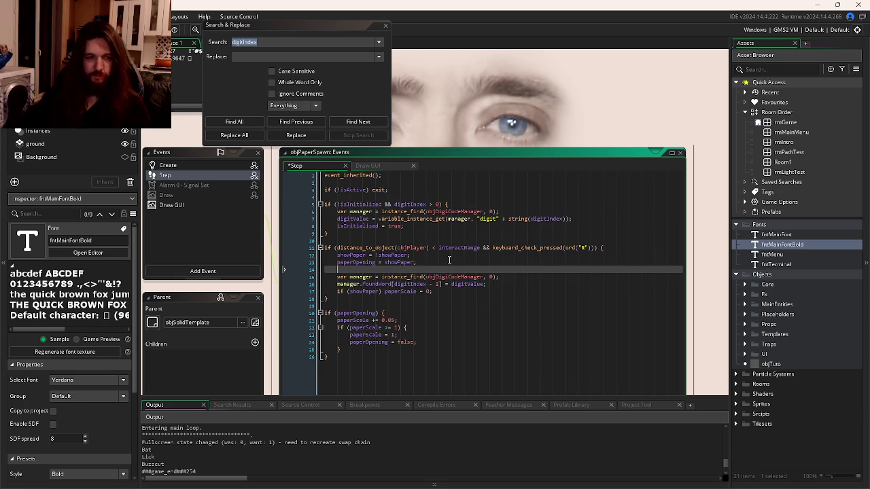
text(if( && digitIndex > 0){)
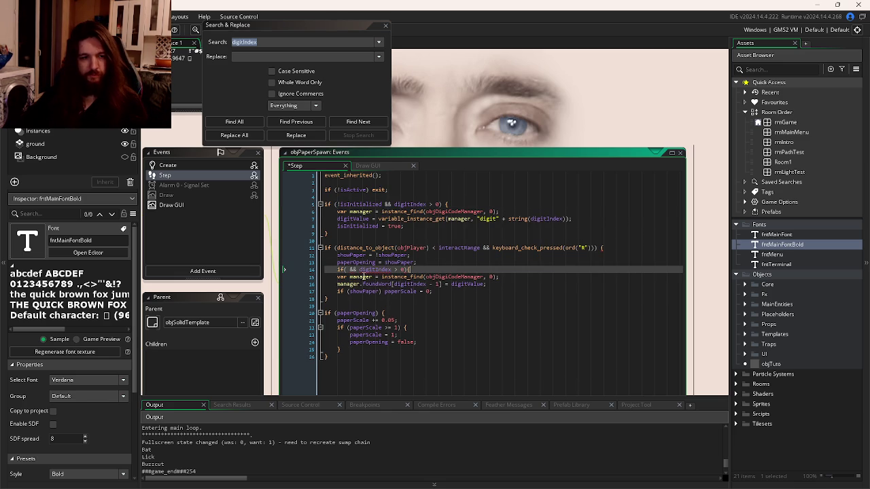
mouse_move(351, 269)
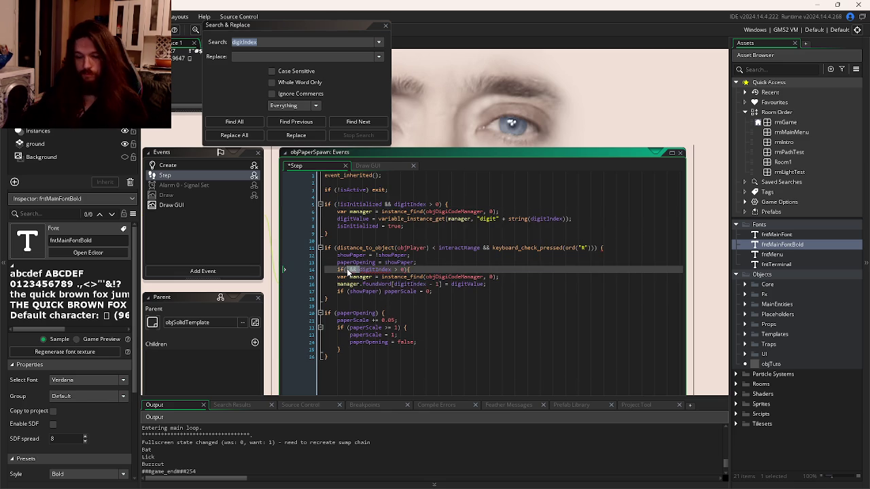
- Check how digitValue is drawn in the paper's Draw GUI text call
click(381, 169)
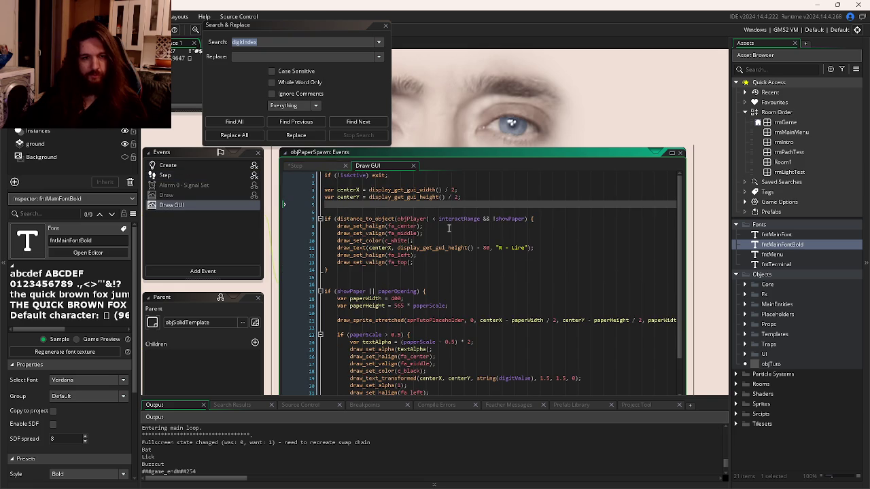
scroll(405, 204, down, 2)
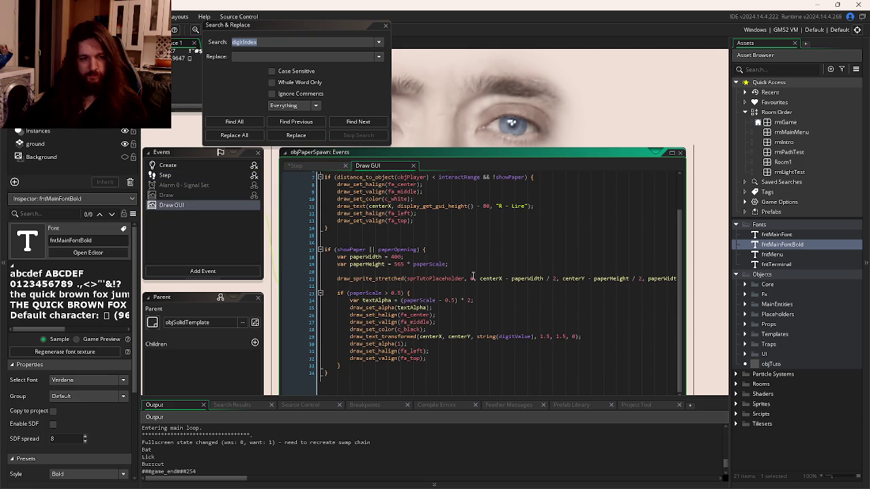
scroll(518, 337, up, 1)
click(518, 337)
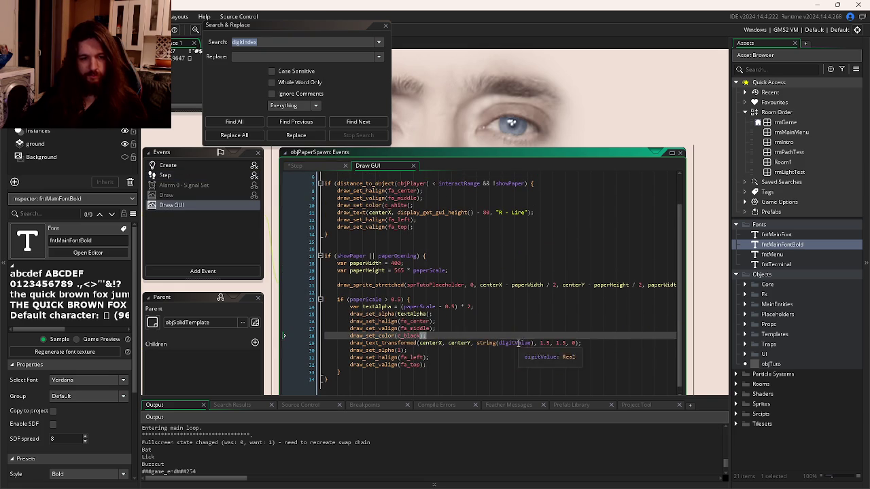
double_click(518, 343)
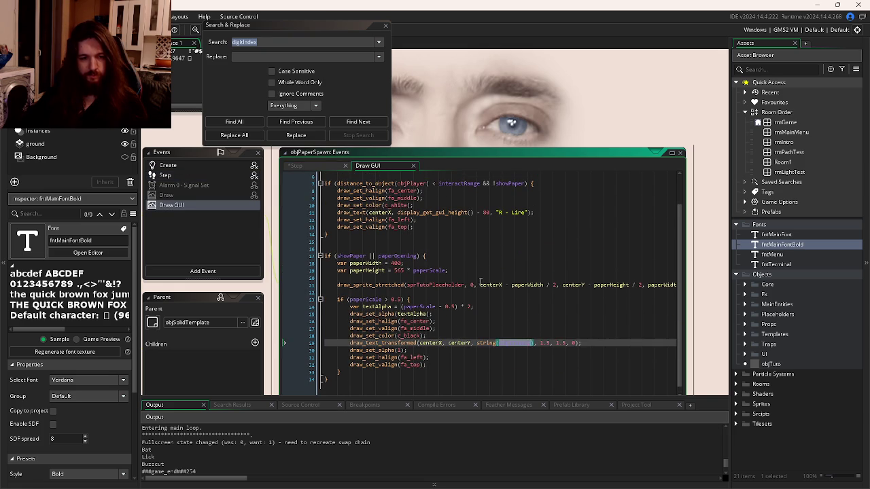
- Cut the found-word block on lines 14–16 out of the Step event
click(331, 165)
drag(505, 288, 320, 270)
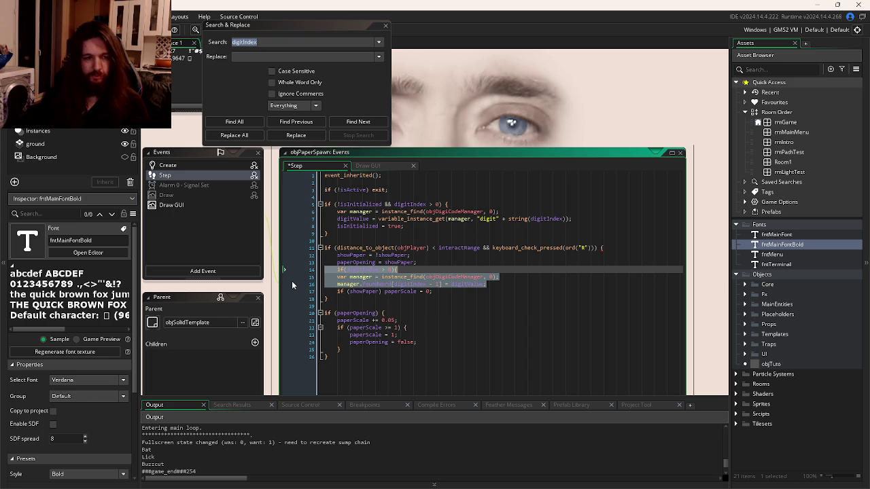
key(BackSpace)
key(BackSpace)
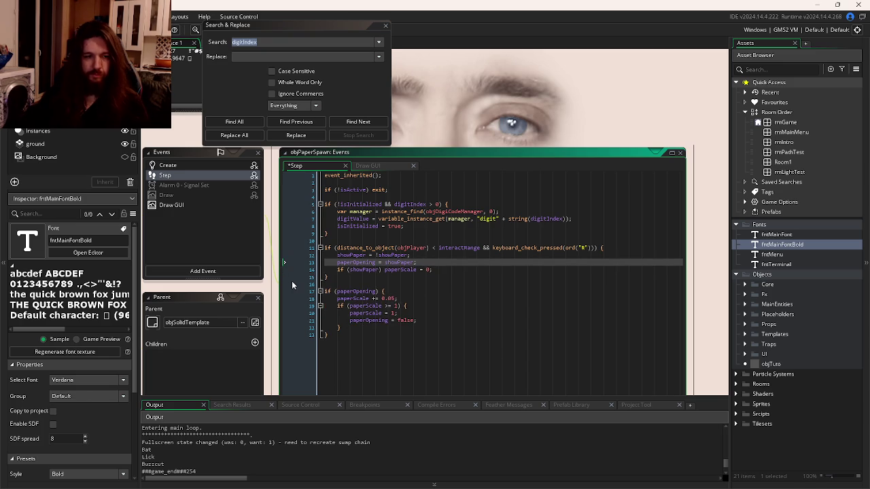
click(367, 175)
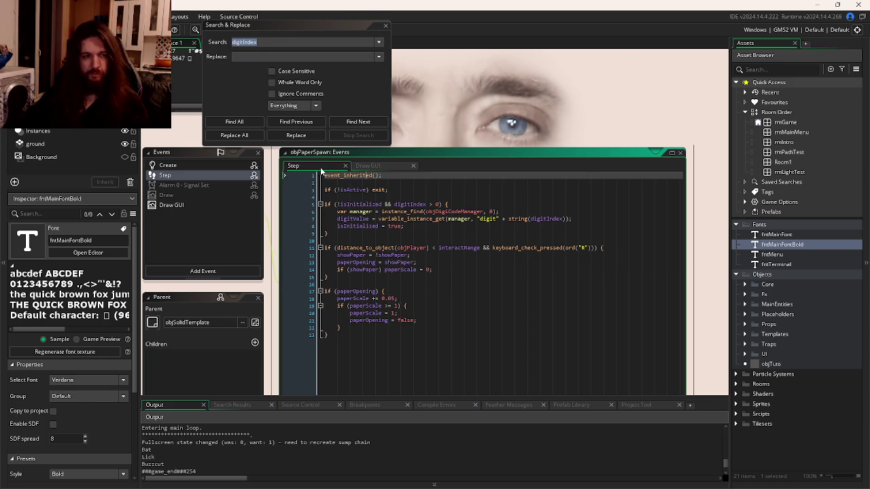
- Compare Draw GUI line 29 with digitIndex uses in Step, leaving the code unchanged
click(368, 166)
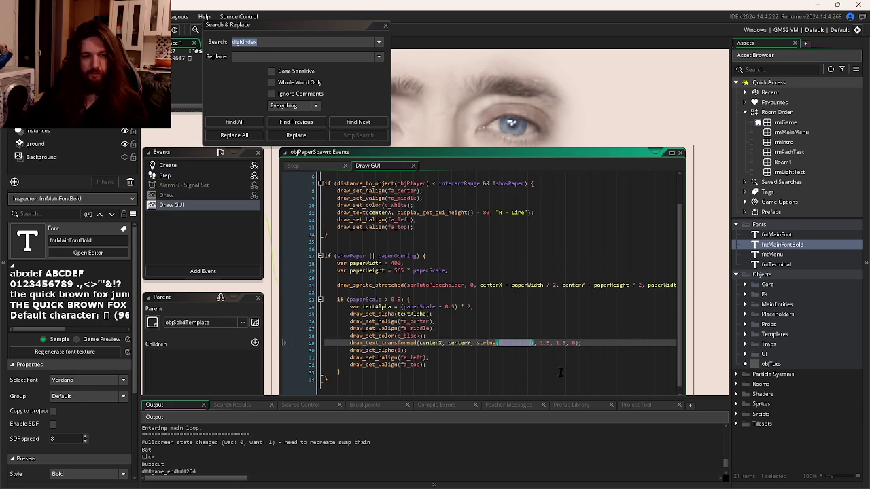
click(613, 344)
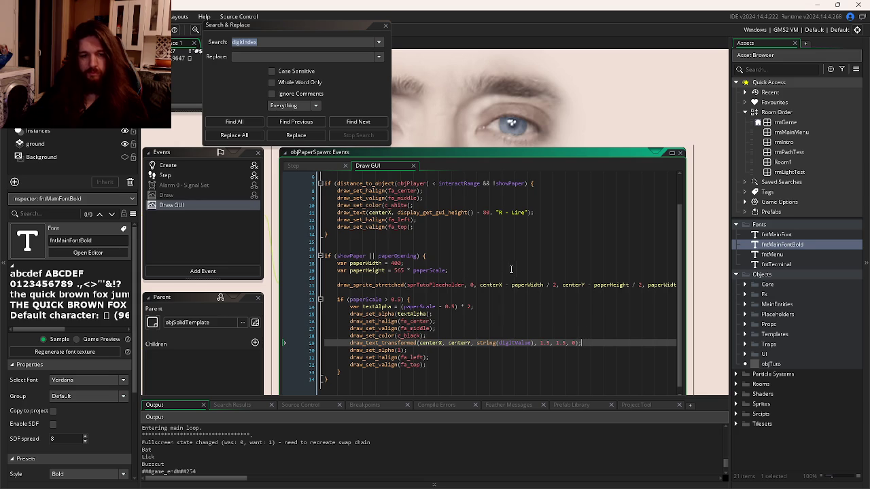
click(316, 168)
click(547, 219)
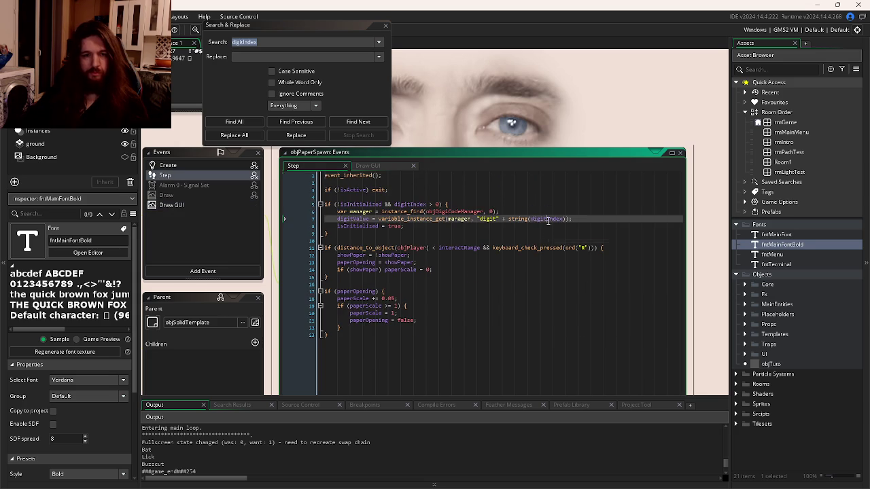
click(368, 166)
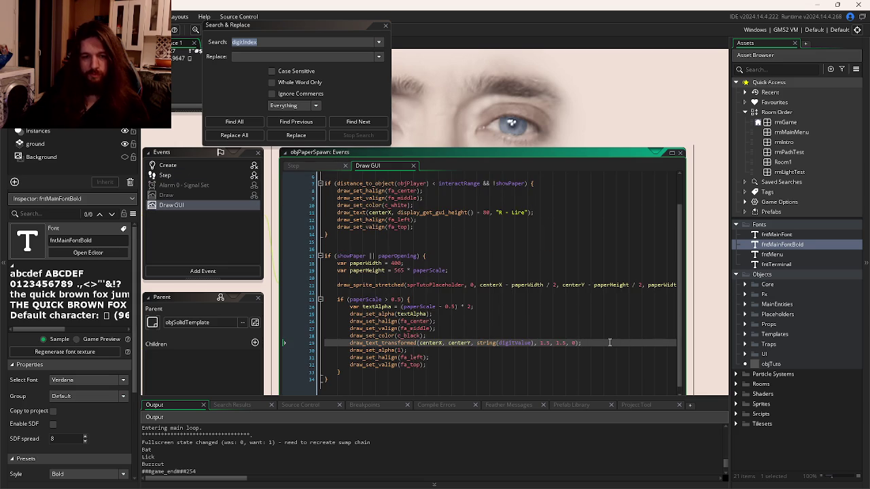
key(Return)
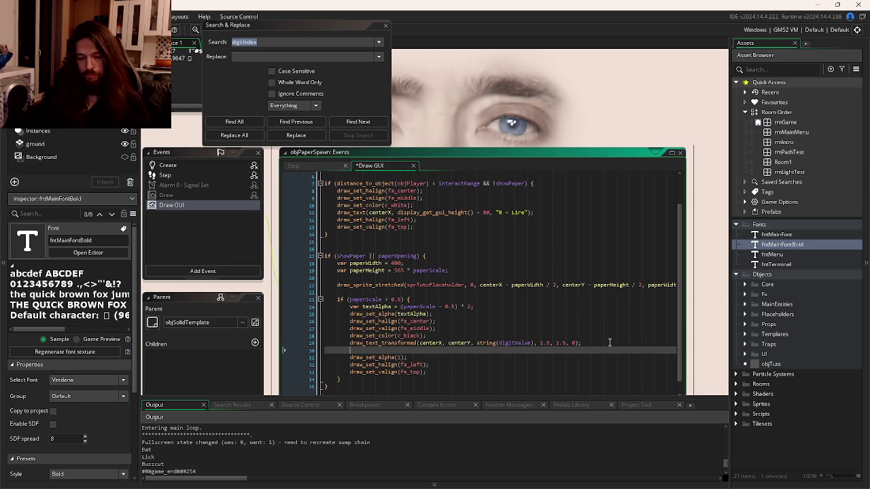
key(ctrl+z)
click(293, 165)
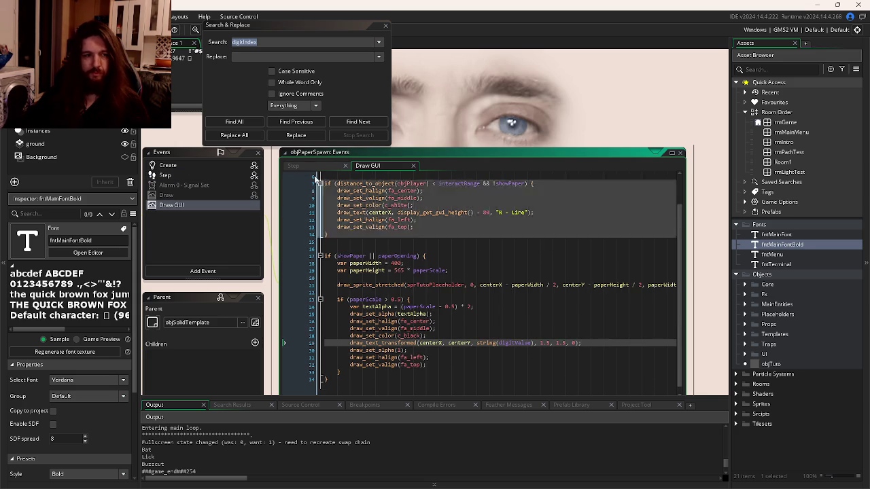
click(448, 262)
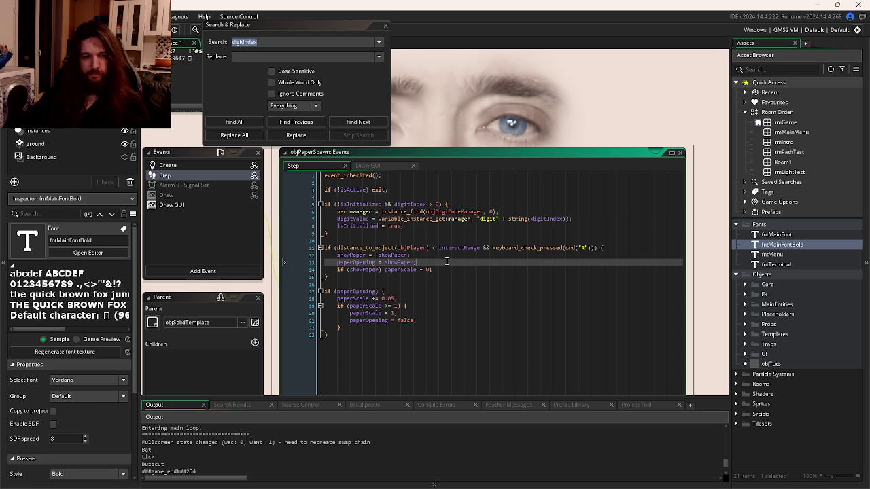
- Paste the found-word block below line 13, close it with a brace, and indent its inner lines
key(Return)
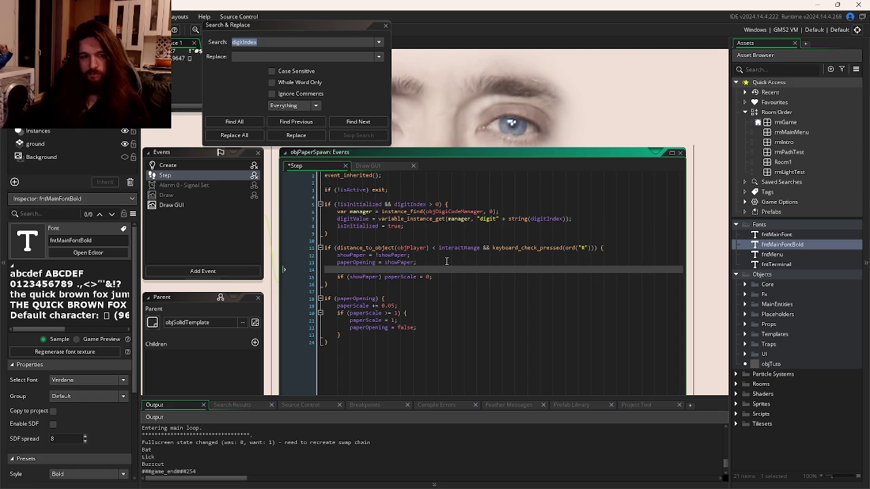
key(ctrl+v)
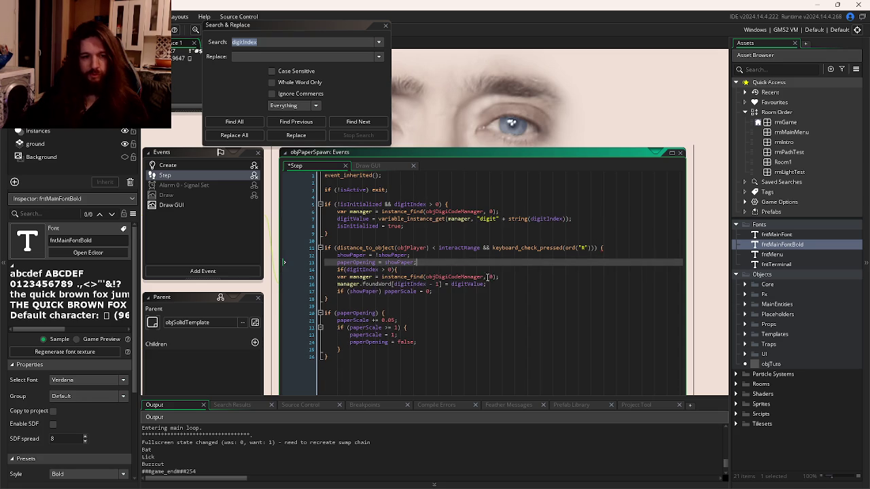
click(498, 284)
key(Return)
text(})
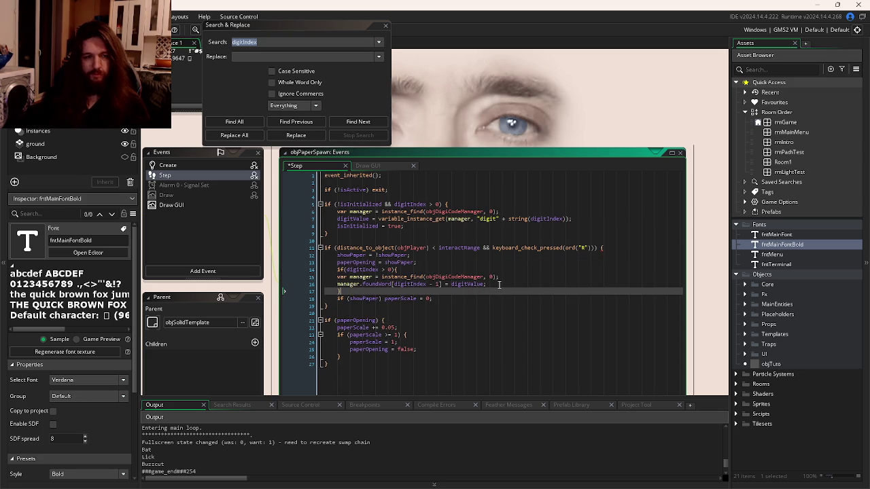
key(Up)
key(shift+Up)
key(Tab)
- Run the game with F5 and start walking the character
click(506, 291)
key(F5)
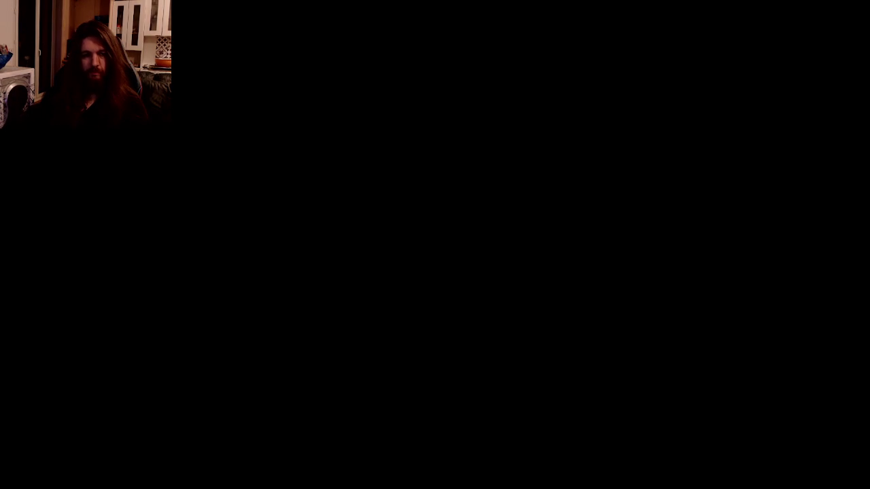
key(Left)
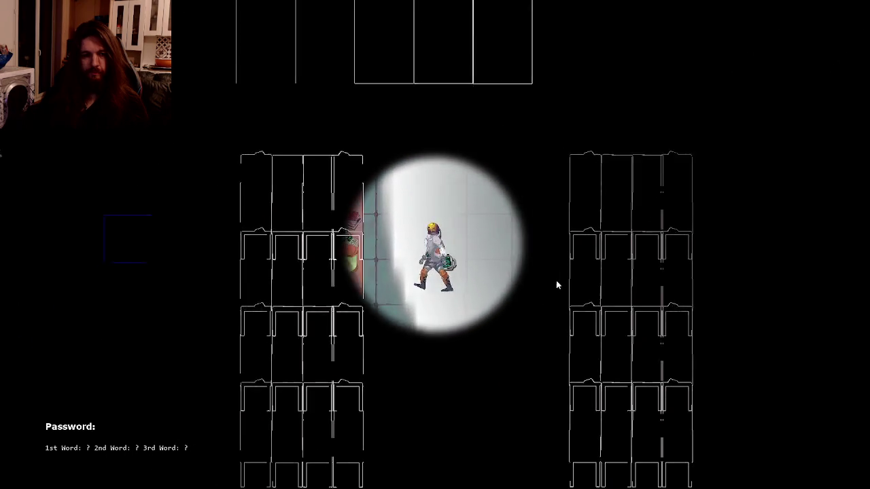
- Walk the character down past the table and tank, then up past the bookshelves
key(Down)
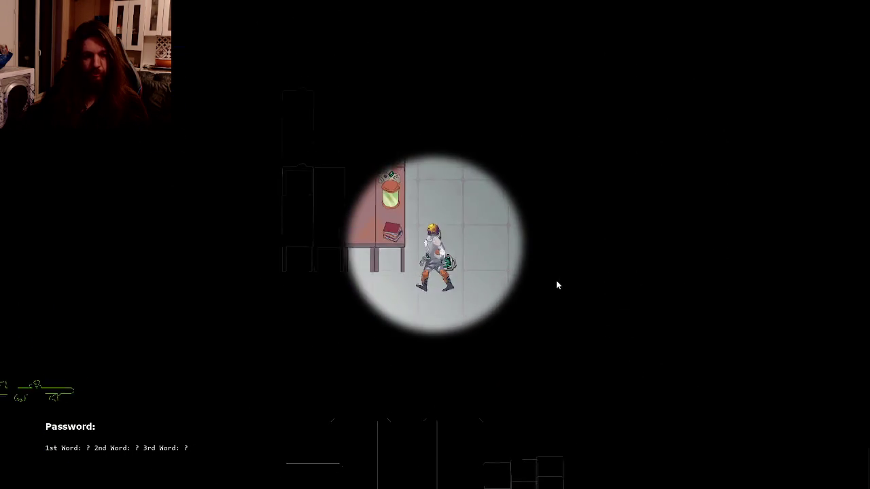
key(Down)
key(Right)
key(Down)
key(Left)
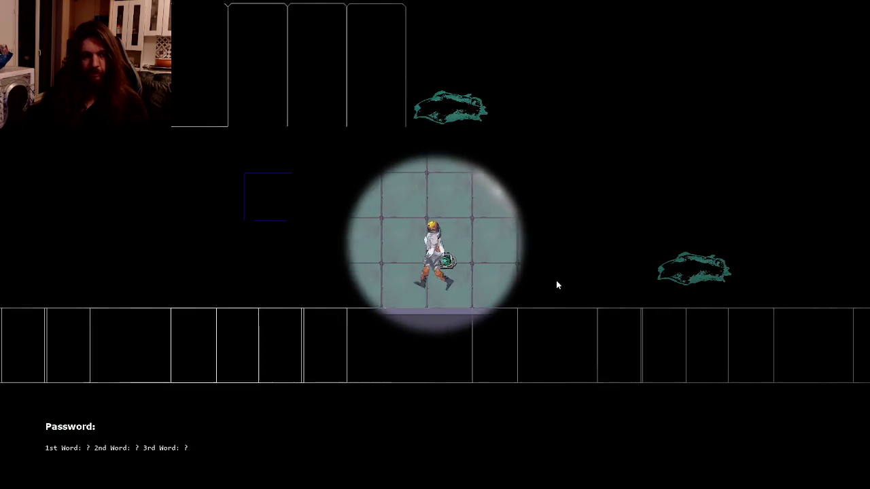
key(Left)
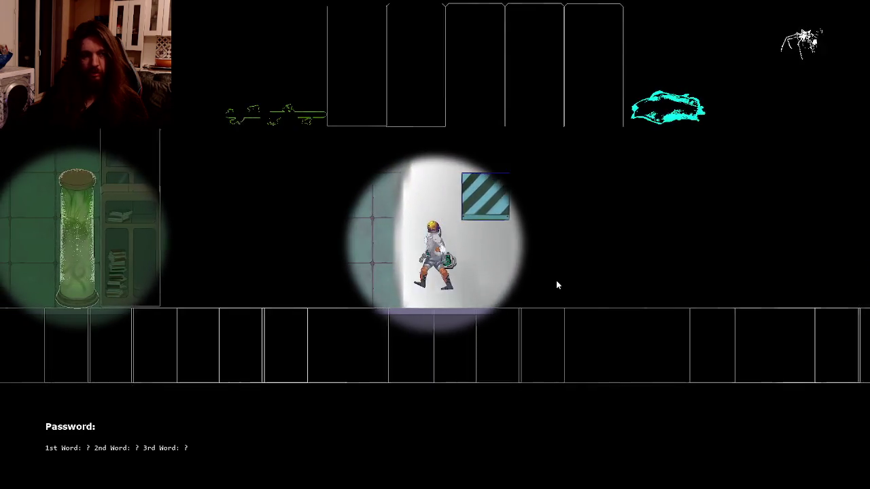
key(Left)
key(Up)
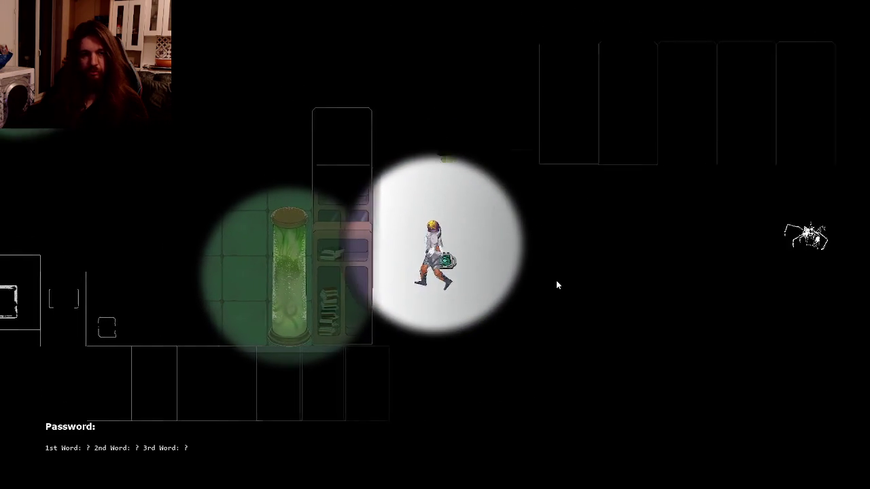
key(Up)
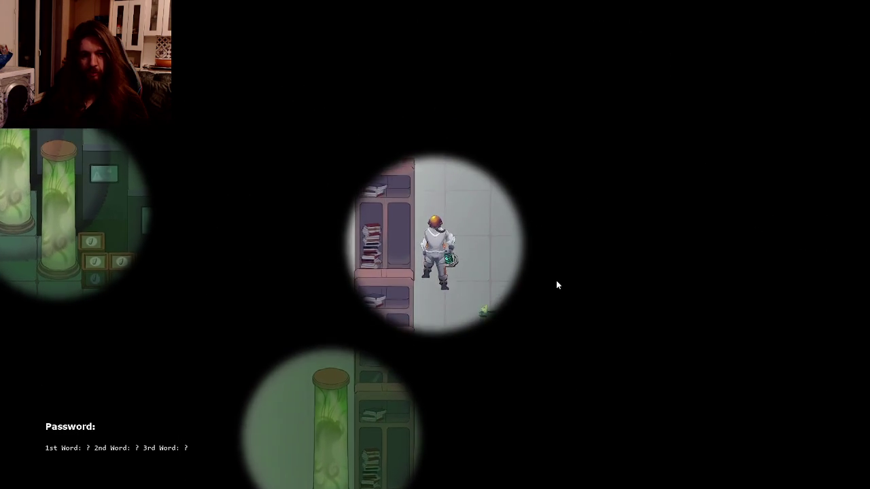
key(Up)
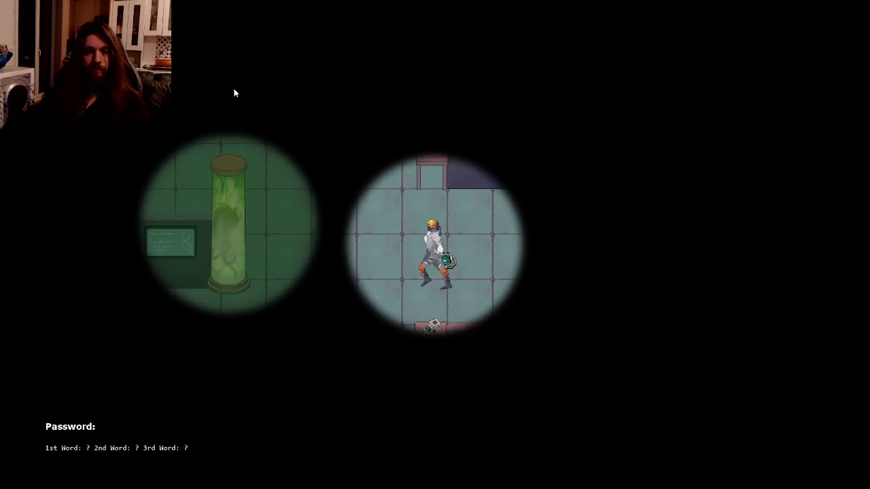
- Walk to the pink counter, read the Bat note with R, and walk away
key(w)
key(a)
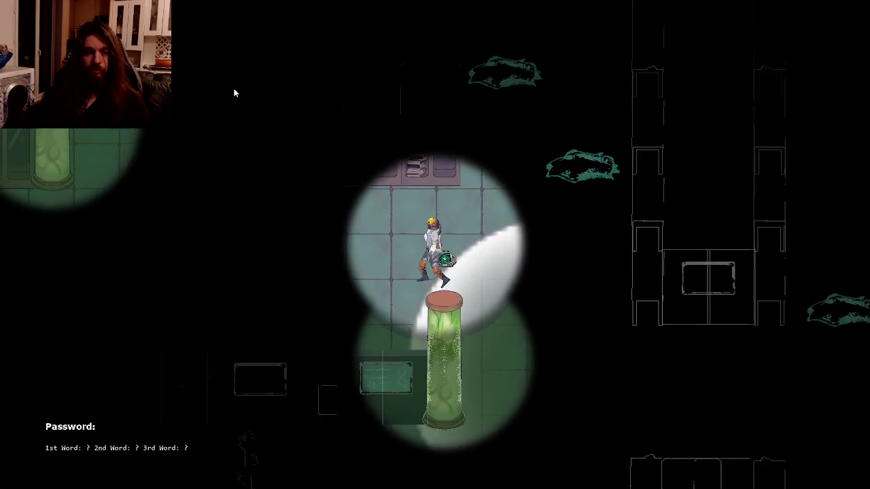
key(s)
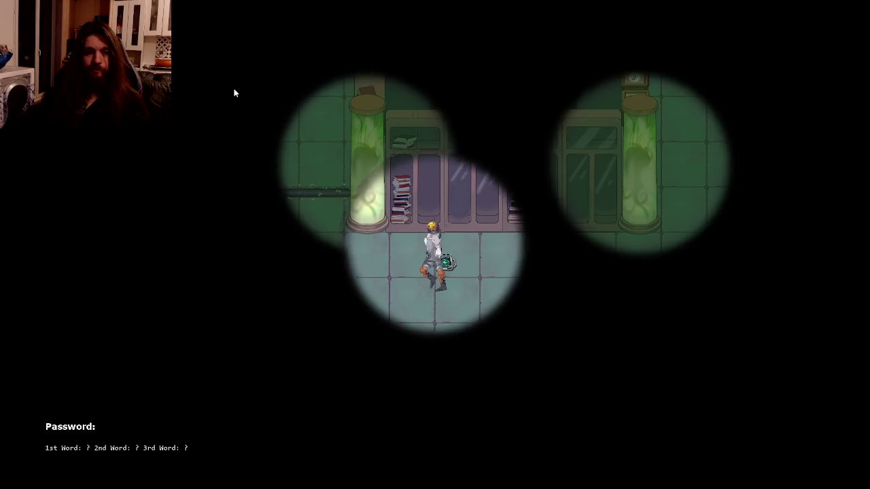
key(a)
key(w)
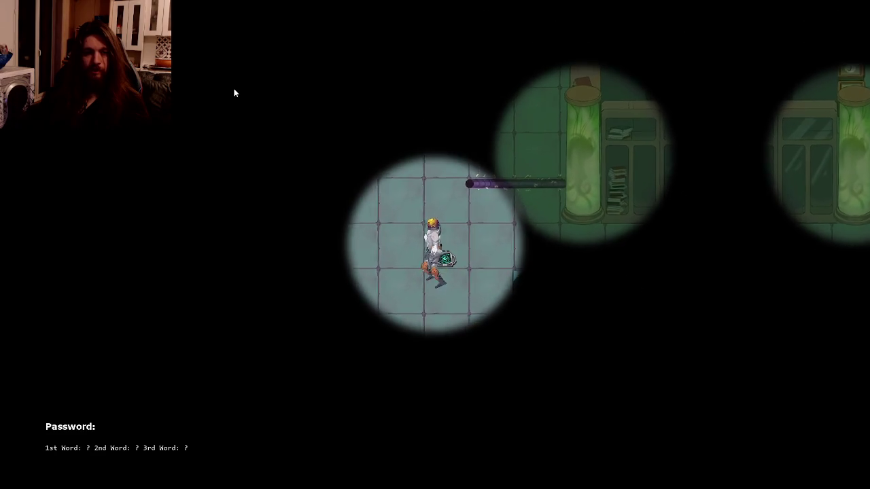
key(d)
key(w)
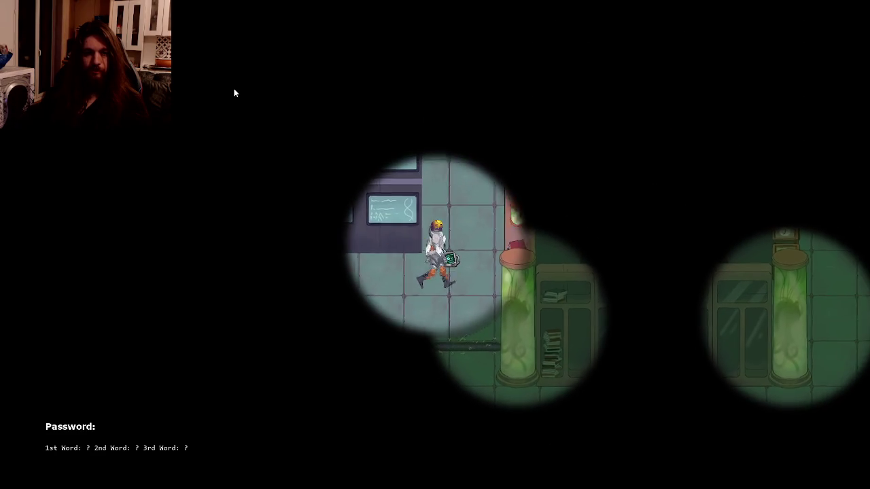
key(w)
key(r)
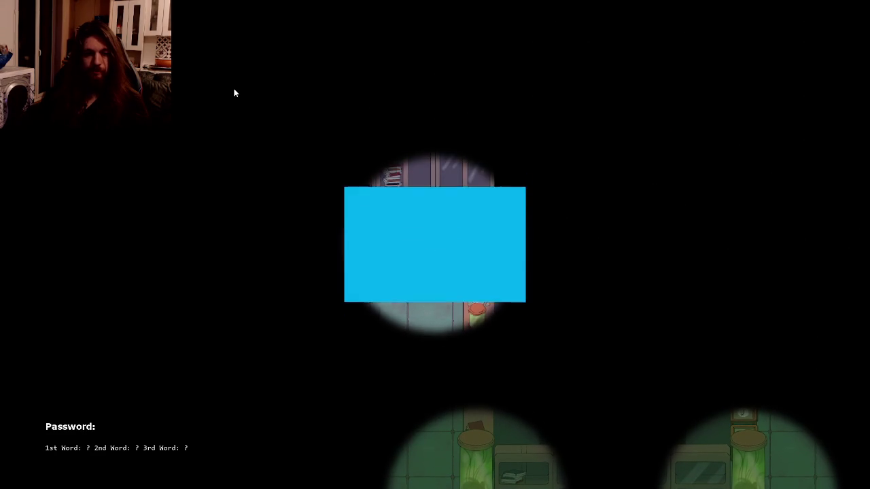
key(a)
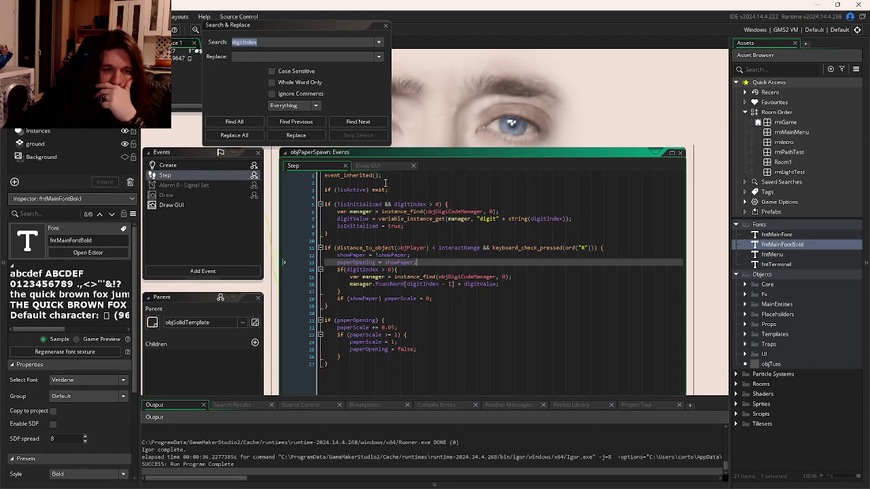
- Inspect the objDigiCodeManager lookup on line 15 of the paper's Step code
click(390, 270)
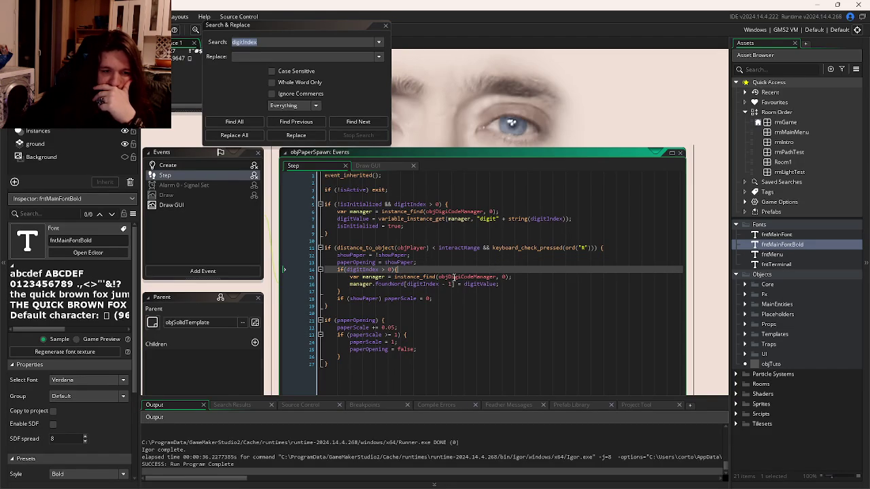
double_click(454, 277)
click(421, 277)
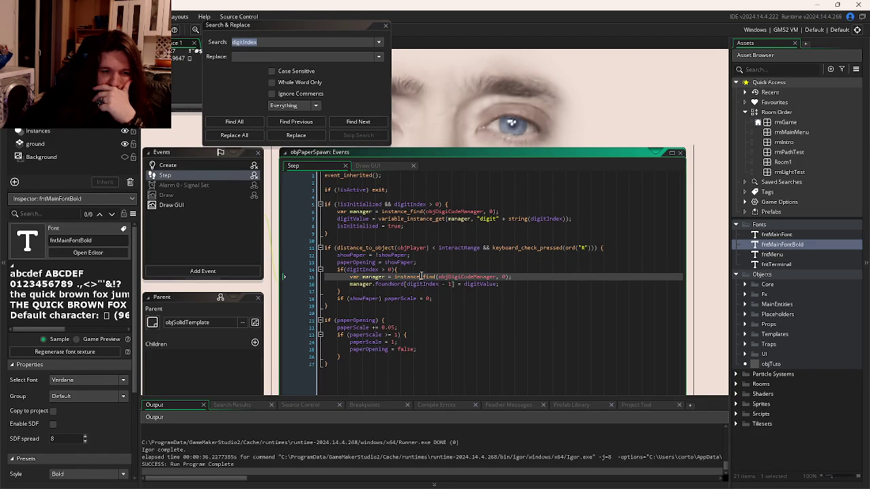
click(504, 277)
mouse_move(443, 278)
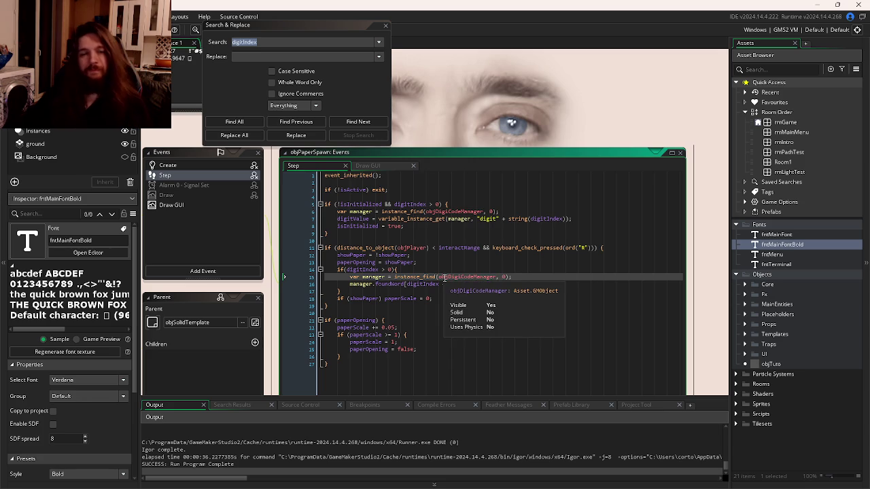
key(ctrl+Tab)
key(ctrl+Tab)
key(ctrl+Tab)
key(ctrl+Tab)
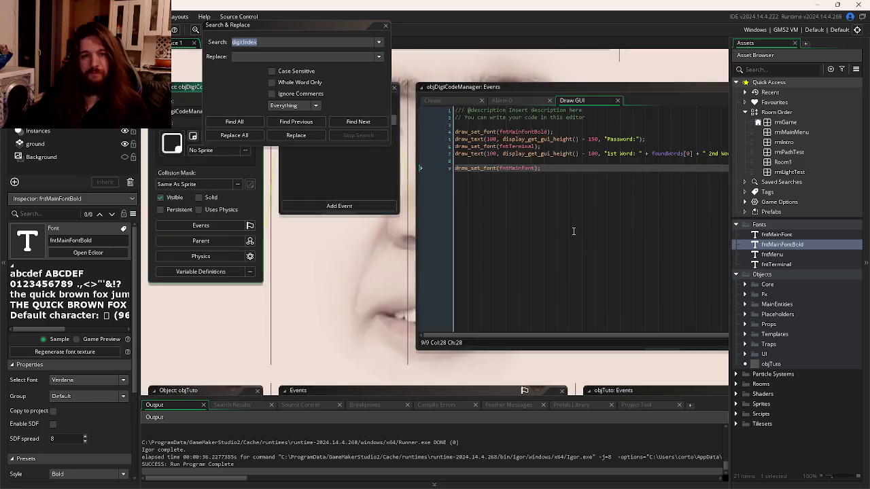
key(ctrl+Tab)
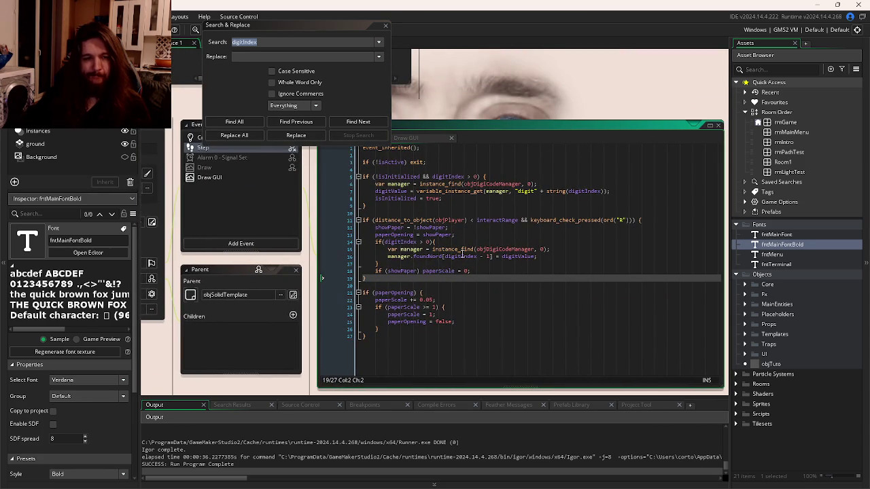
- Check the digitIndex and digitValue uses in Step and the Draw GUI code
double_click(463, 256)
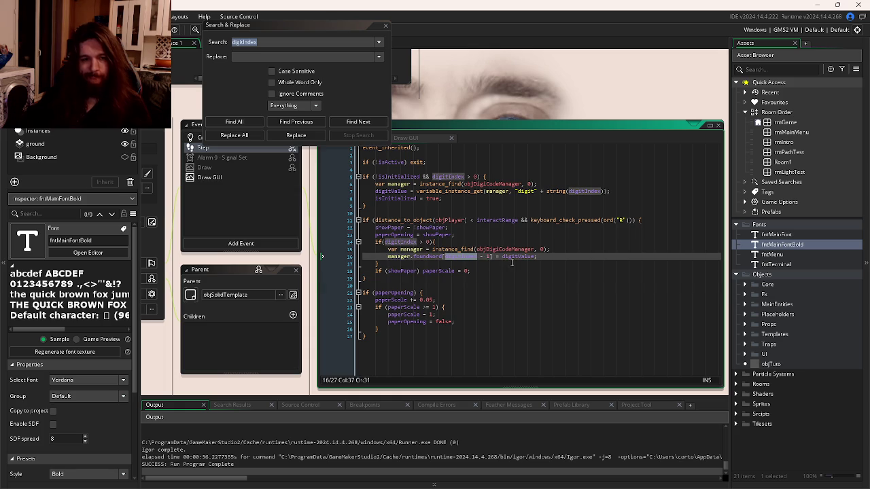
click(515, 257)
double_click(516, 257)
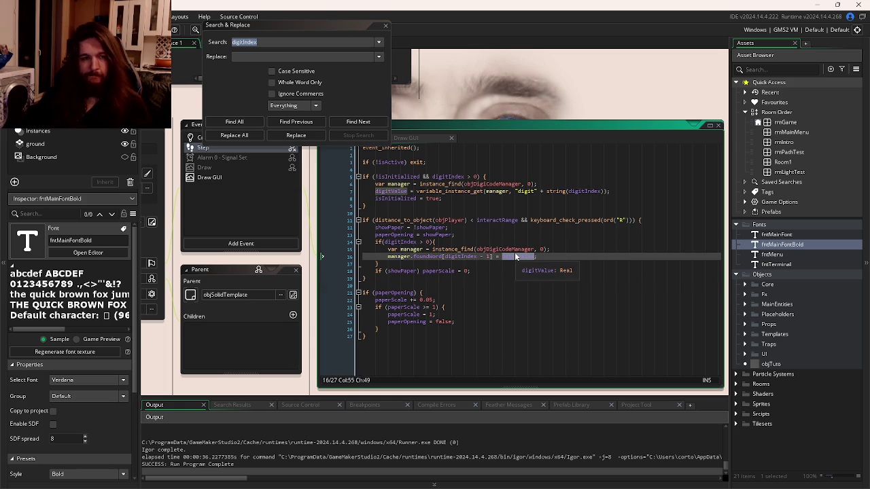
drag(505, 230, 551, 249)
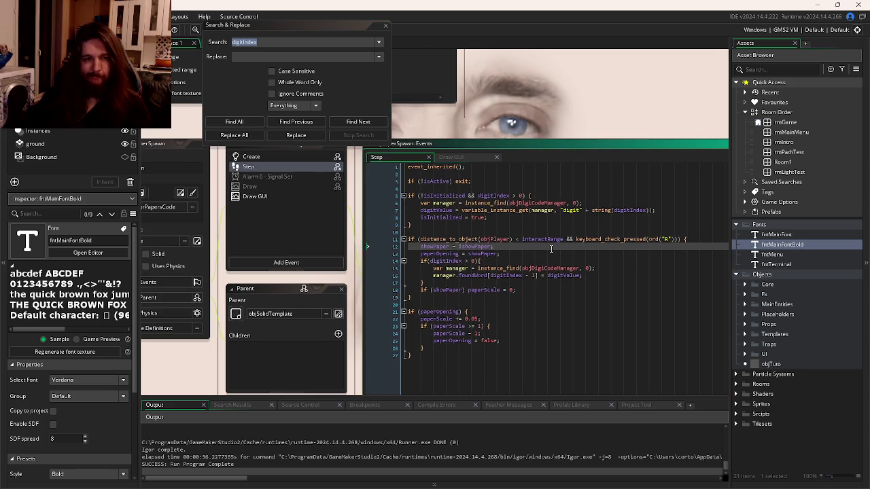
click(455, 159)
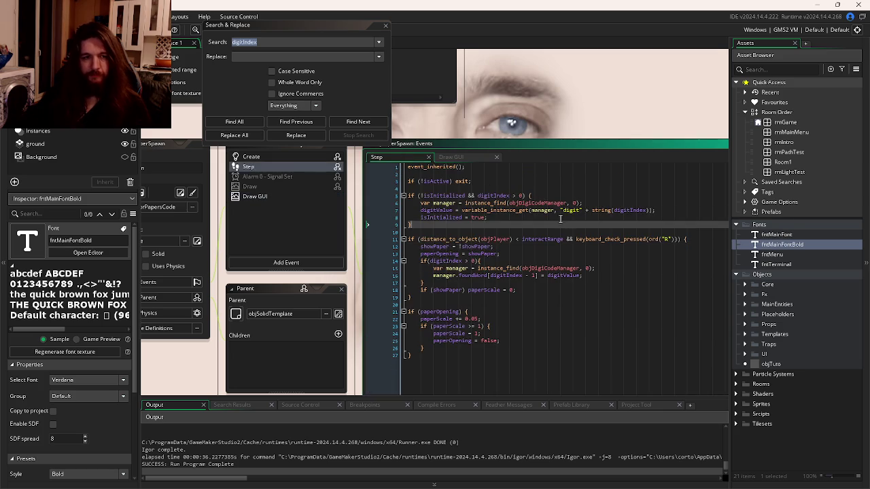
scroll(694, 224, down, 10)
scroll(694, 224, up, 5)
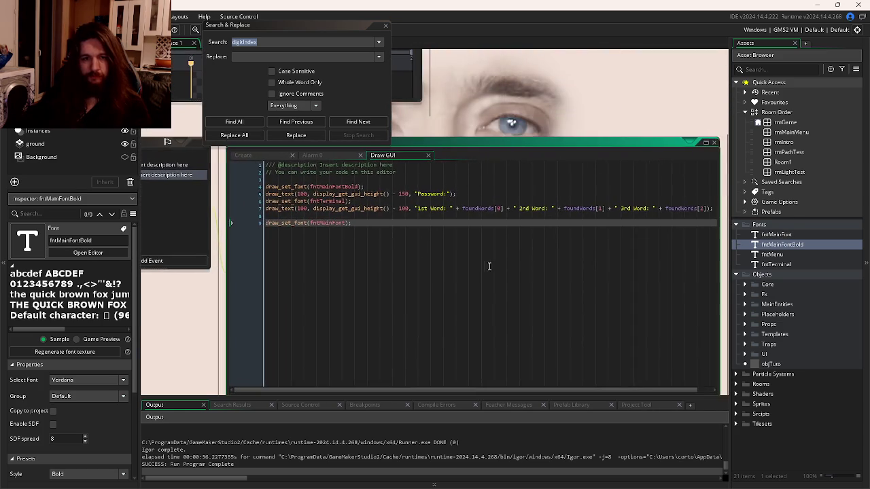
key(ctrl+Tab)
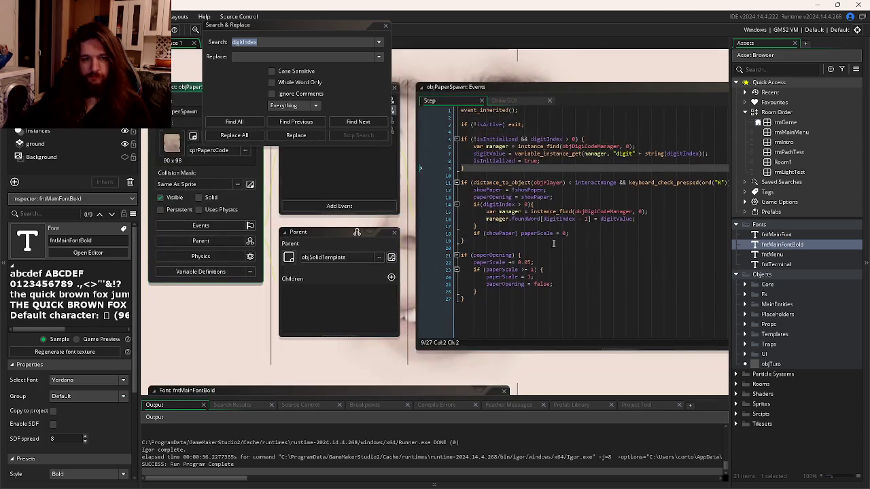
- Change foundWord to the foundWords array on line 16 and run the game with F5
click(541, 219)
text([)
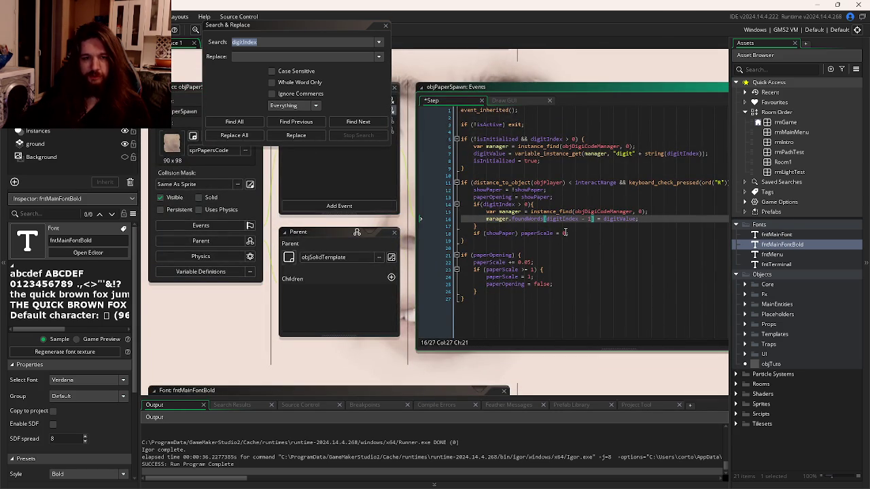
click(565, 233)
key(F5)
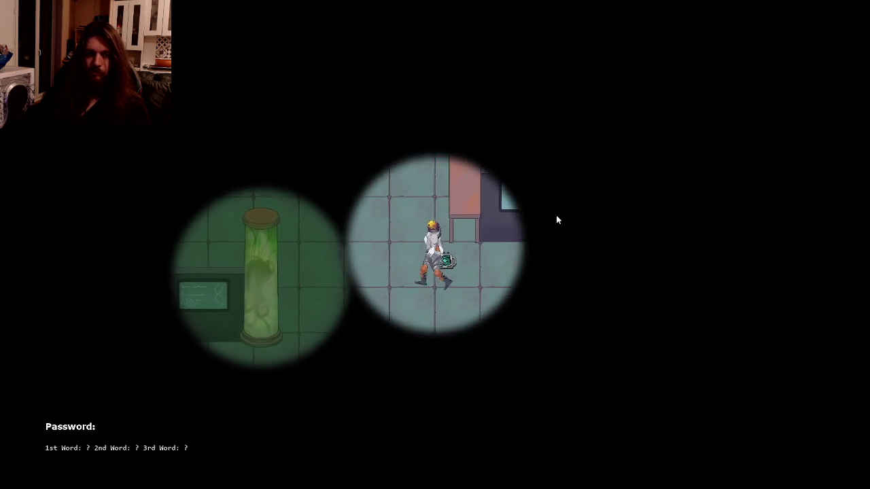
- Walk to a paper by the tanks and read it, filling the 2nd word as Buzzcut
key(w)
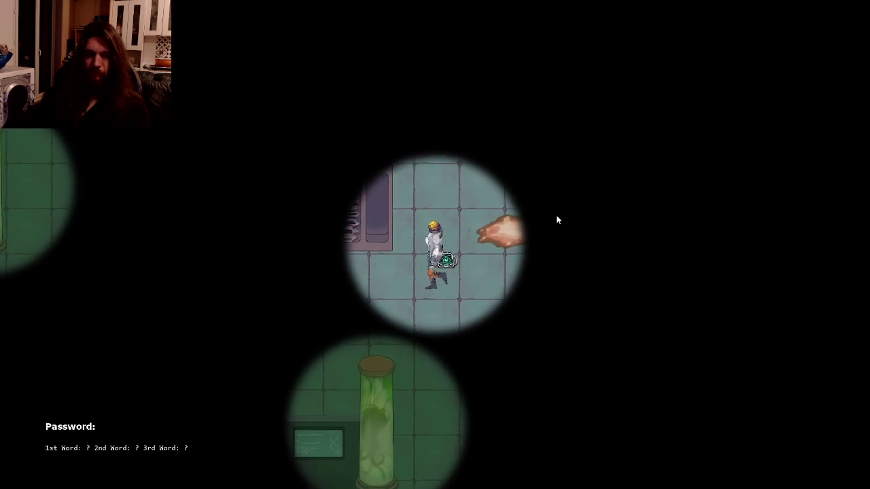
key(d)
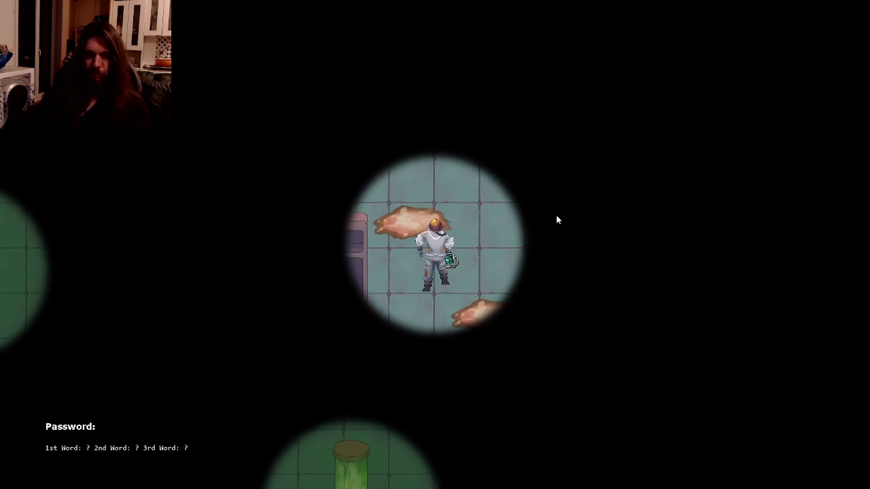
key(w)
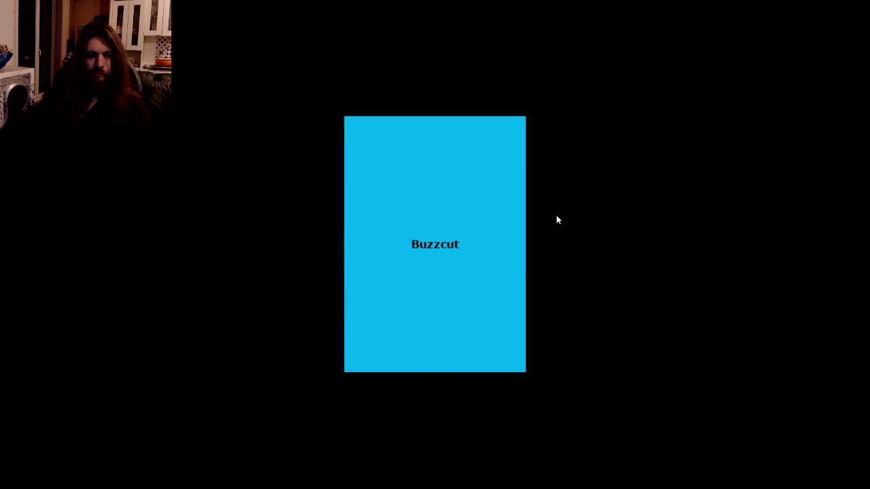
key(a)
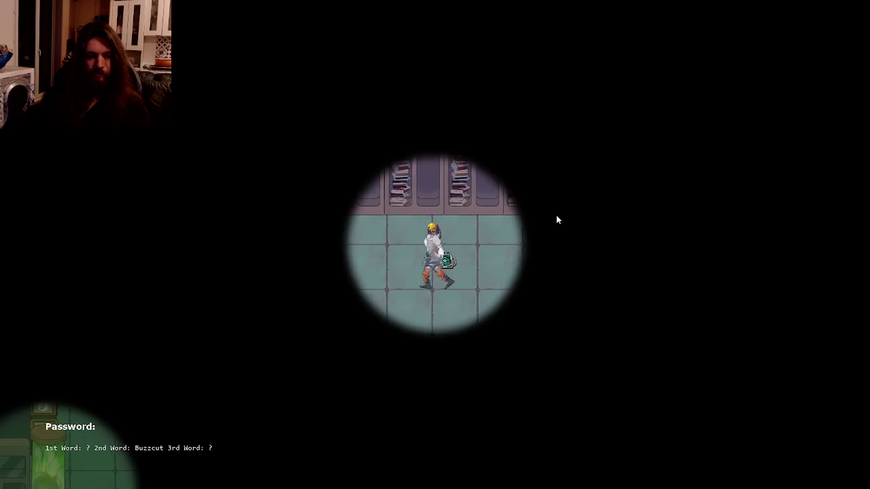
- Walk left past the boxes, down past the green tanks, and along the corridor
key(a)
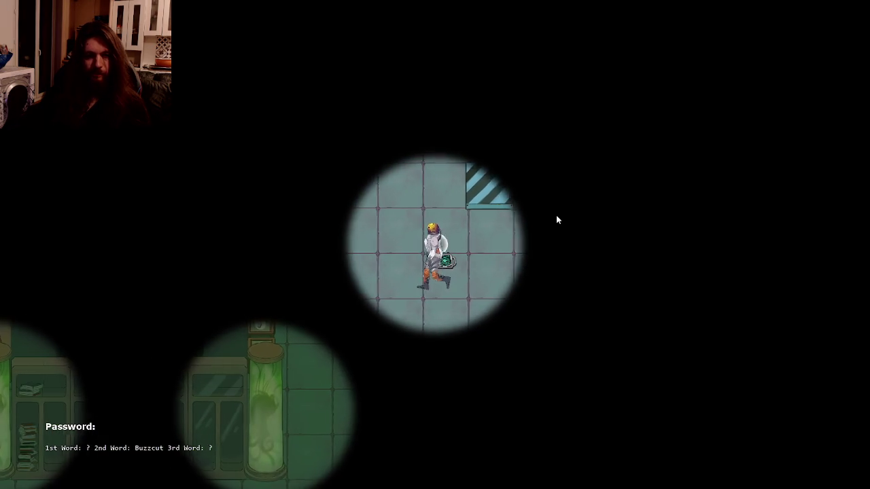
key(s)
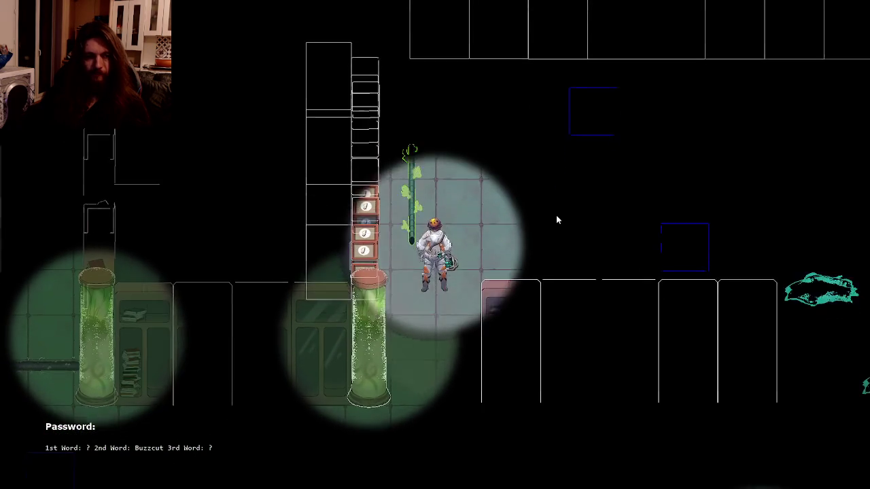
key(s)
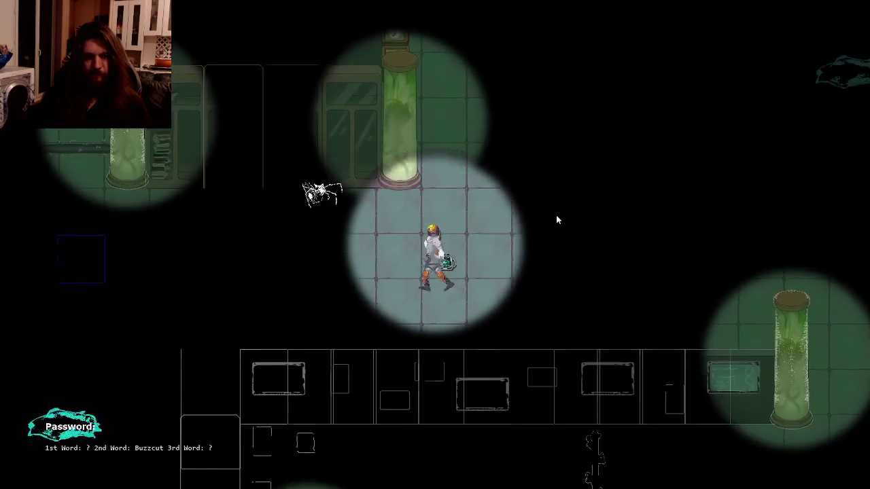
key(a)
key(a)
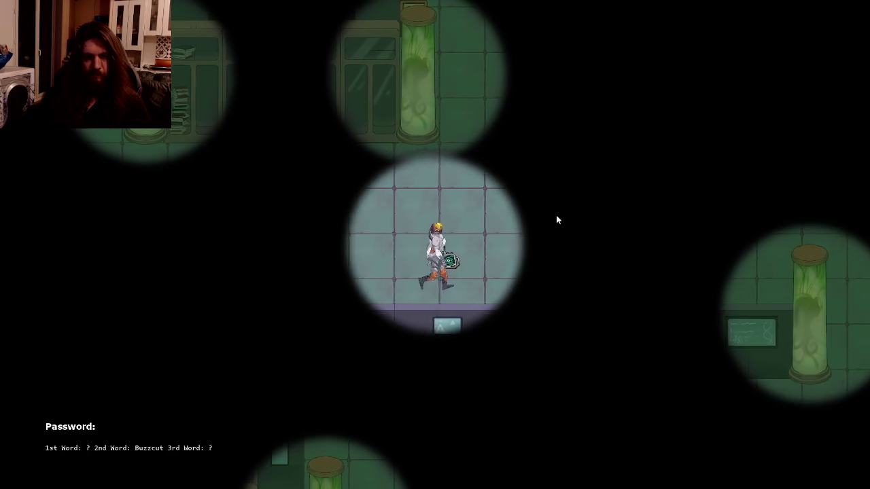
key(a)
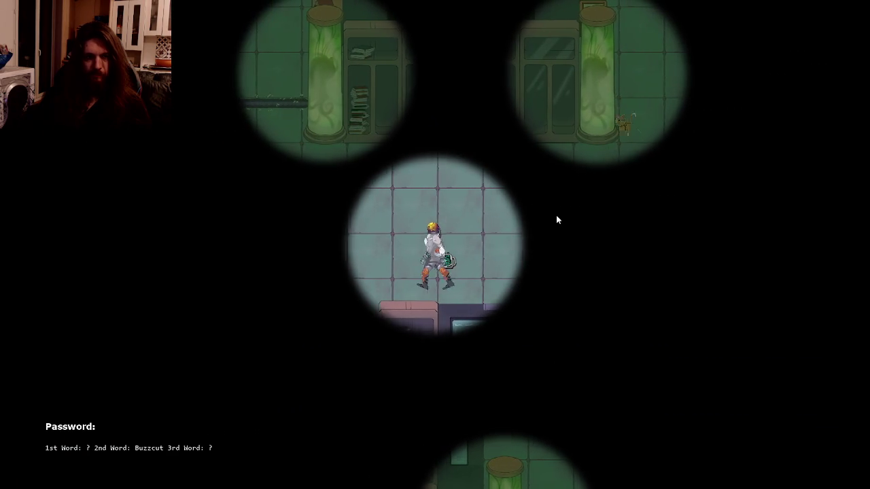
key(a)
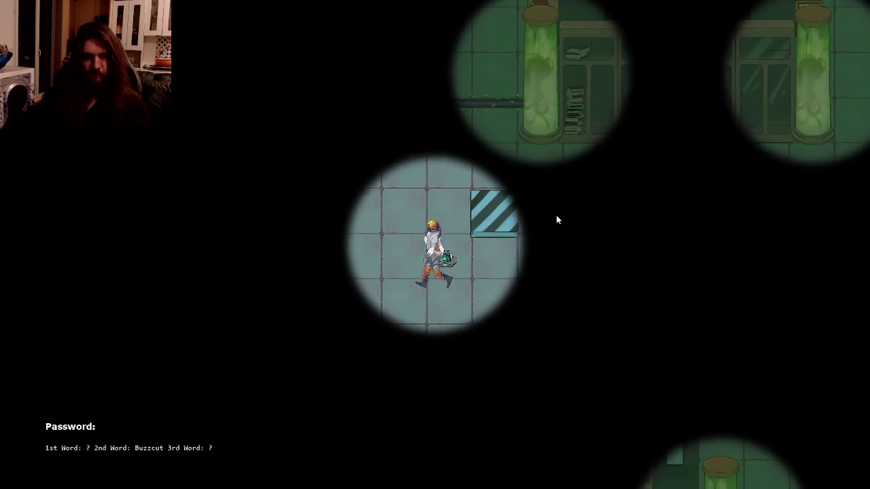
- Walk up to the next paper and read it, filling the 3rd word as Bat
key(w)
key(w)
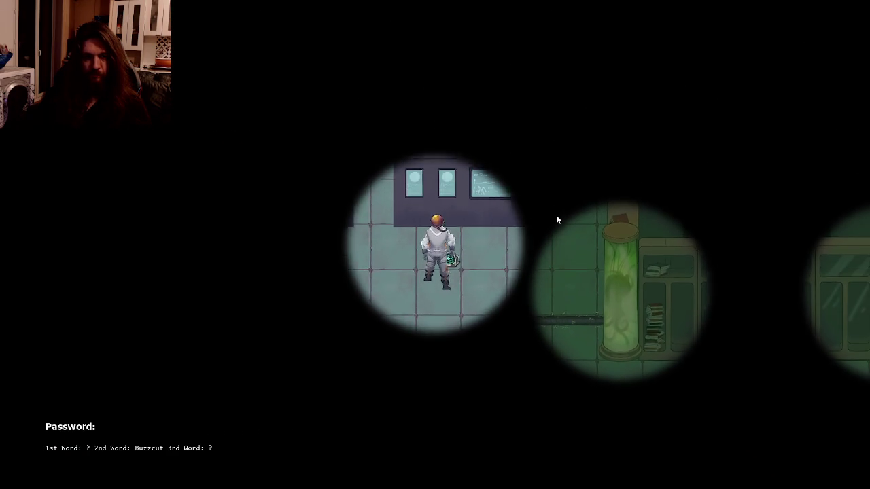
key(d)
key(w)
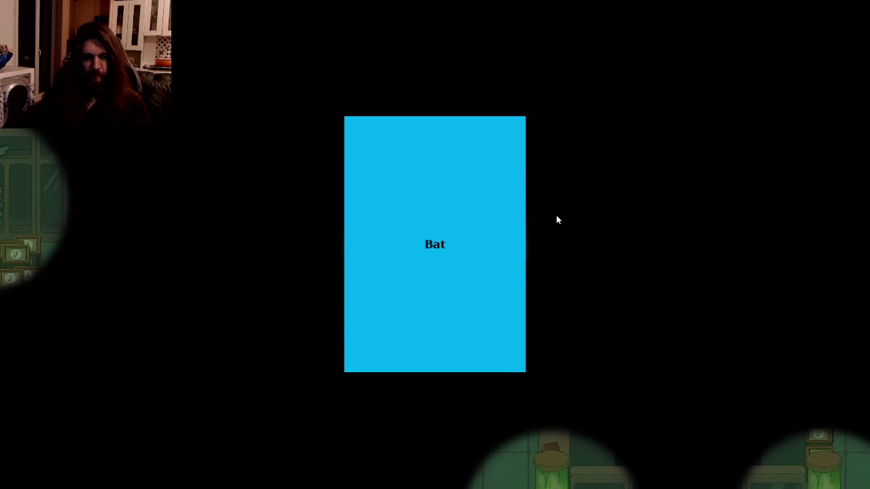
key(a)
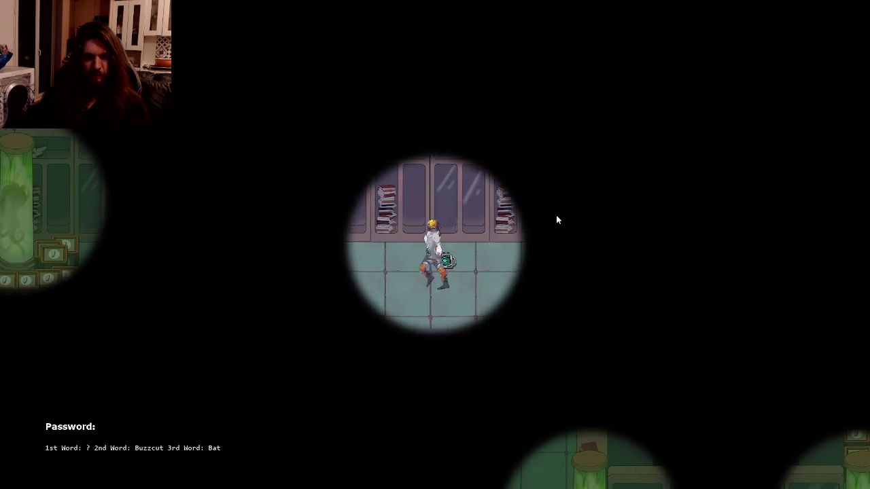
- Keep exploring left past the boxes and down toward the purple pillar
key(d)
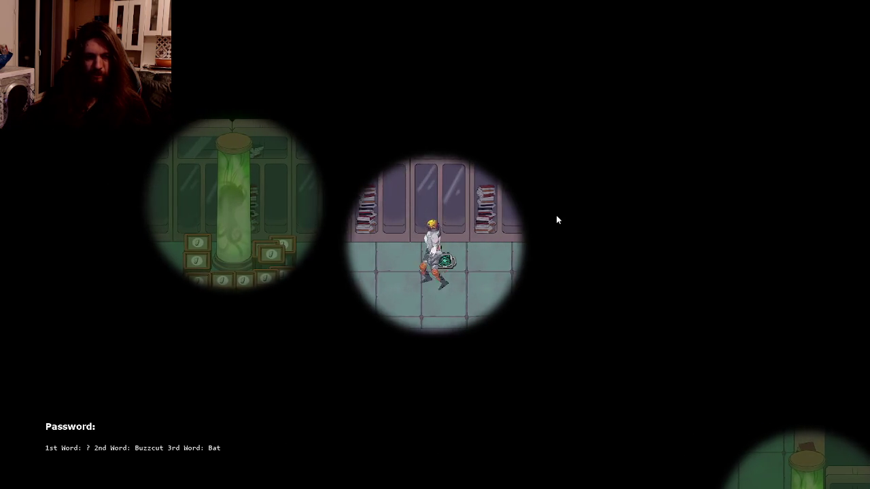
key(a)
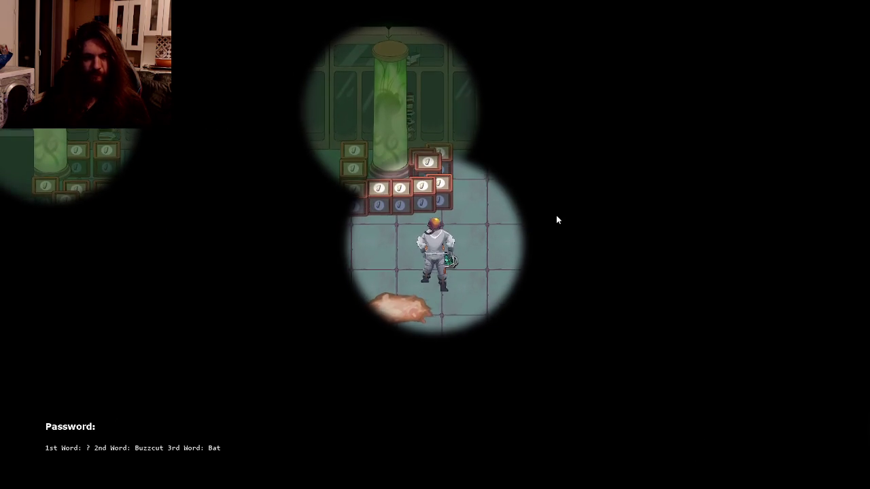
key(a)
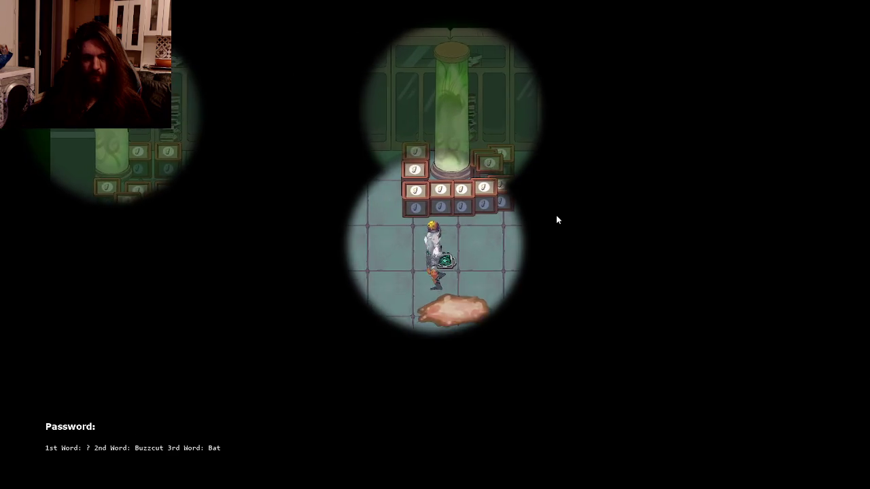
key(a)
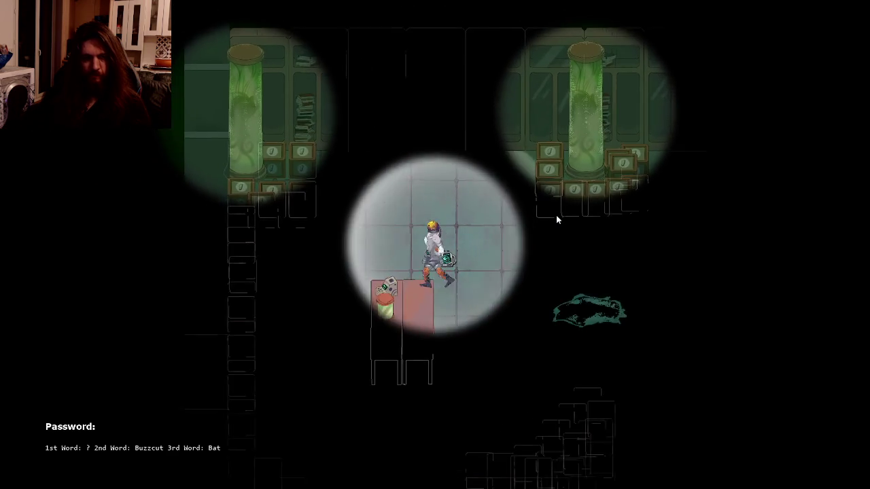
key(a)
key(s)
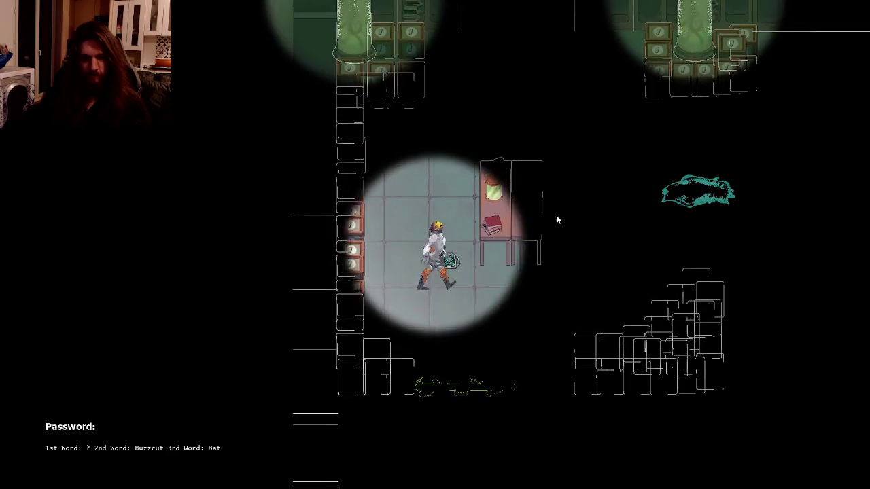
key(s)
key(s)
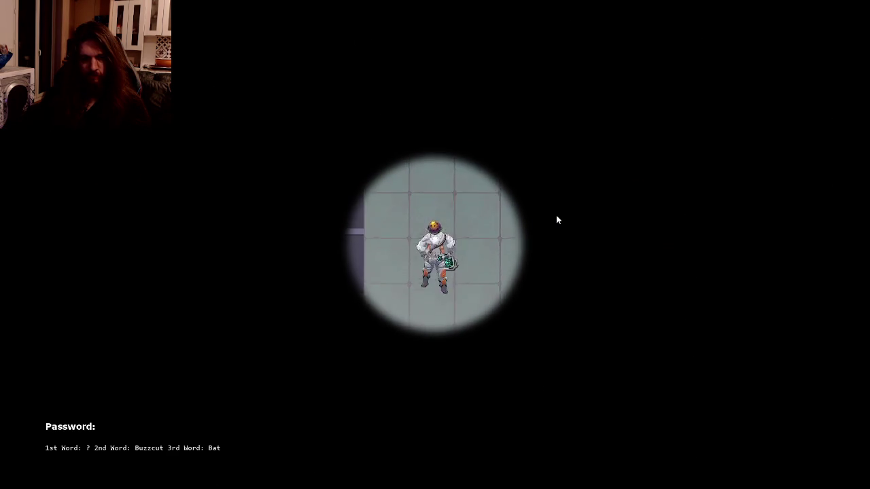
key(a)
key(a)
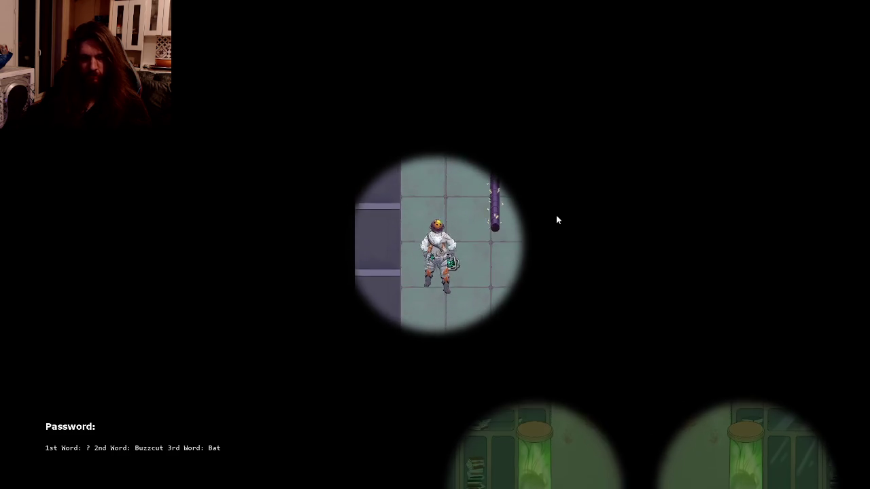
- Walk the character down through the dark map, into the lit room, past the crates toward the specimen tanks
key(s)
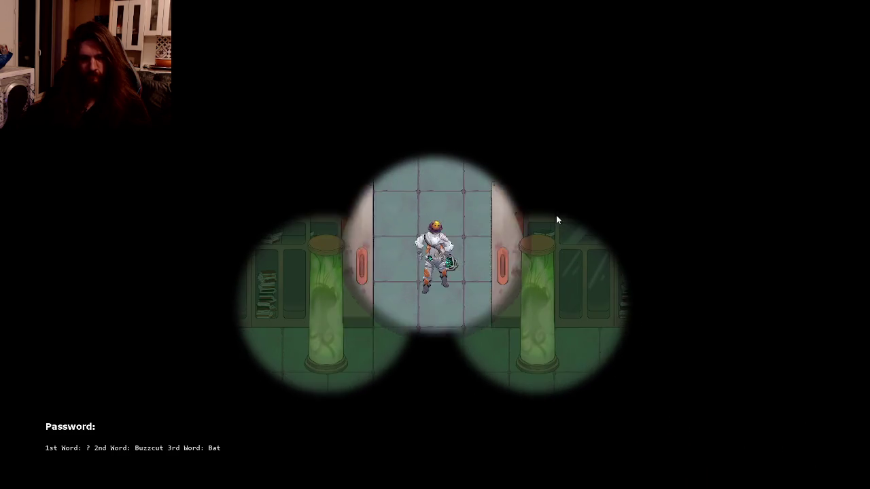
key(s)
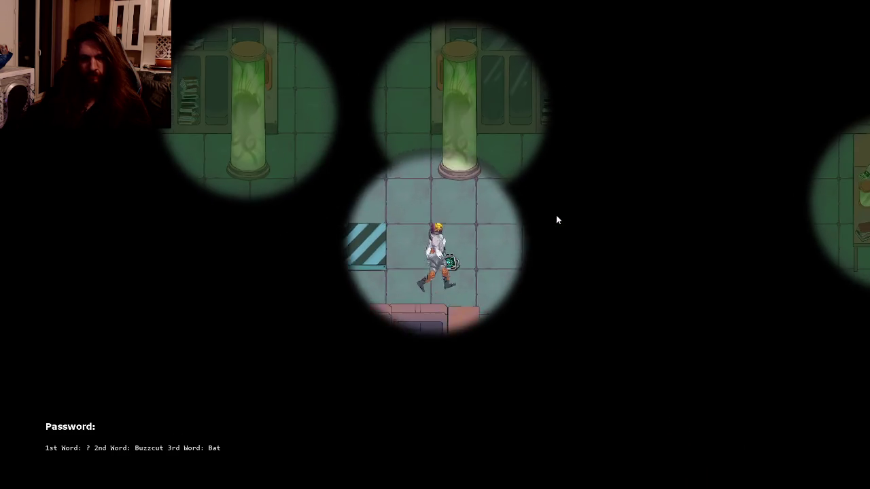
key(s)
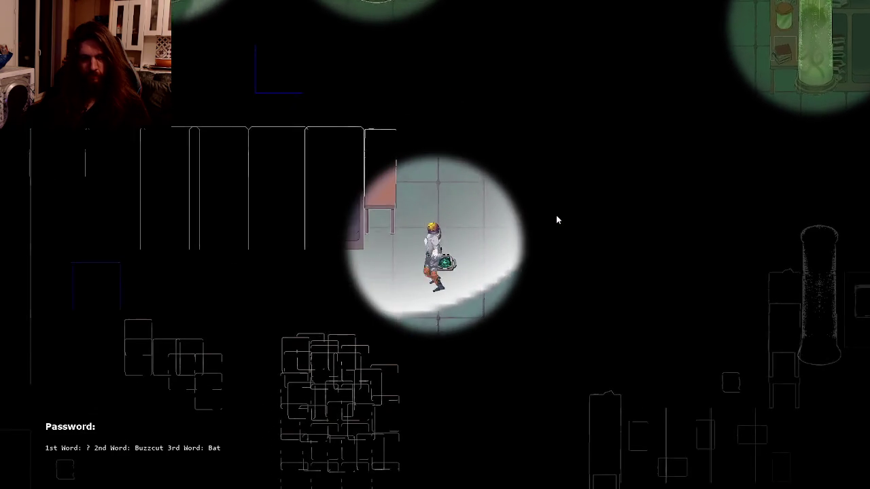
key(s)
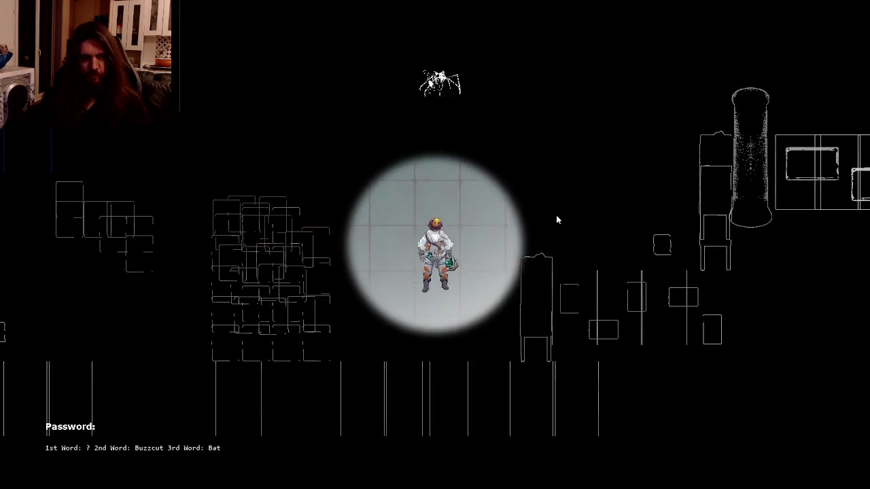
key(a)
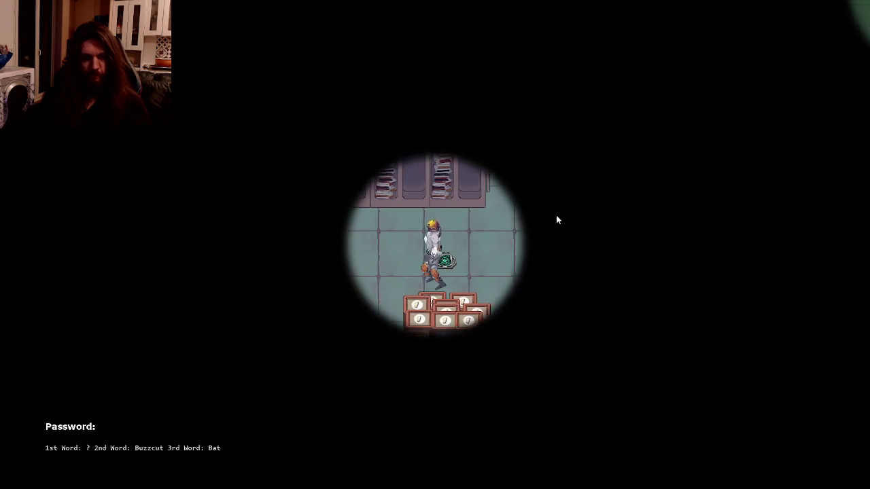
key(s)
key(s)
key(a)
key(w)
key(d)
key(s)
key(w)
key(s)
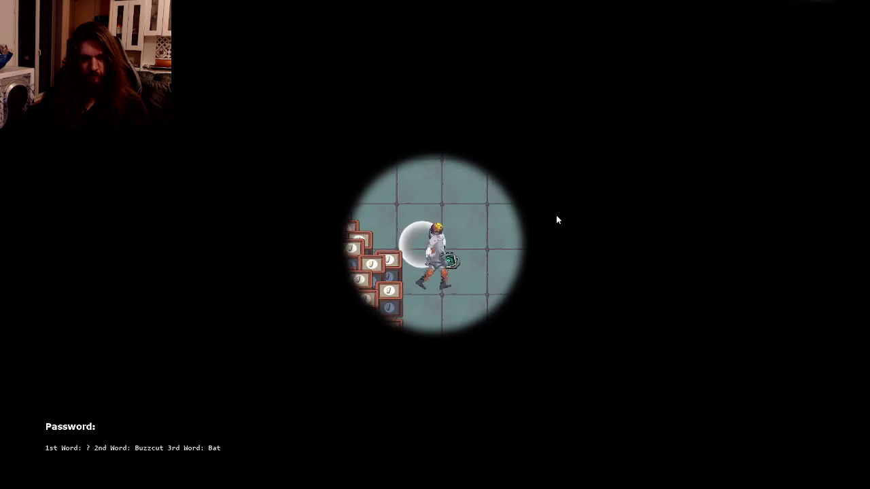
key(d)
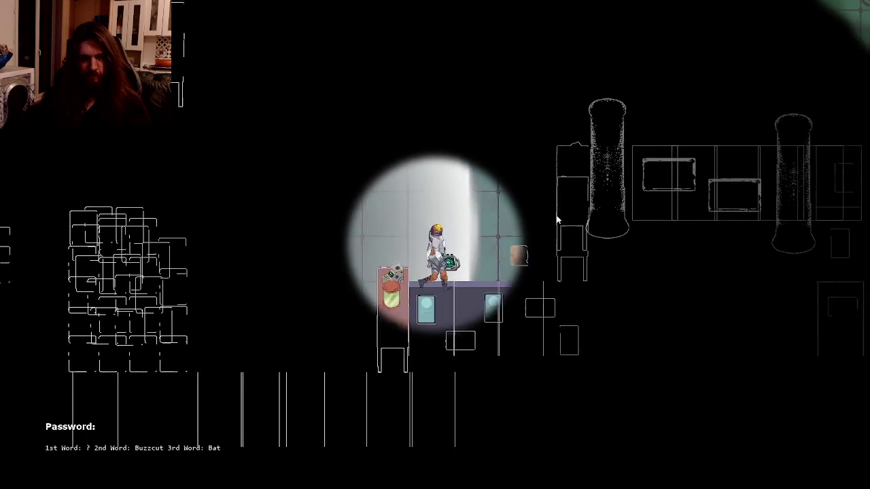
key(d)
key(w)
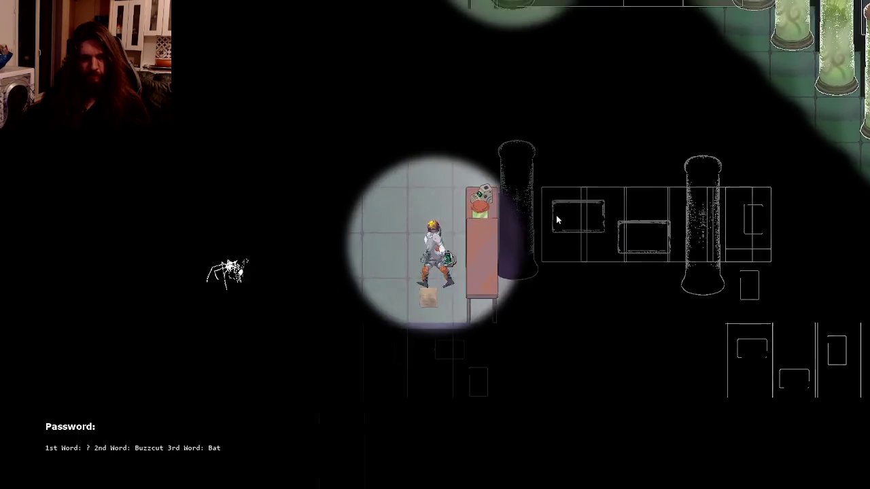
key(w)
key(d)
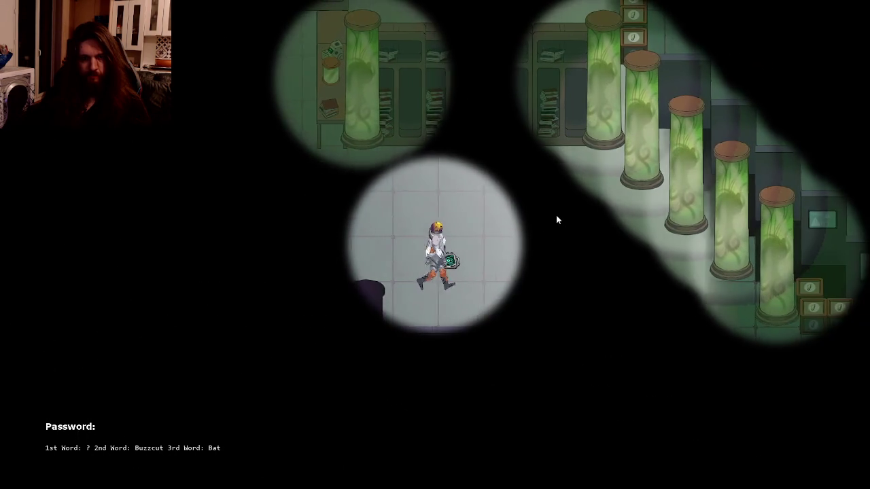
key(d)
- Circle the lab around the specimen tanks and along the bookshelves, then head back up-left
key(s)
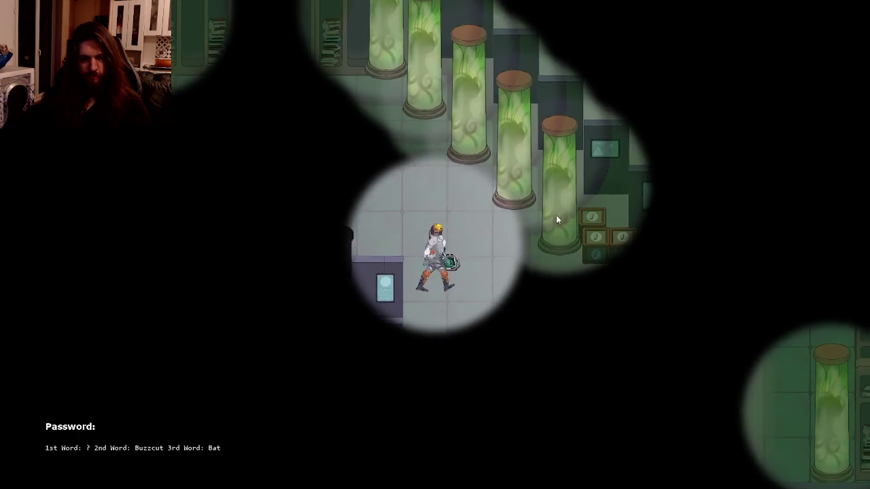
key(s)
key(d)
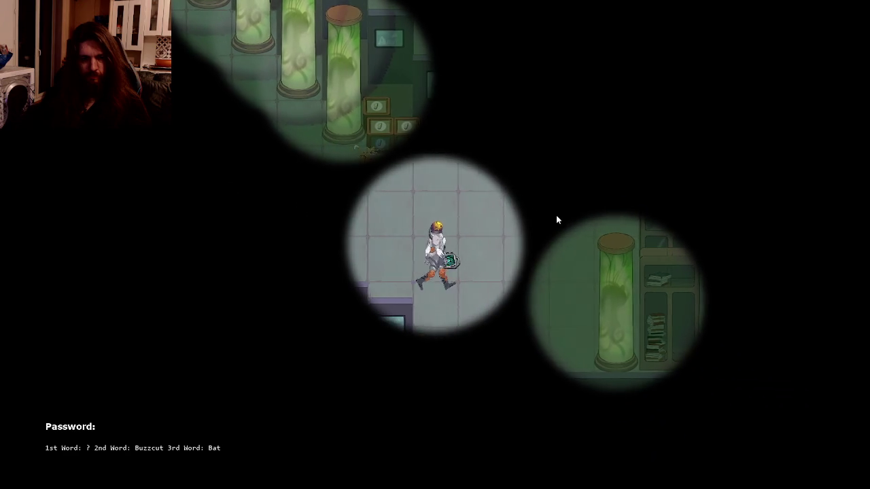
key(s)
key(d)
key(a)
key(w)
key(d)
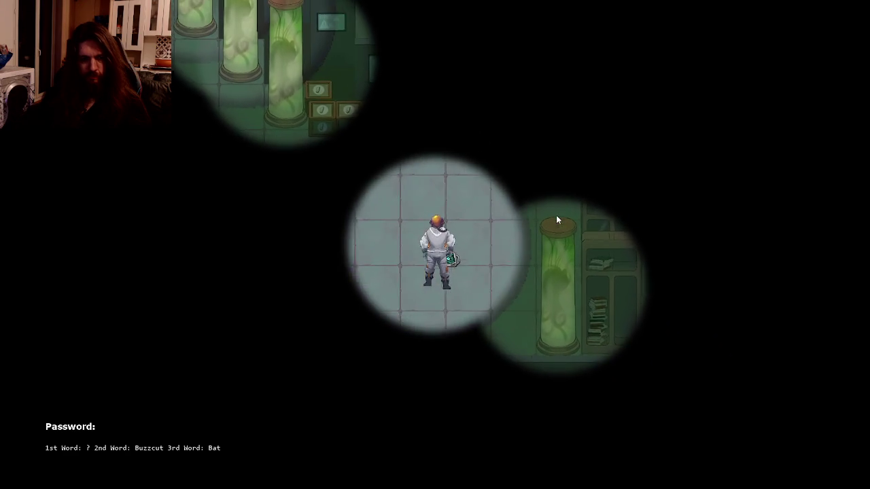
key(w)
key(d)
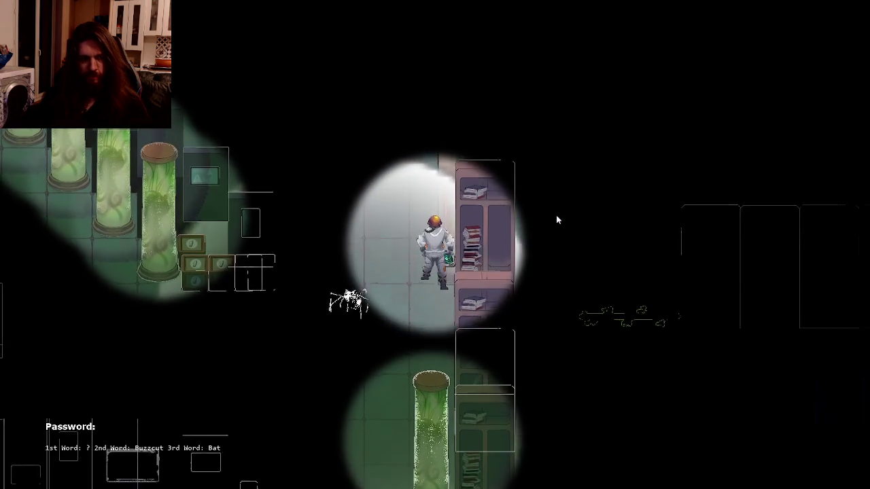
key(w)
key(d)
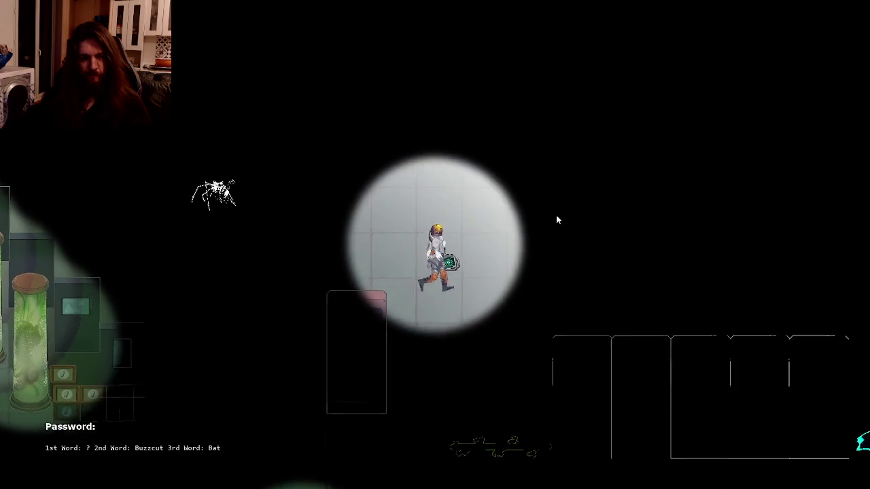
key(d)
key(s)
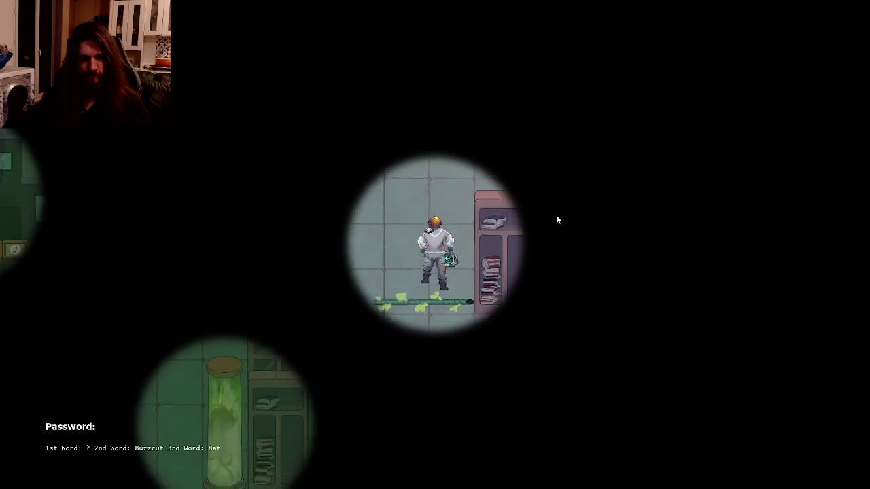
key(s)
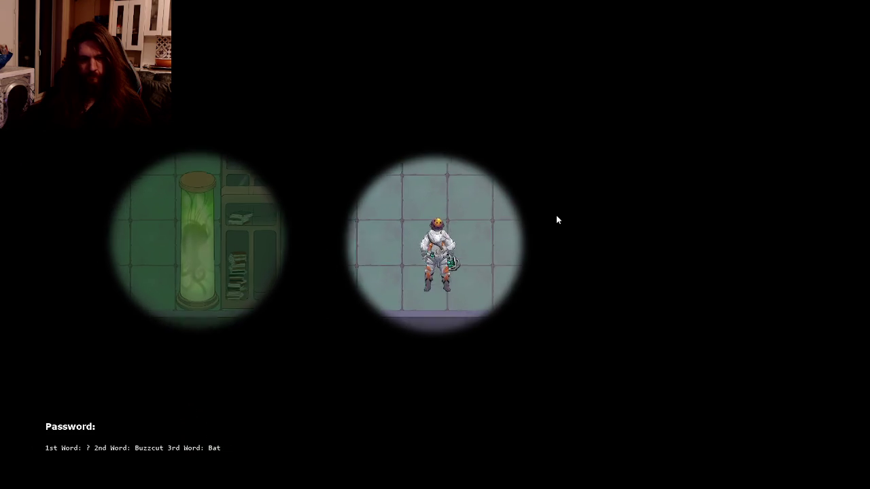
key(d)
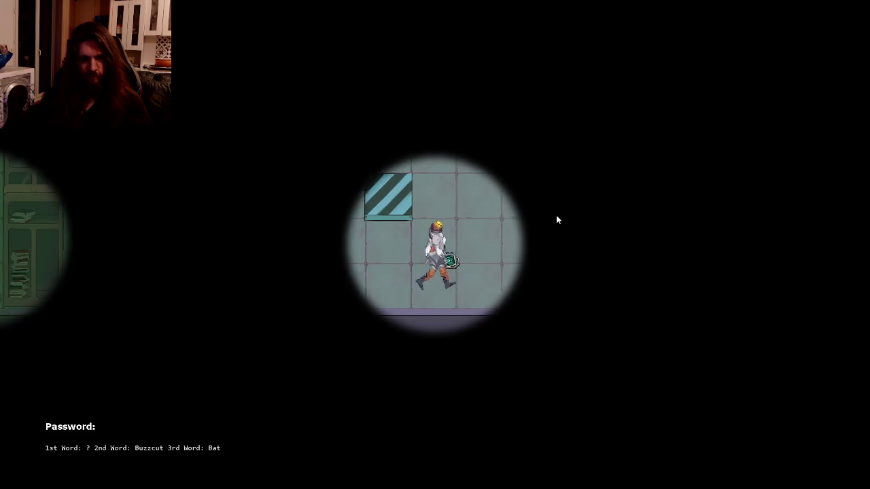
key(d)
key(w)
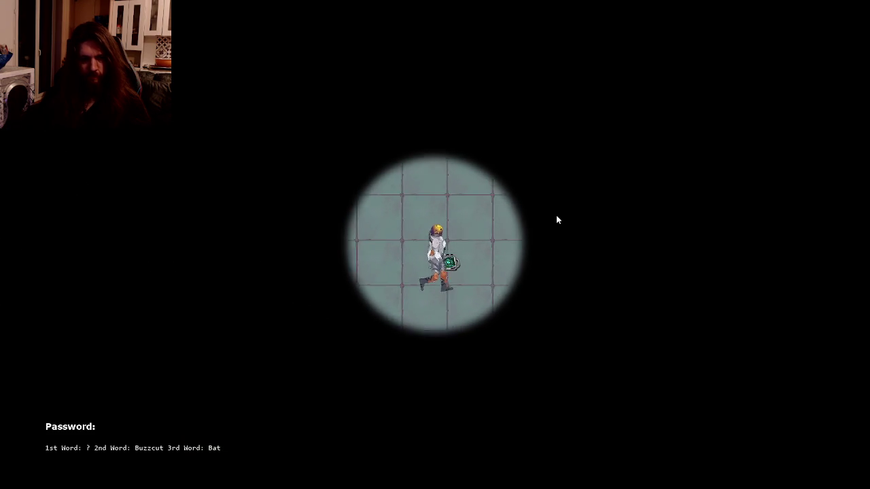
key(s)
key(a)
key(d)
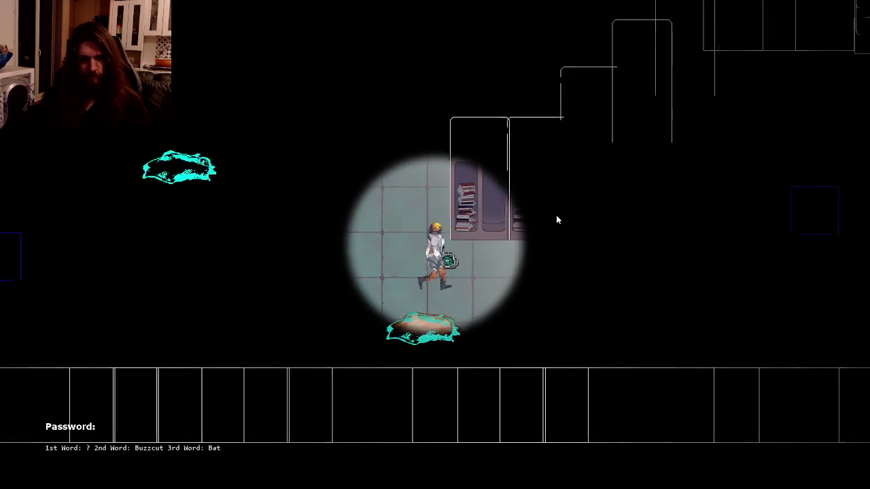
key(d)
key(w)
key(w)
key(d)
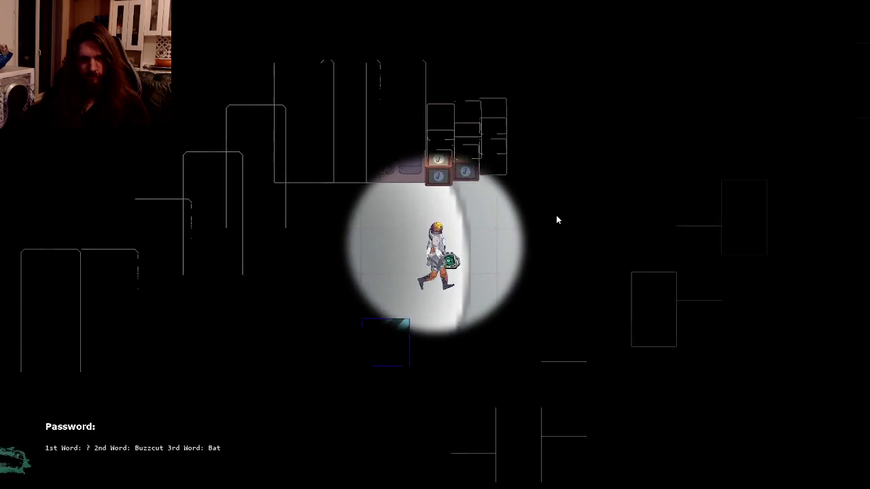
key(d)
key(w)
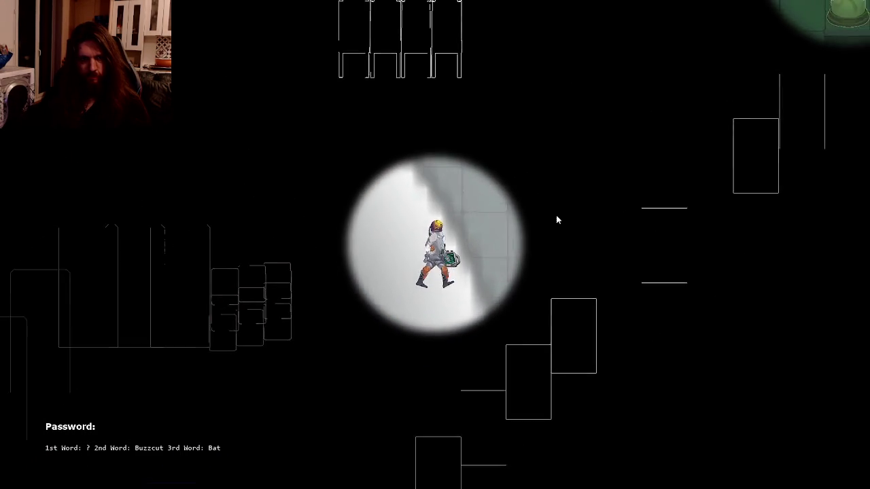
key(w)
key(d)
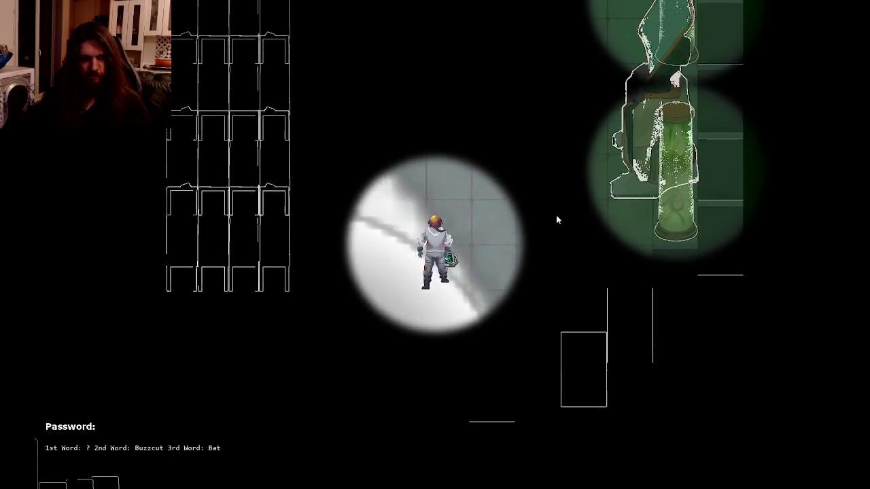
key(w)
key(a)
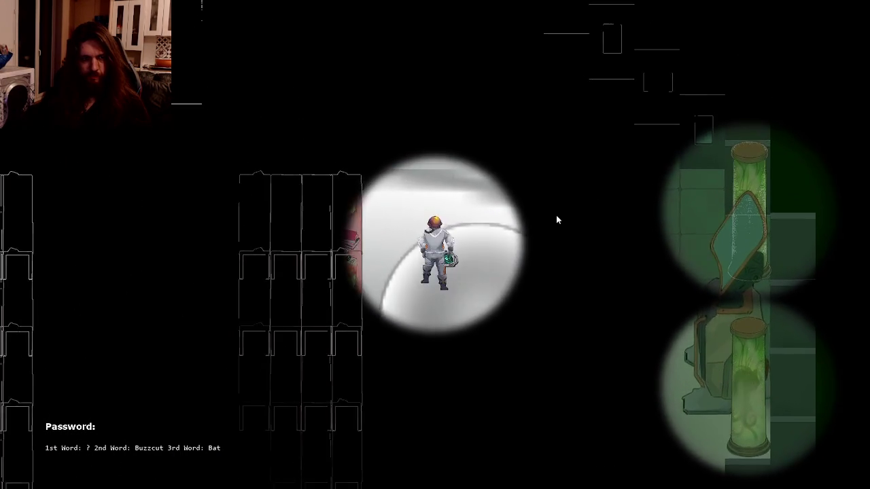
key(w)
key(a)
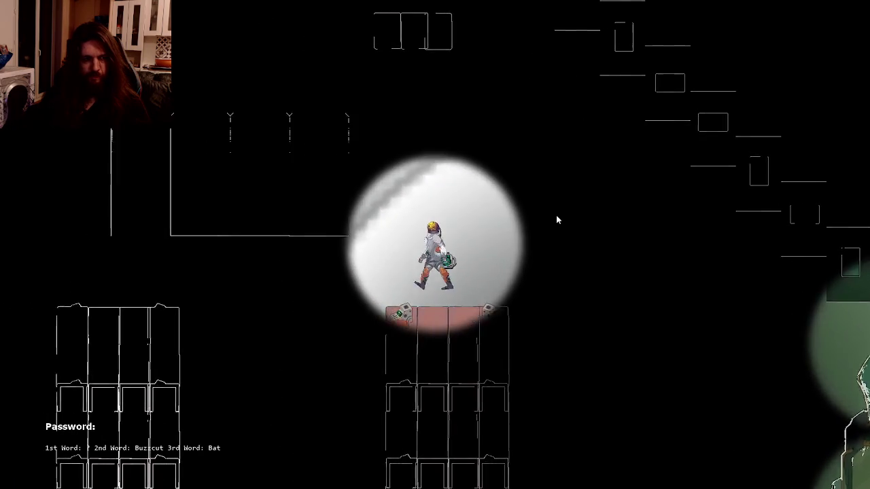
key(w)
key(a)
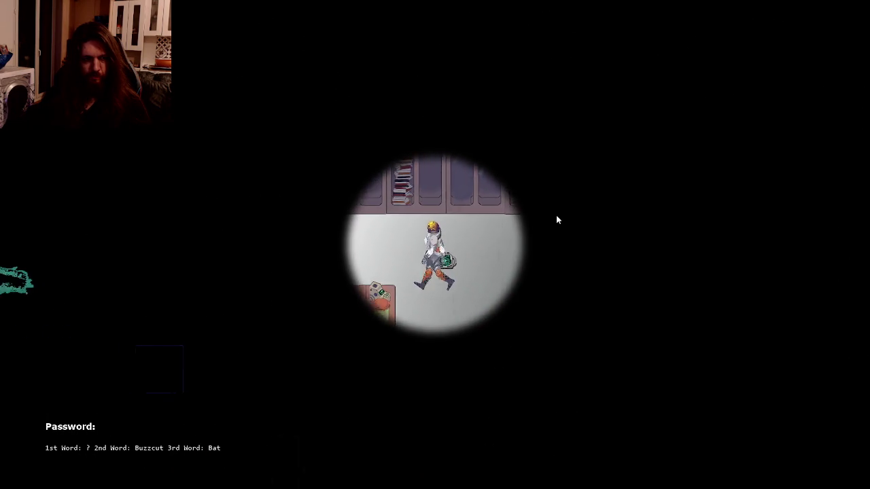
key(a)
key(a)
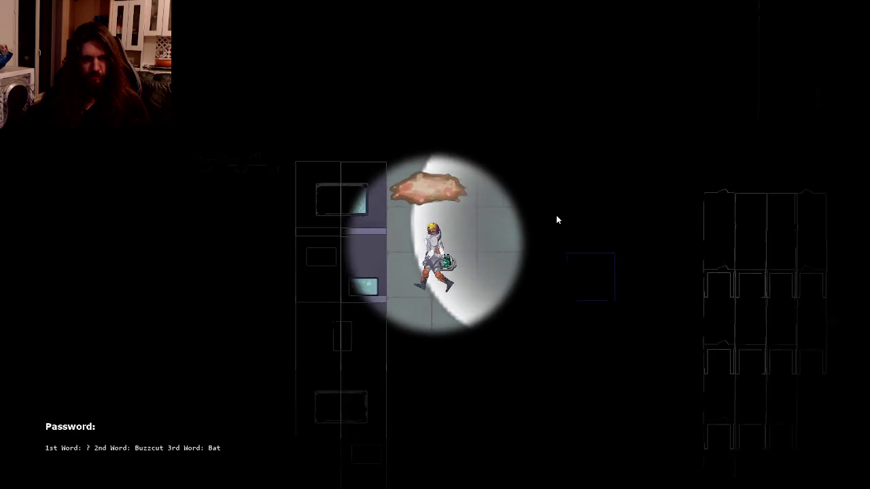
- Explore the lower rooms, pulsing with E to reveal walls, and head left toward the green room
key(s)
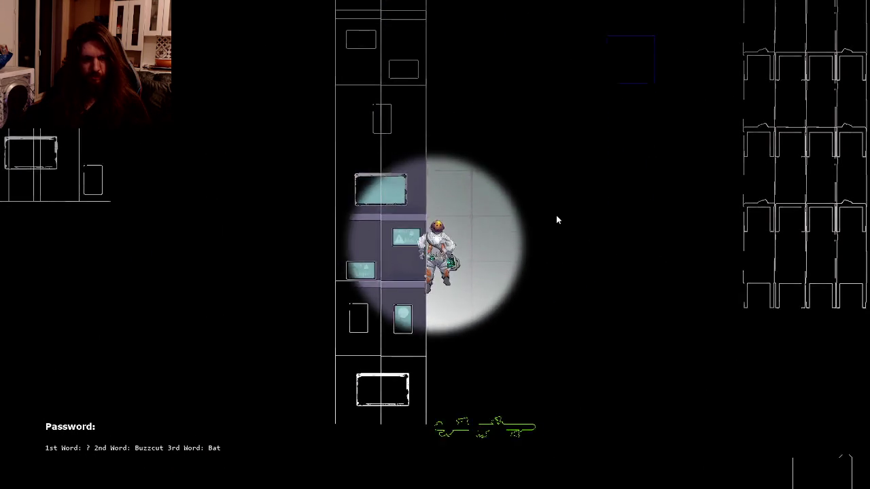
key(d)
key(s)
key(s)
key(a)
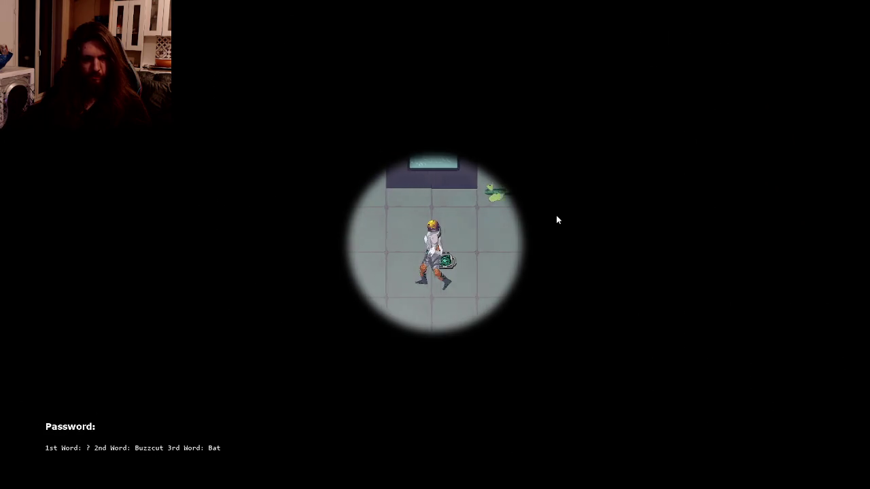
key(a)
key(w)
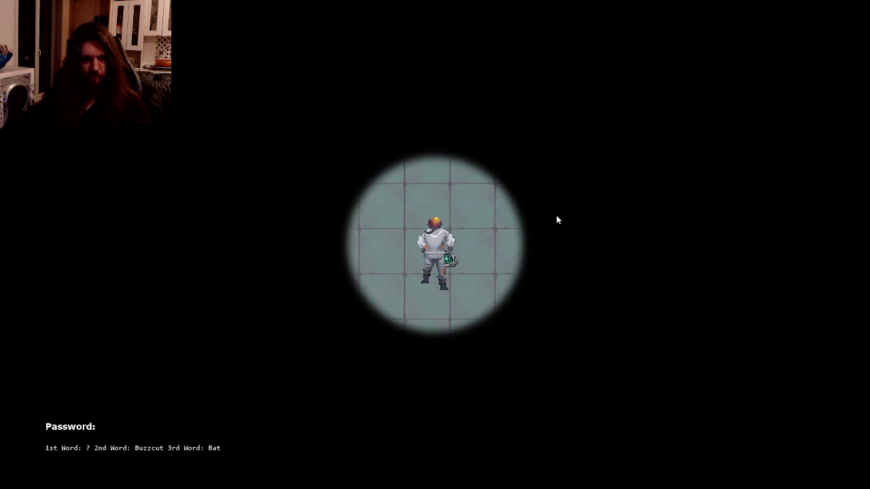
key(e)
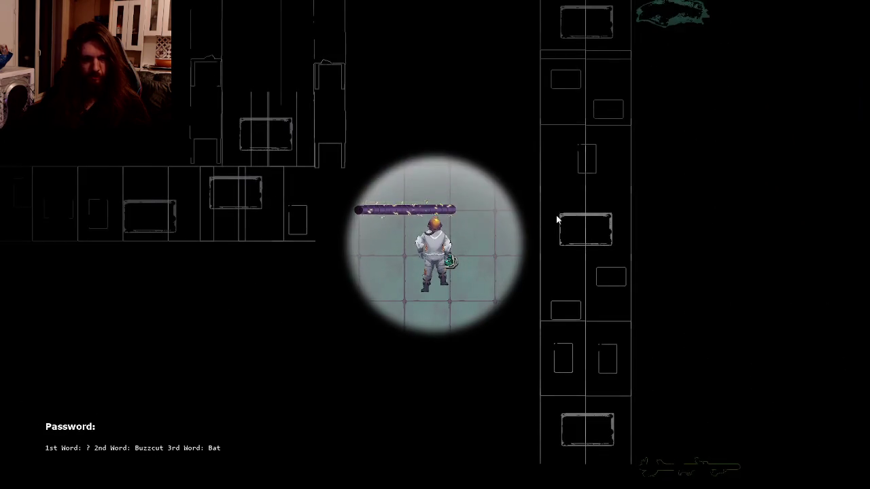
key(d)
key(w)
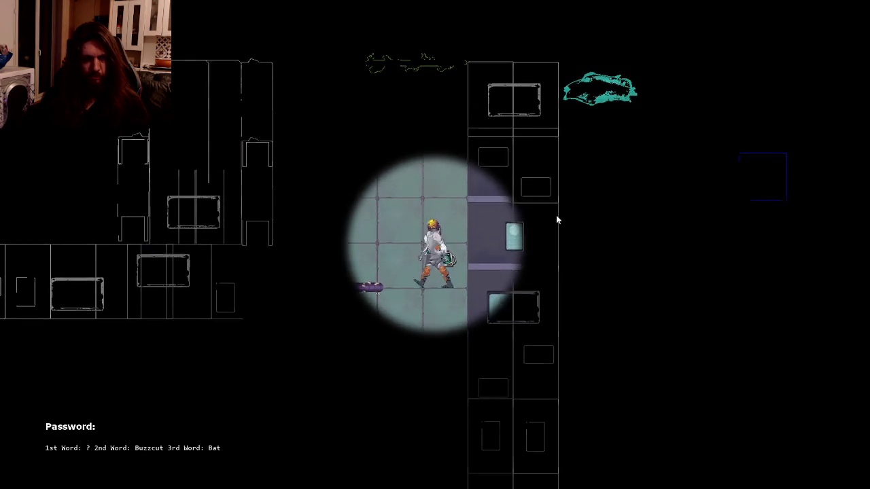
key(a)
key(w)
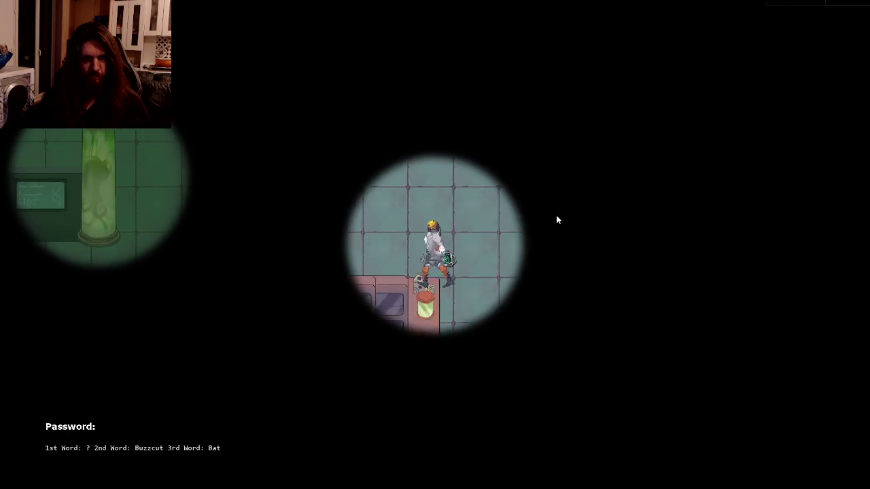
key(a)
key(s)
key(e)
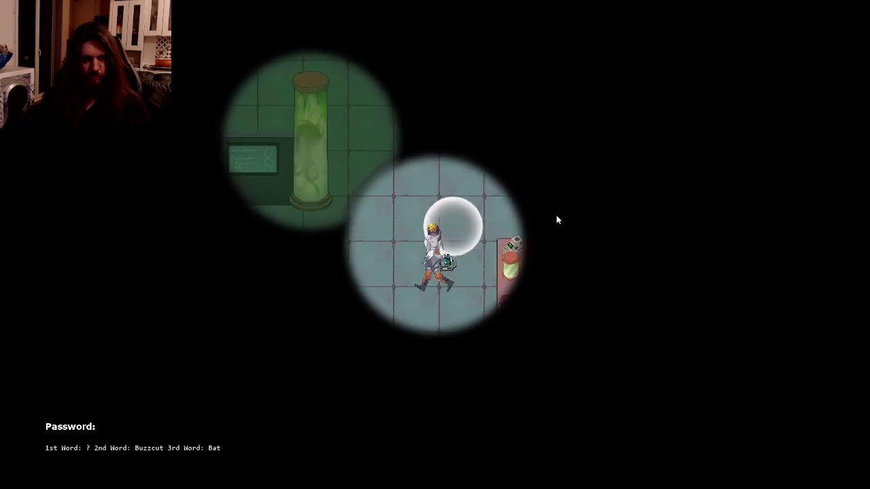
key(s)
key(a)
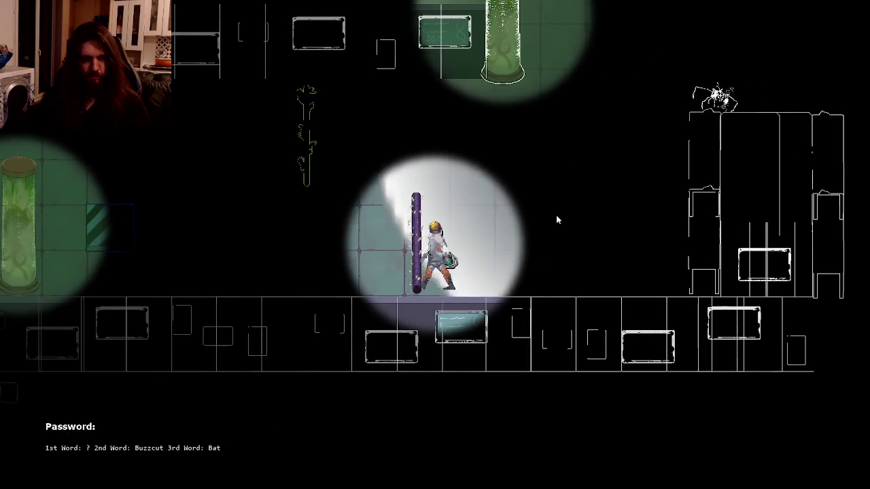
- Walk left into the green room onto the paper, filling 'Lick' as the 1st password word
key(a)
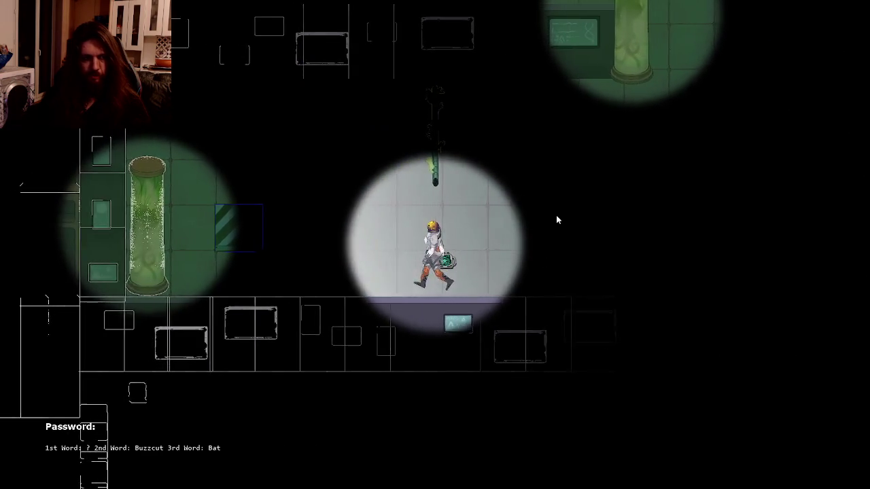
key(w)
key(a)
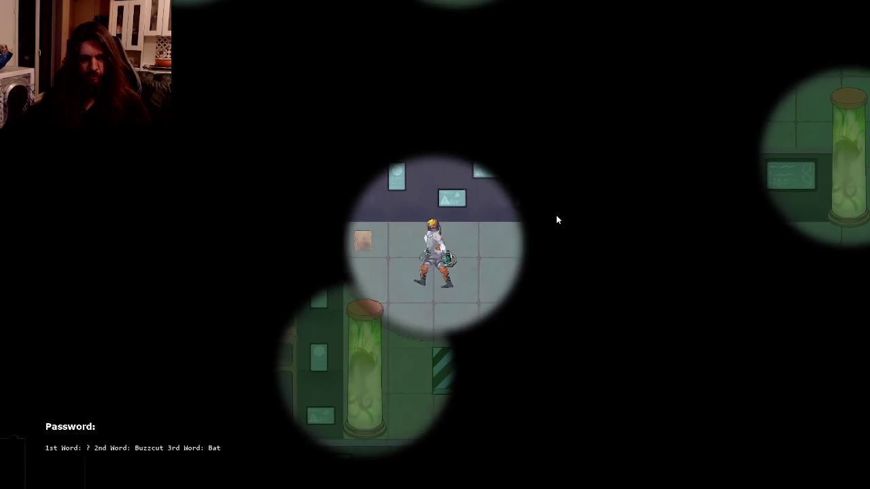
key(a)
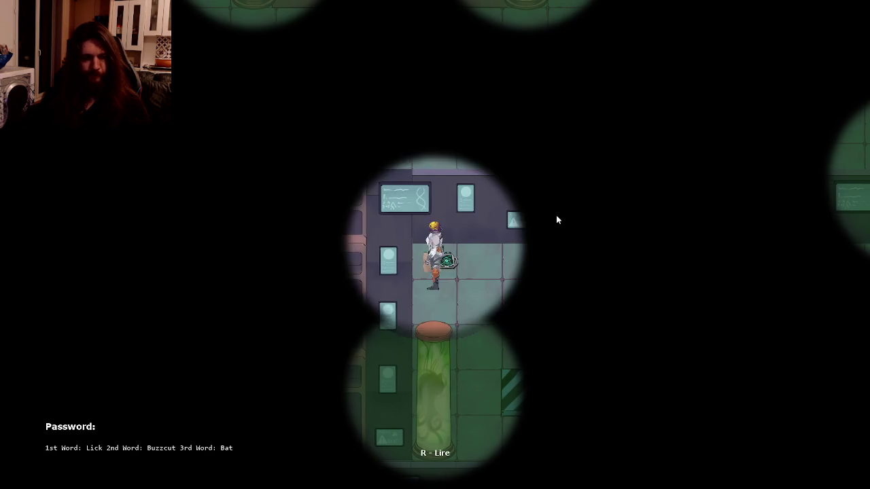
- Walk the character back right and up past the tube room
key(d)
key(s)
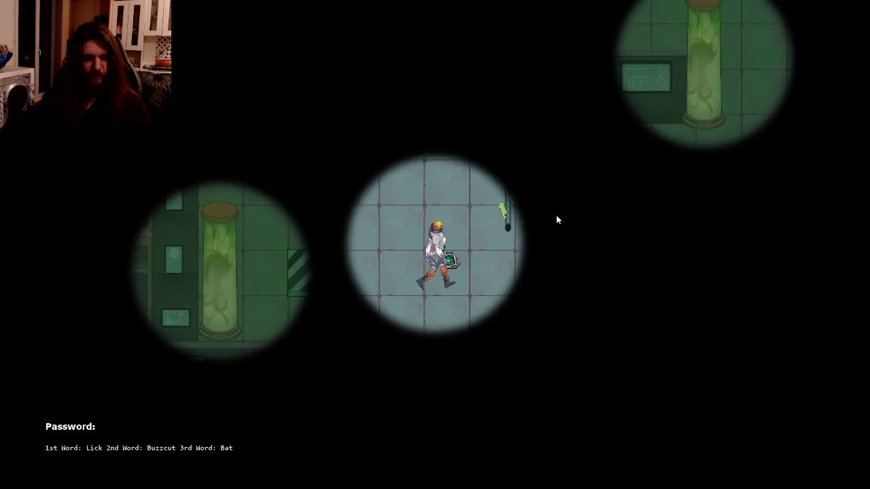
key(w)
key(d)
key(s)
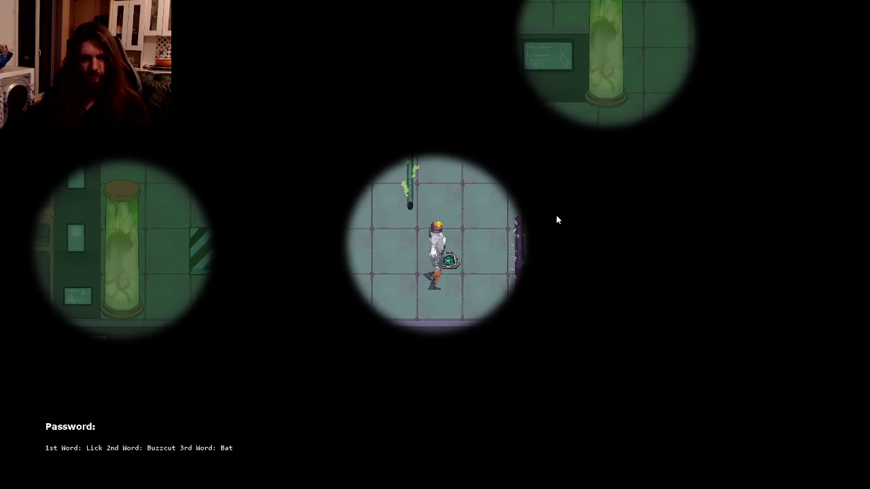
key(d)
key(w)
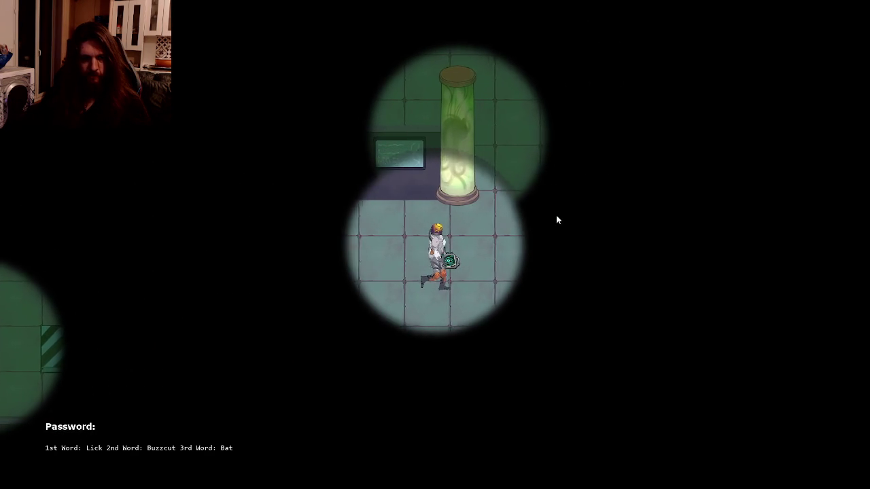
key(d)
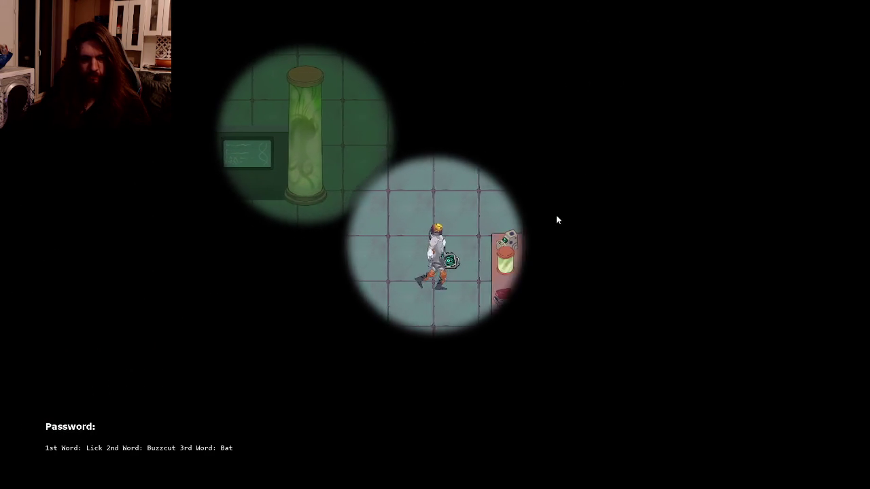
key(w)
key(d)
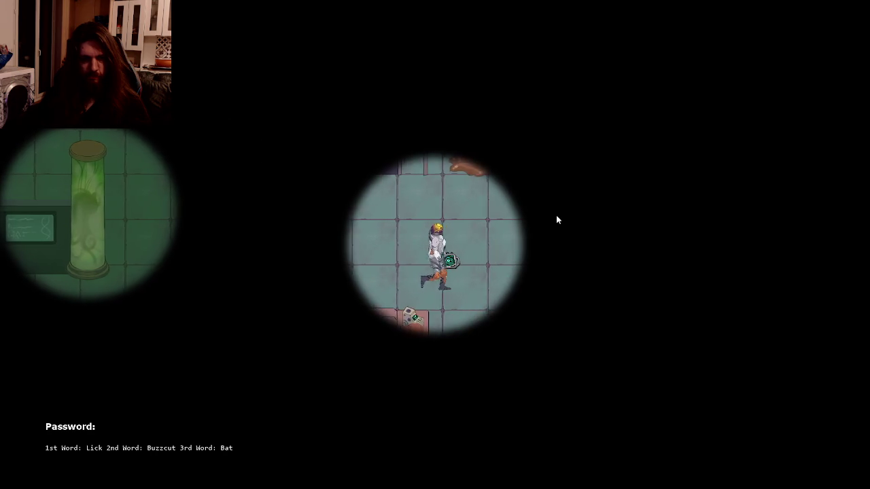
key(d)
key(w)
key(a)
- Continue right past the bookshelves into the green-lit tank room and use the pod
key(d)
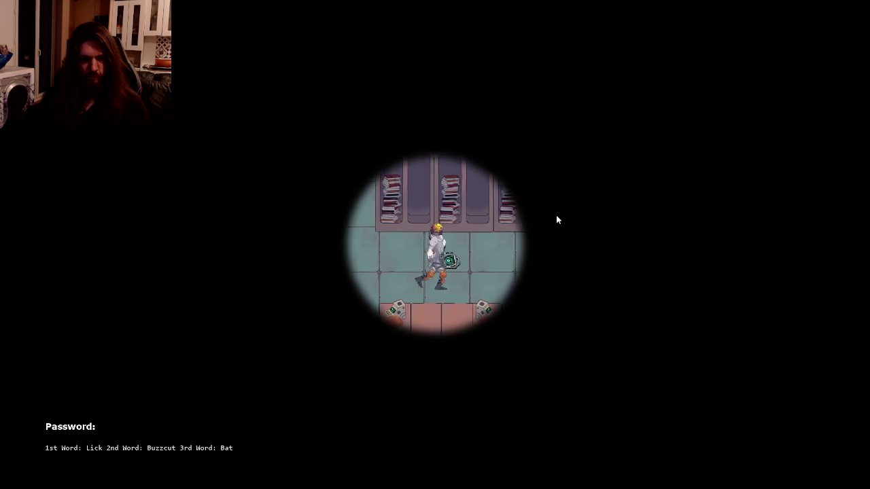
key(d)
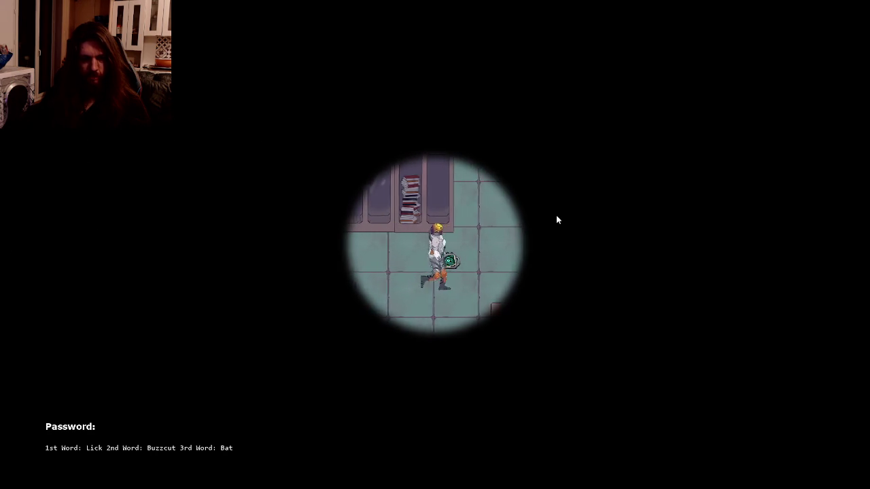
key(d)
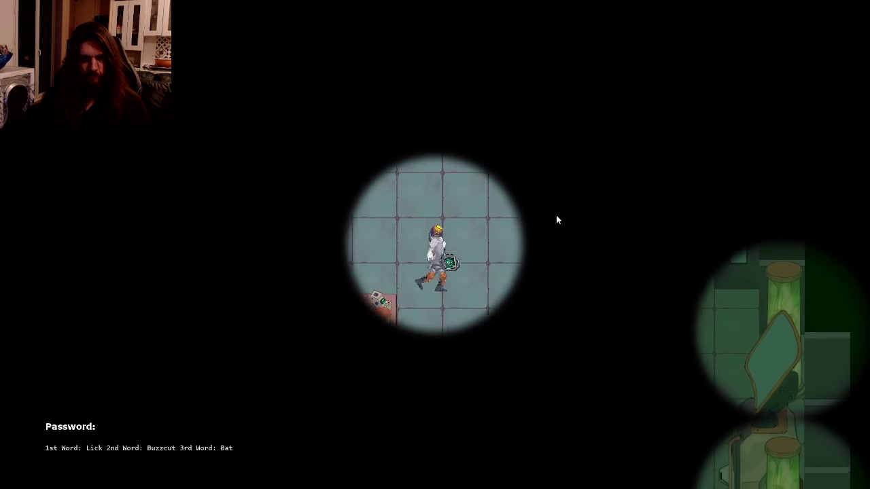
key(d)
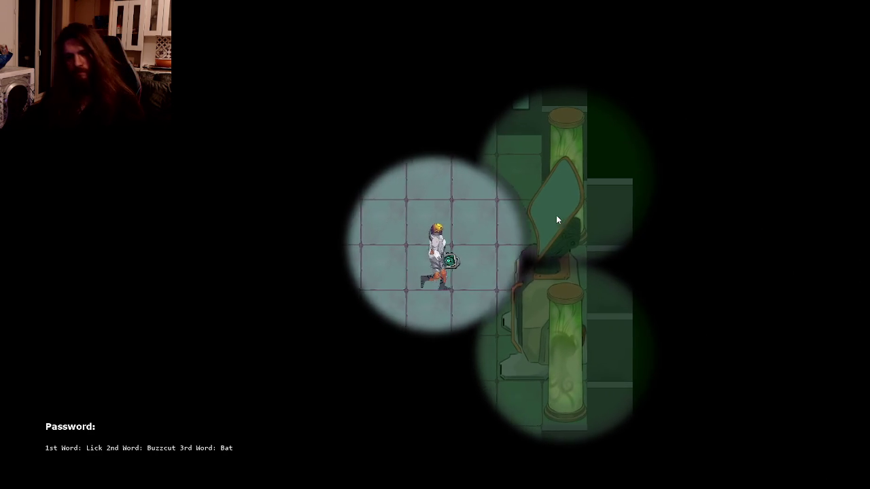
key(d)
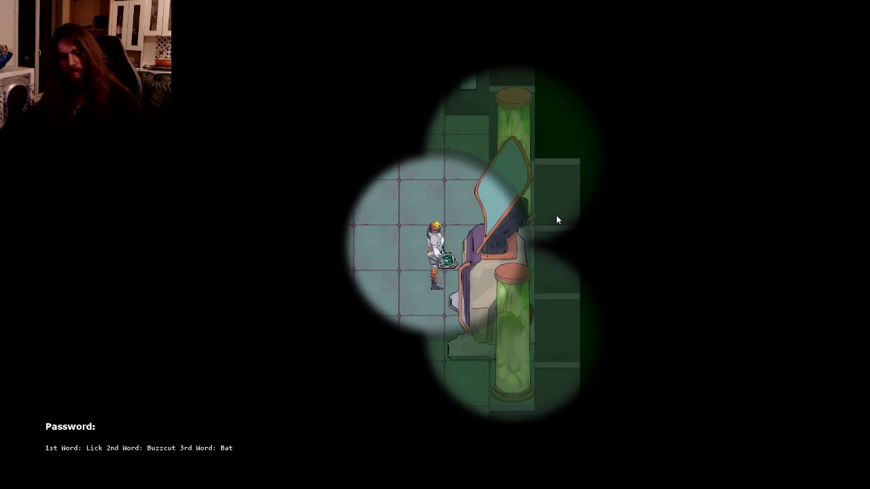
key(e)
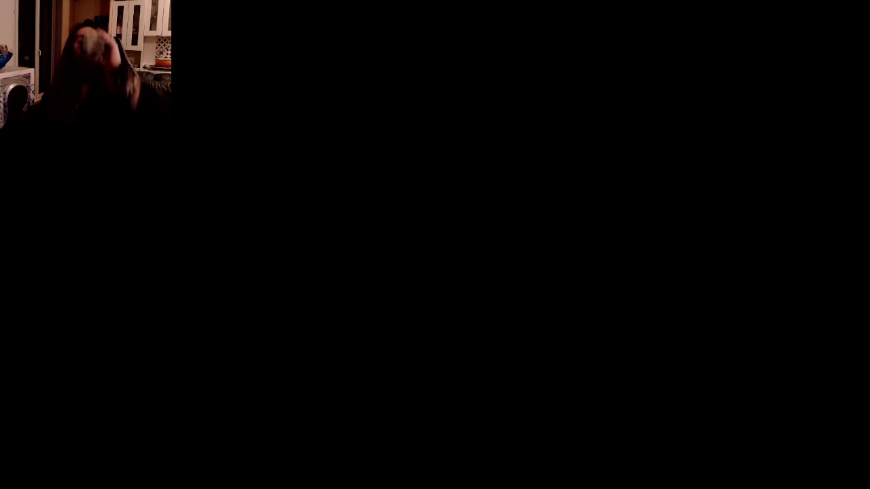
- In the new run, walk left past the book cabinets and down toward the counter
key(a)
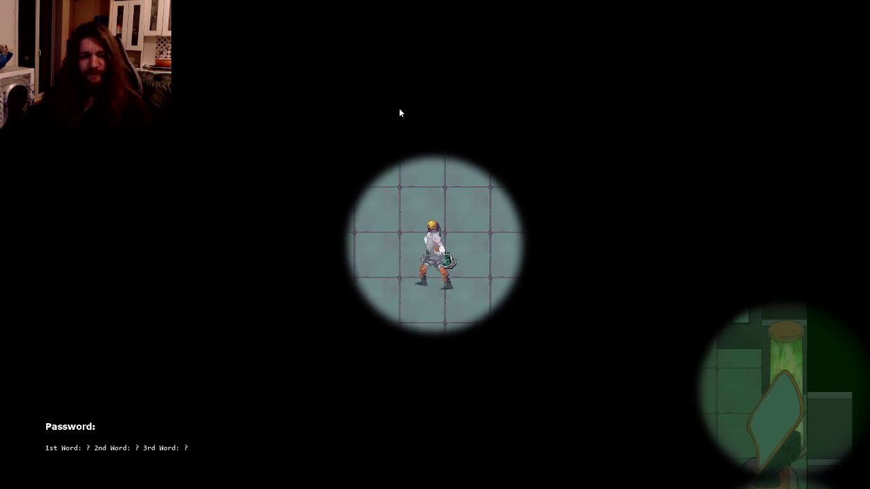
key(a)
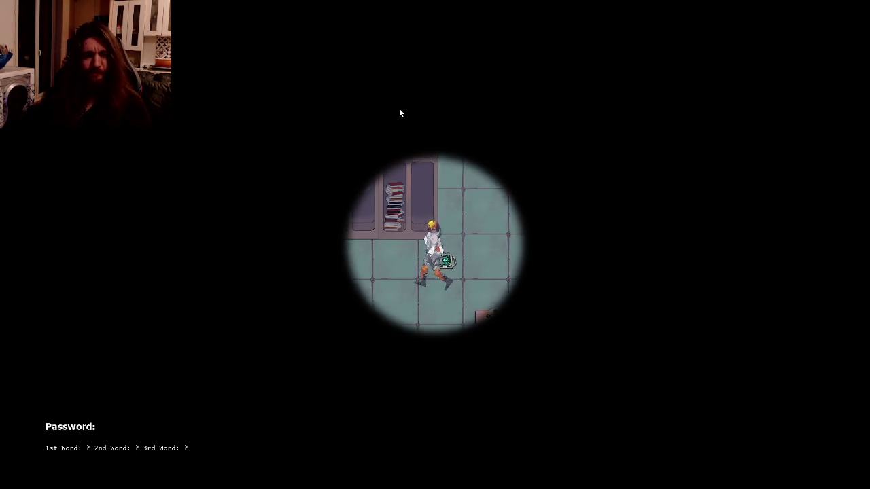
key(a)
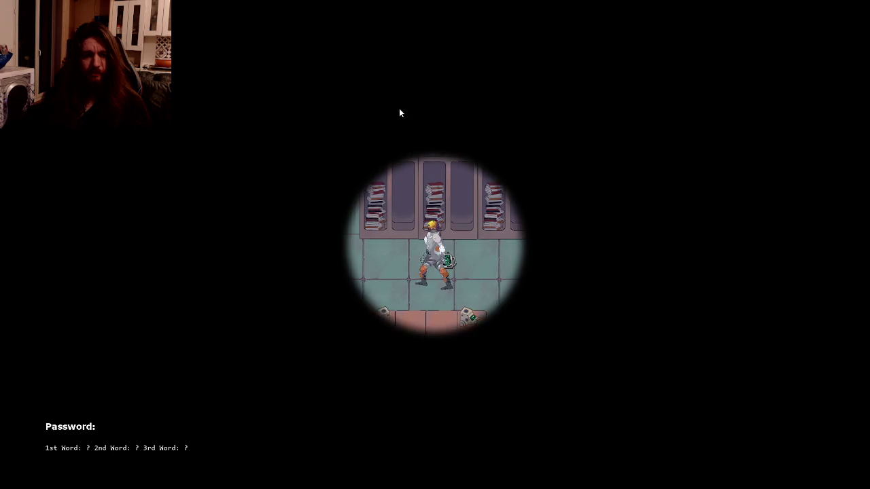
key(a)
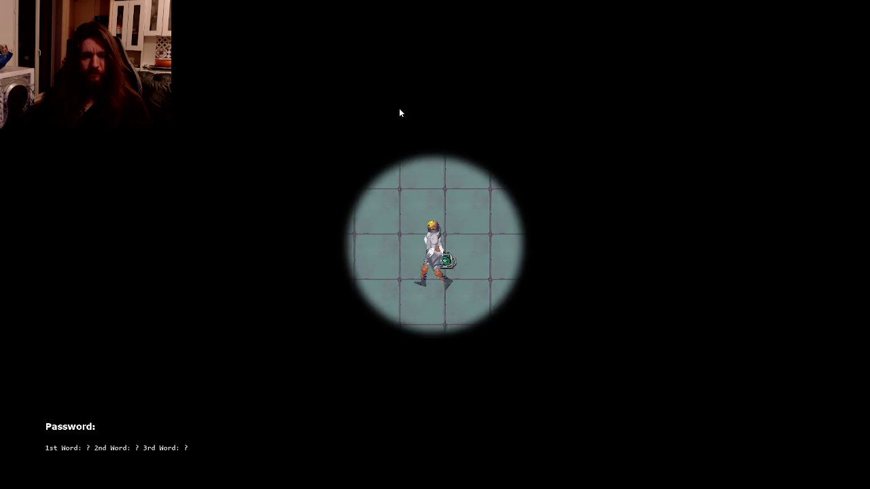
key(s)
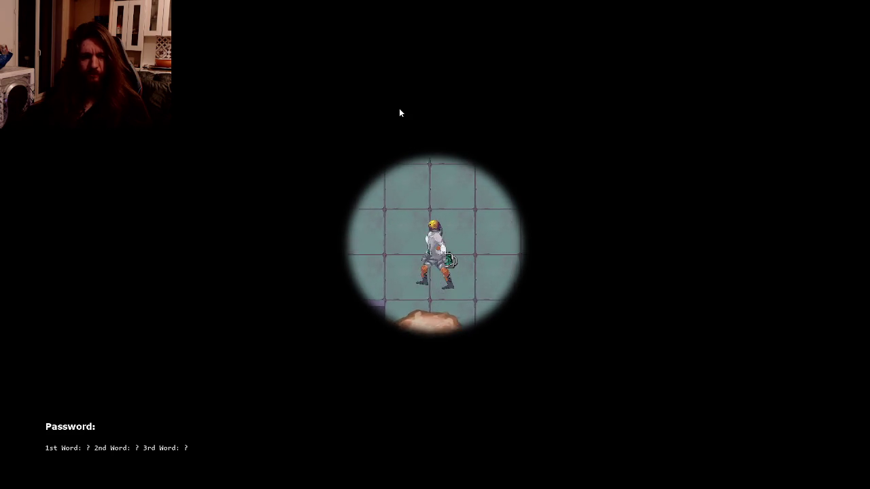
key(d)
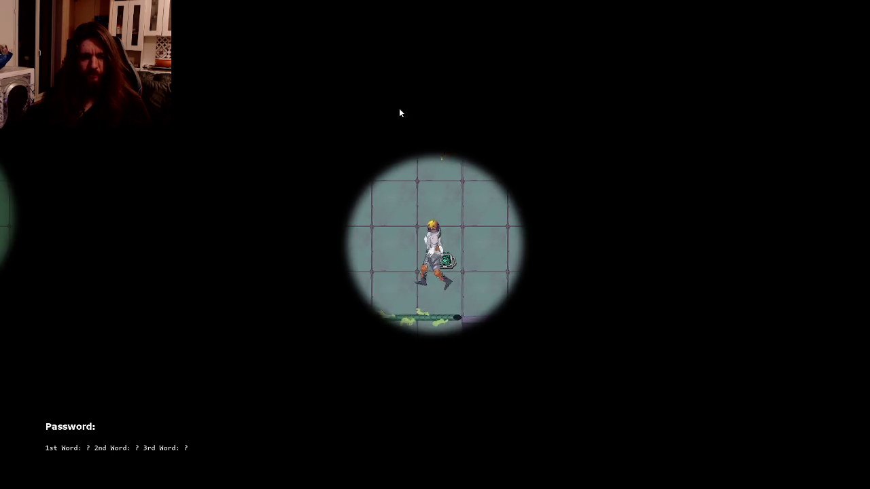
key(s)
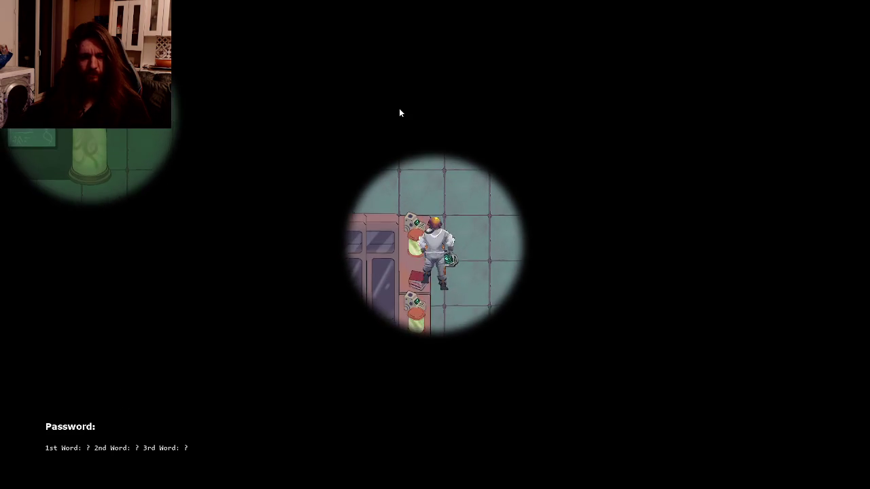
- Walk left past the pillar onto the paper so 'Lick' fills the 1st word, then switch to GitKraken
key(a)
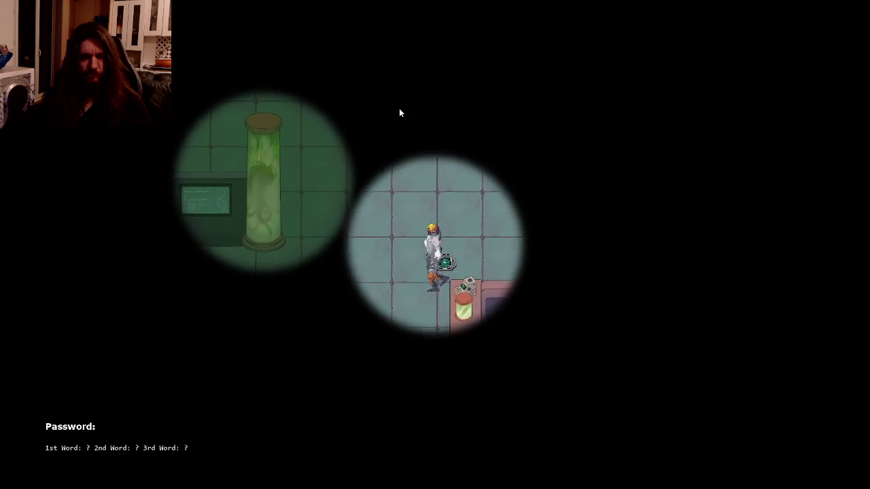
key(a)
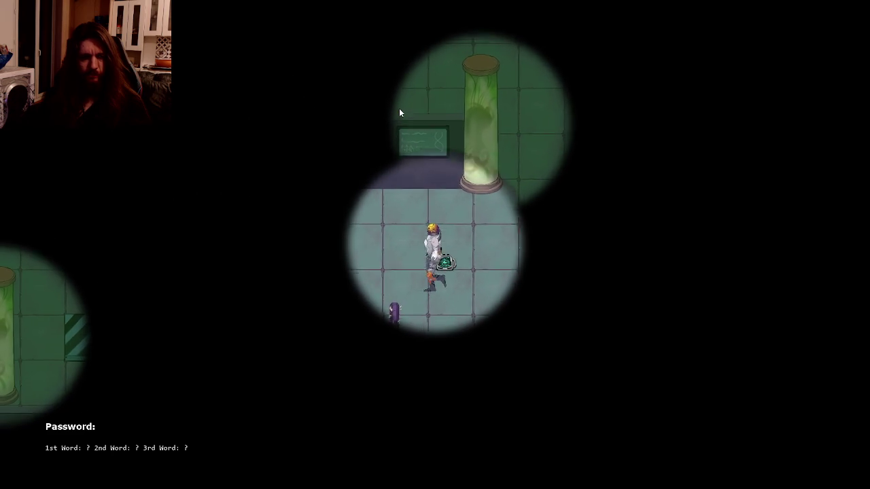
key(a)
key(s)
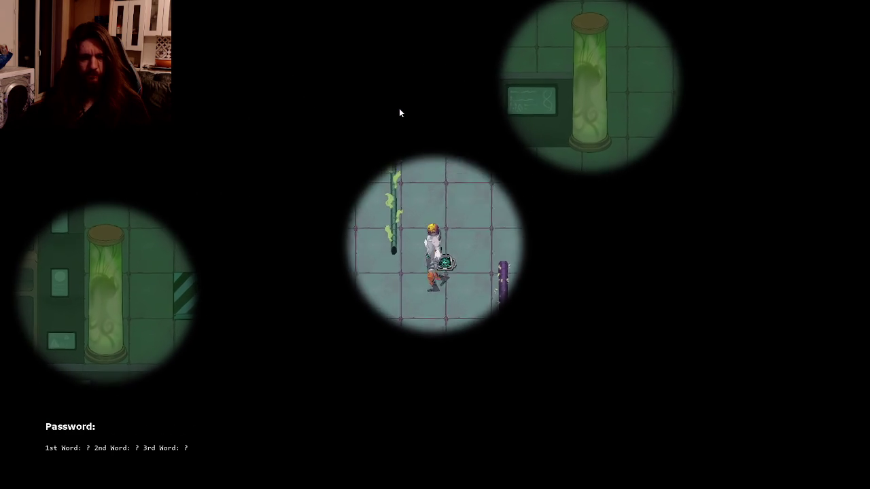
key(a)
key(w)
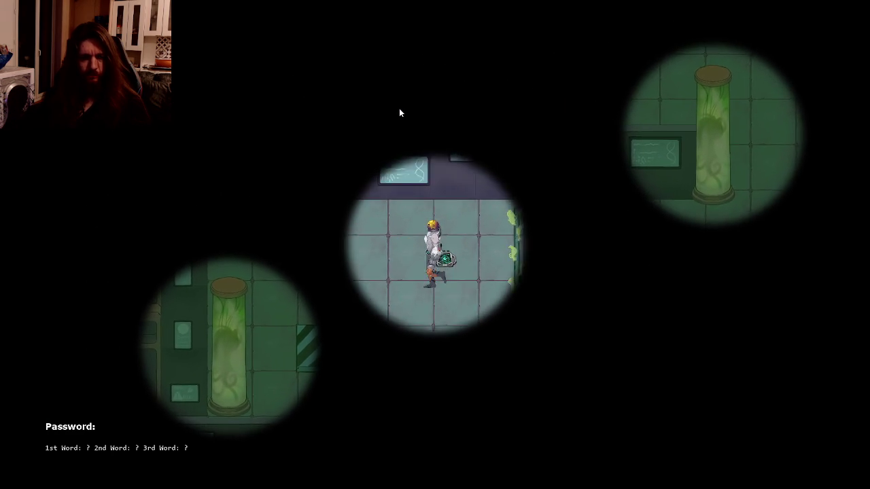
key(a)
key(w)
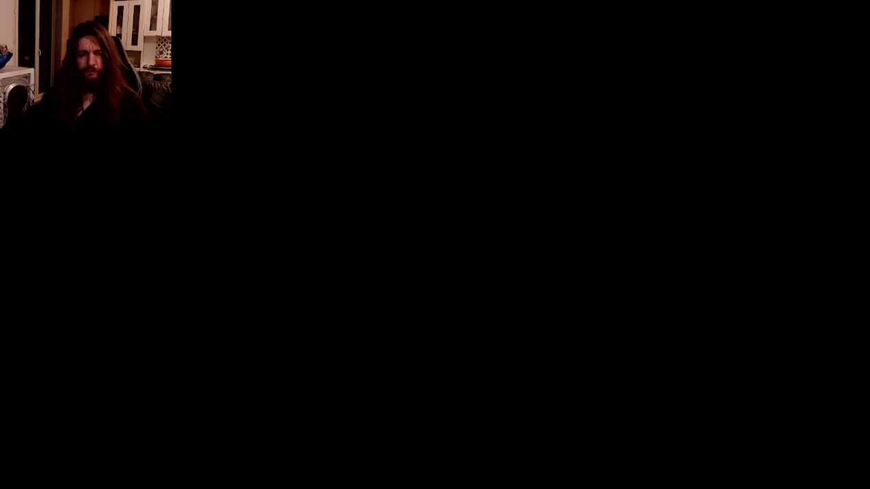
key(alt+Tab)
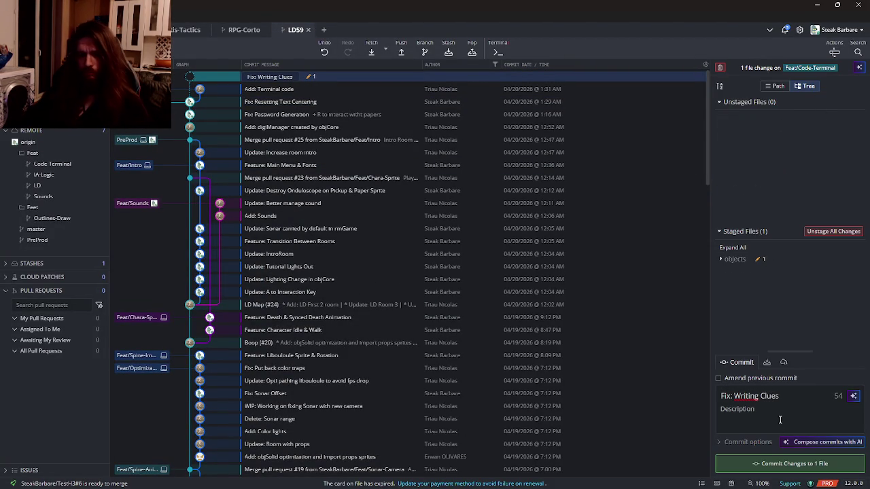
- Pull origin's changes into Feat/Code-Terminal, push the merged branch to origin, and return to GameMaker
click(401, 49)
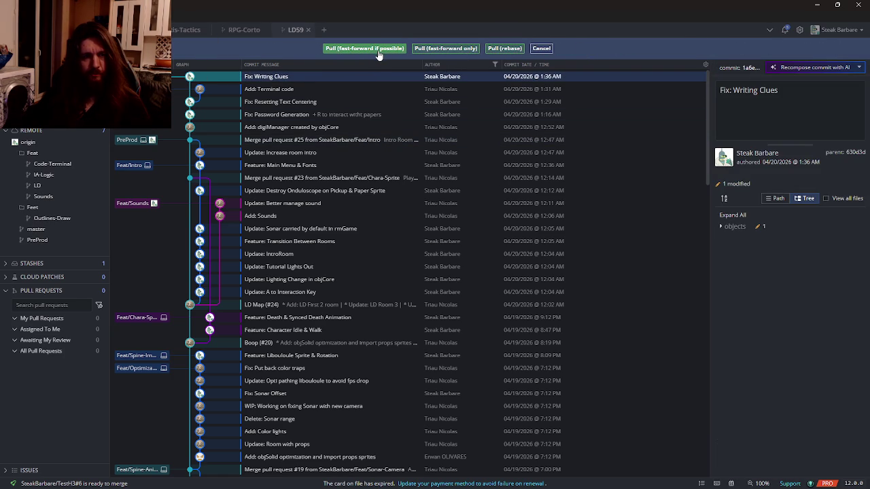
click(378, 50)
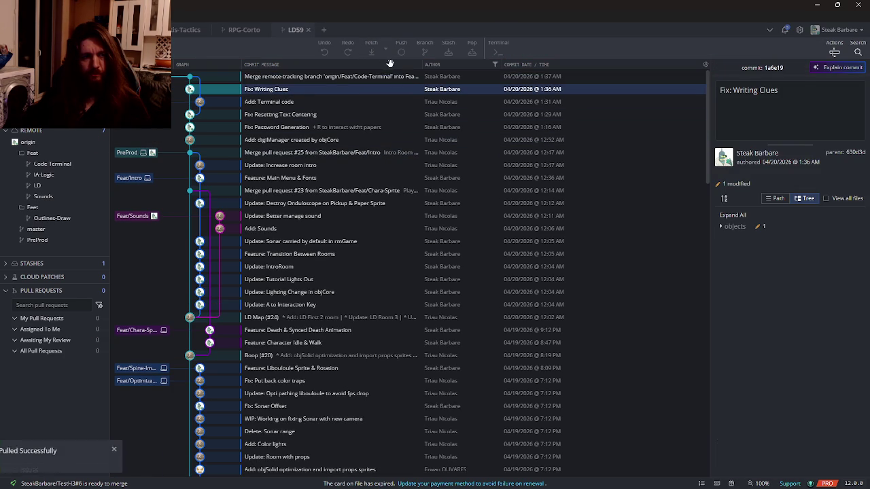
click(274, 78)
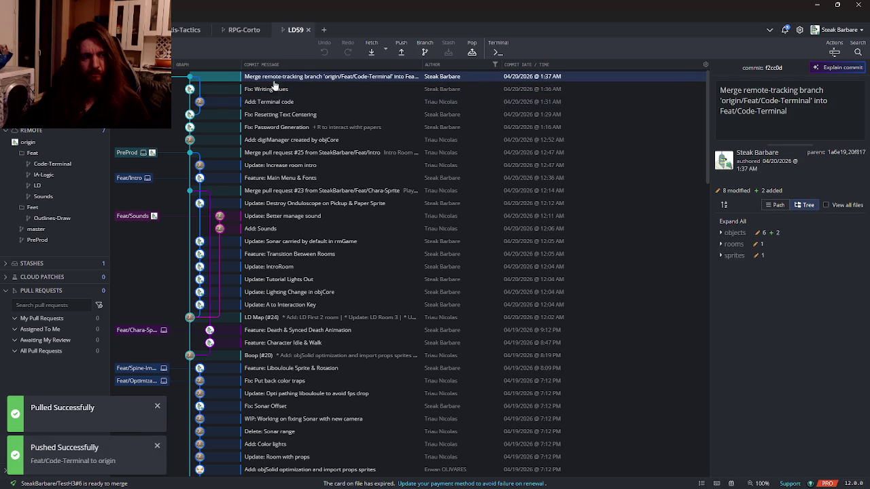
click(401, 52)
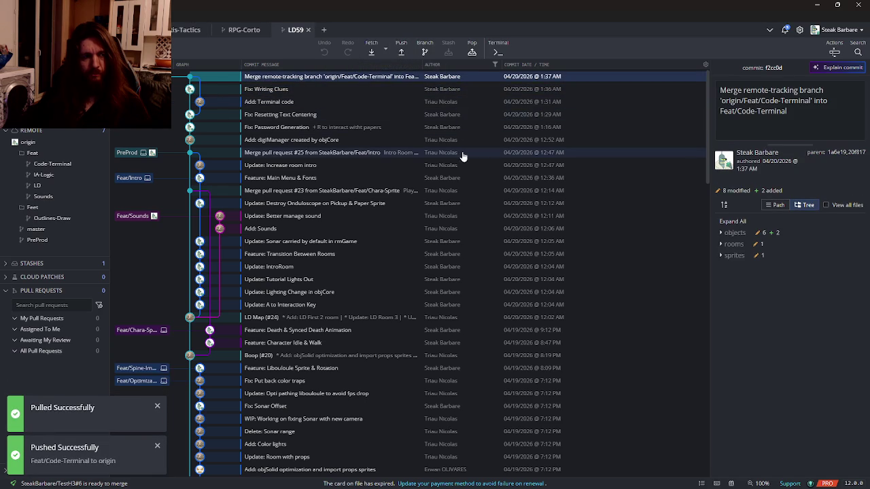
key(alt+Tab)
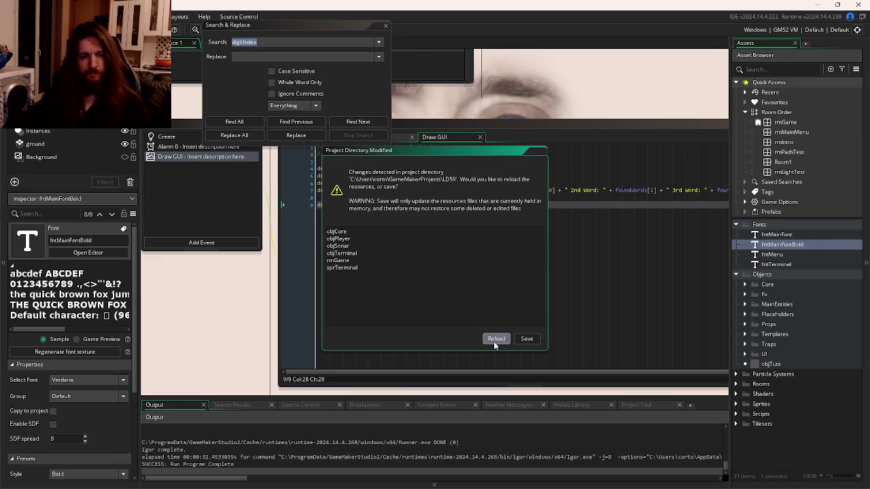
- Reload the changed resources (objCore, objTerminal, rmGame) and bring up the Discord stream
click(495, 340)
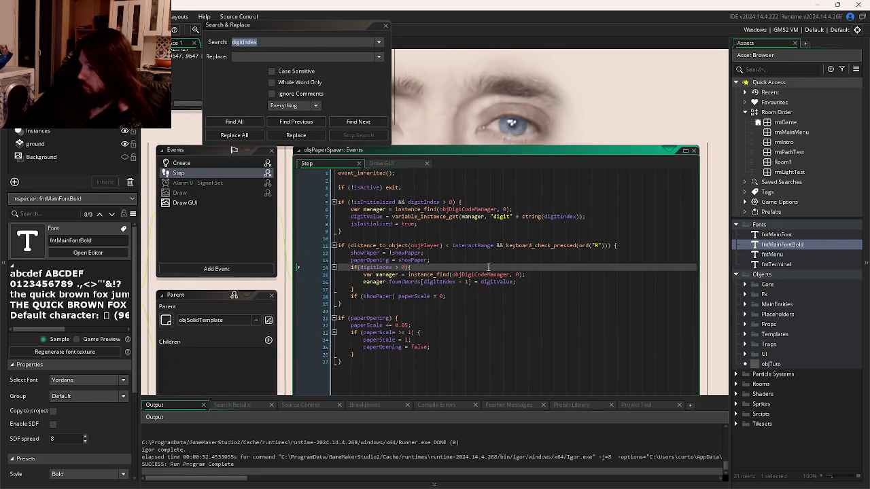
mouse_move(761, 488)
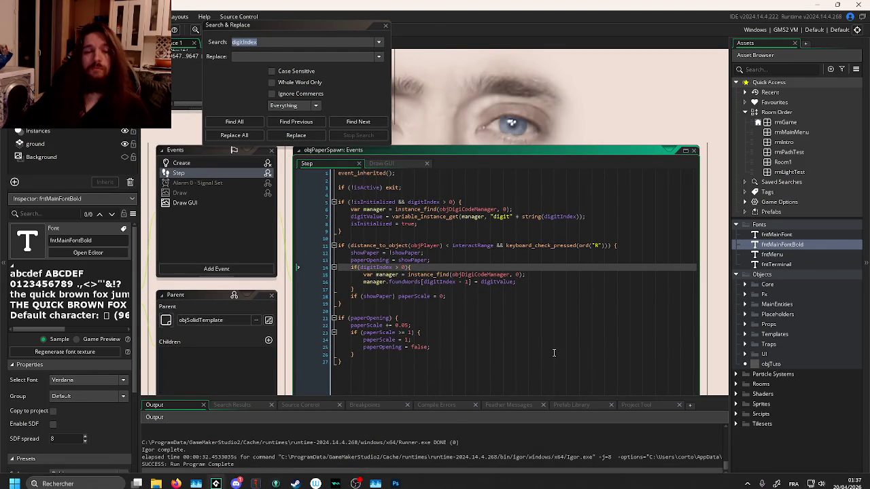
click(236, 478)
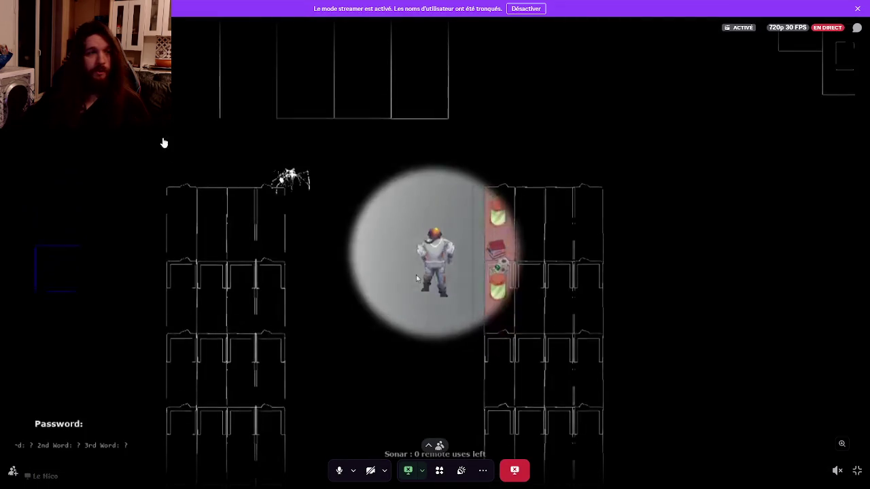
- Exit the Discord stream's fullscreen, look over the open windows, and go back to the GameMaker editor
key(Escape)
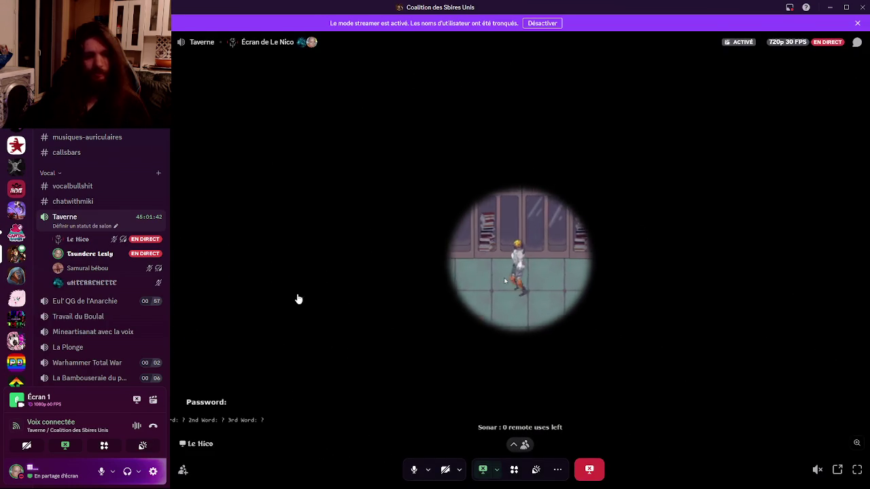
click(854, 470)
key(super+Tab)
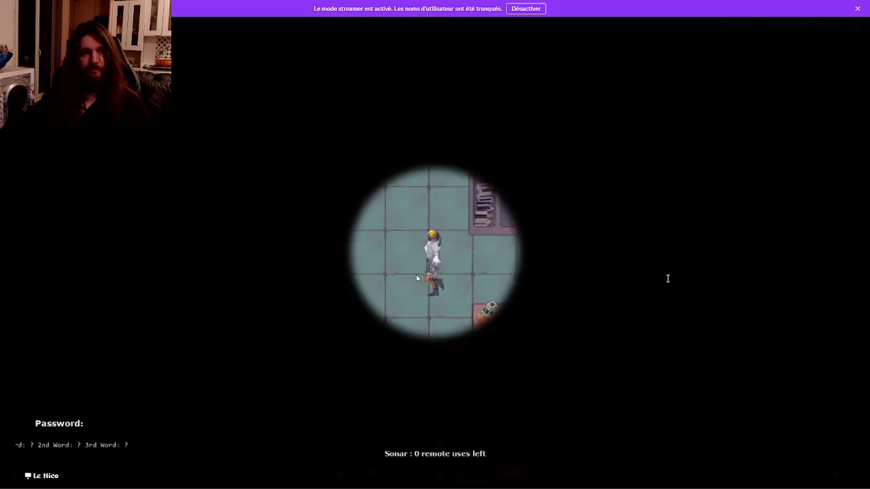
key(alt+Tab)
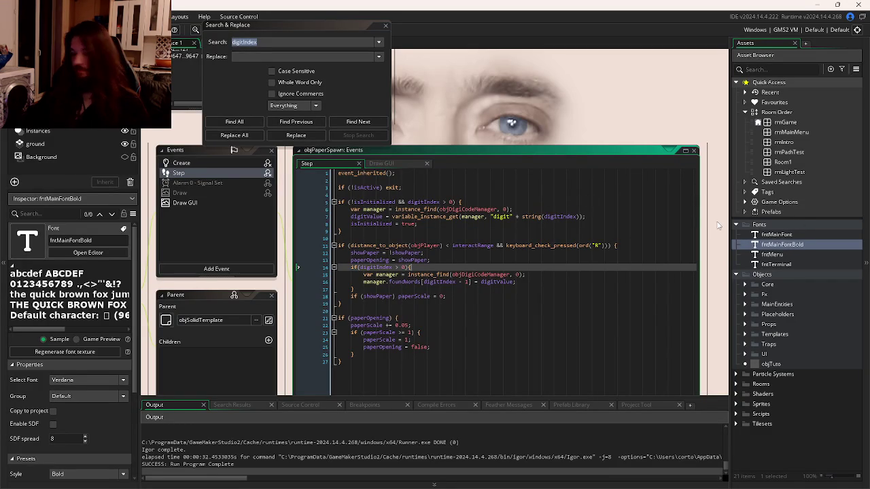
- Move from the interaction-check code to objDigiCodeManager's Create event
click(552, 243)
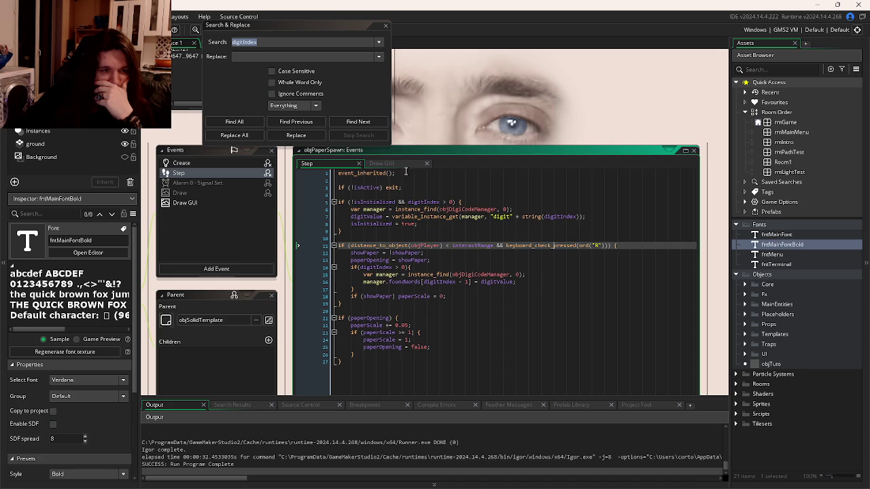
click(449, 226)
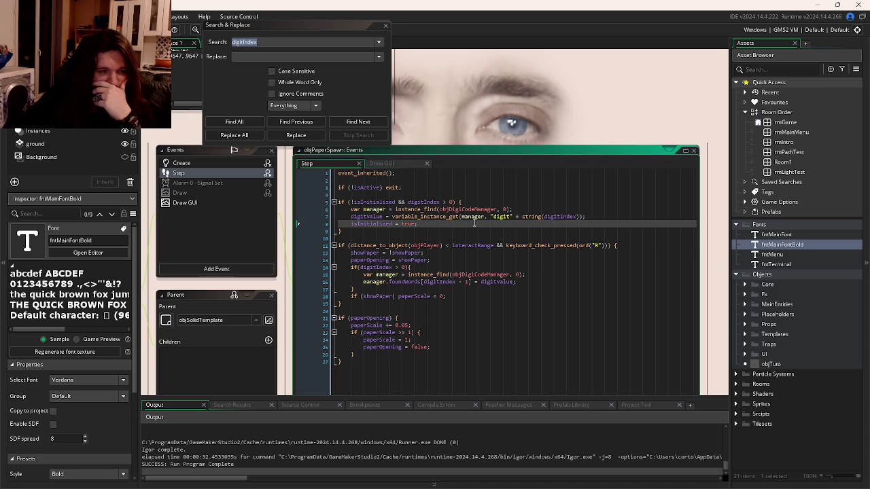
key(ctrl+Tab)
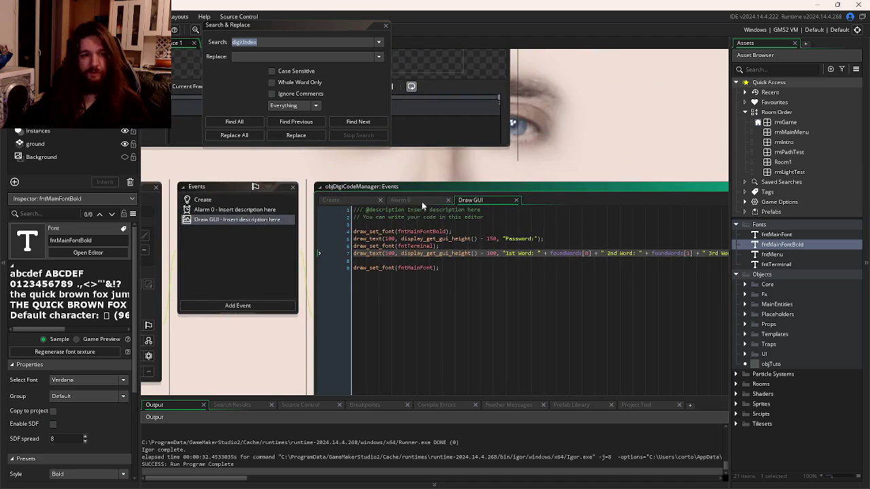
click(353, 201)
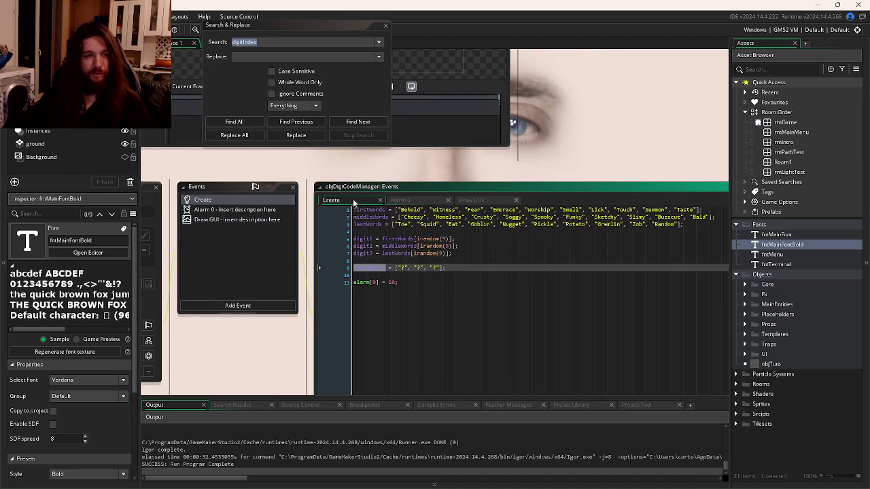
- Insert randomise(); at line 1 of the Create code and run the game with F5
click(380, 217)
key(Up)
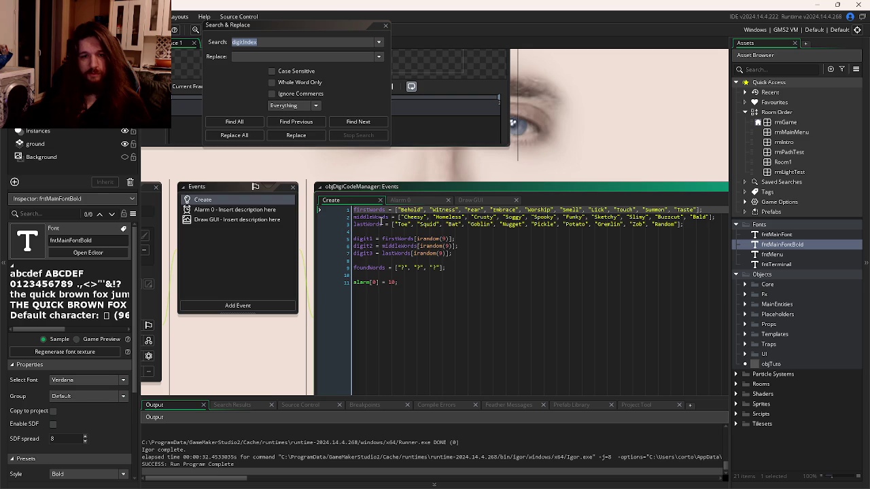
key(Return)
key(Return)
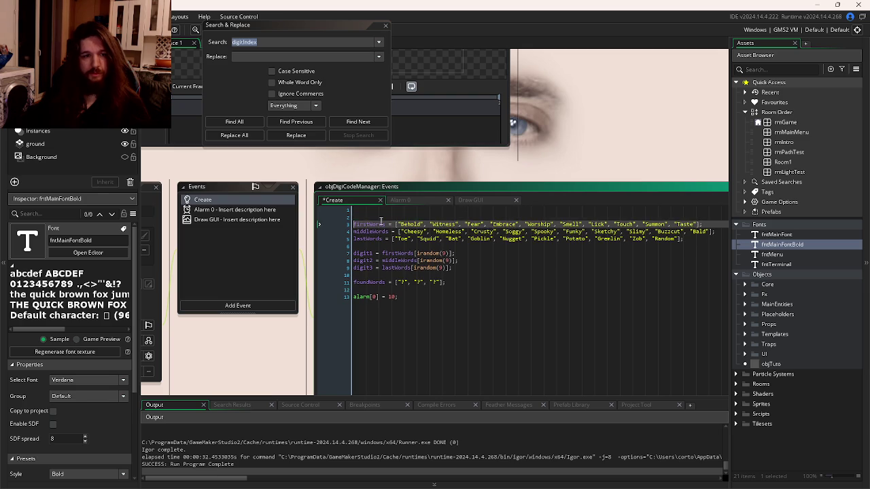
text(rando)
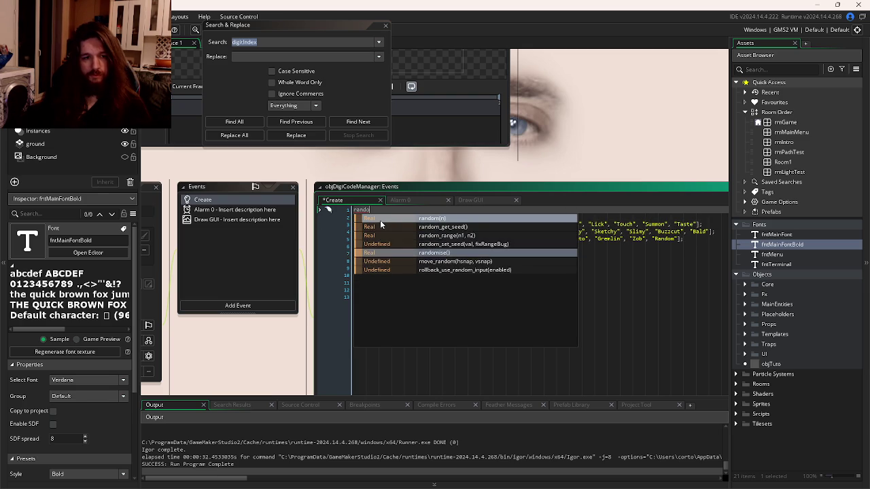
key(Return)
text(;)
key(F5)
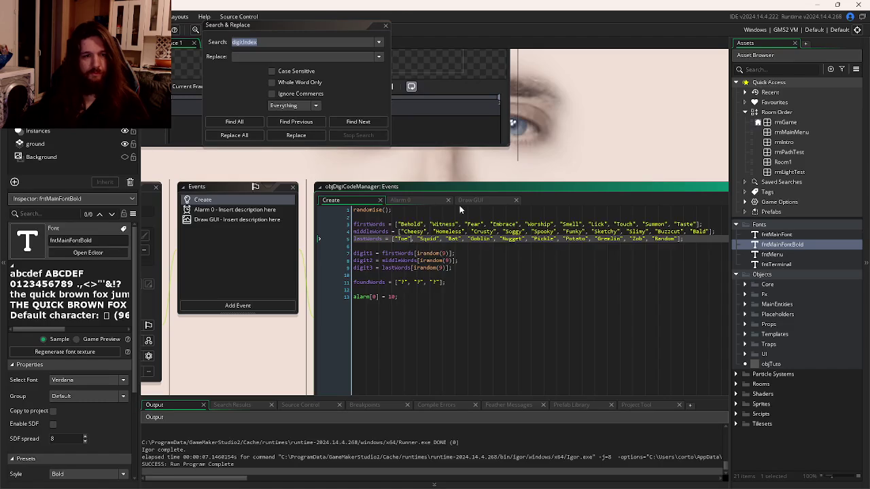
click(424, 202)
scroll(449, 251, down, 2)
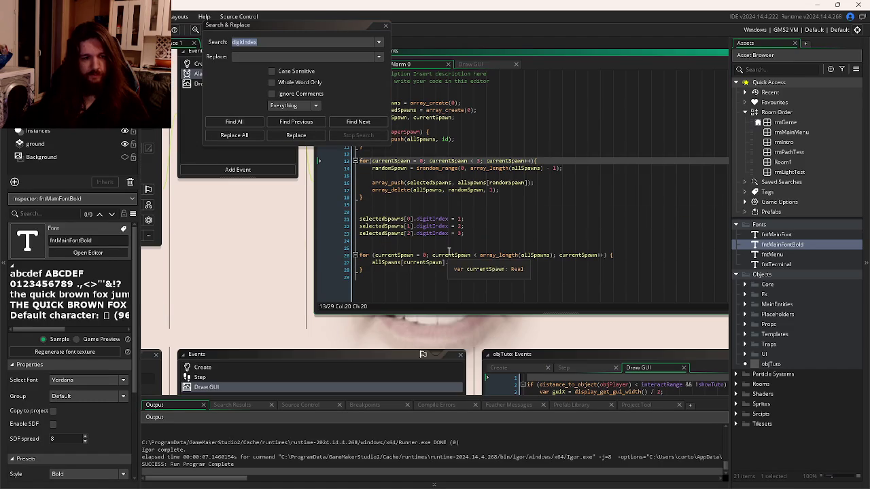
text(isActive = false;)
- Duplicate line 27 into instance_destroy(allSpawns[currentSpawn]); in the Alarm 0 loop and run the game
click(521, 265)
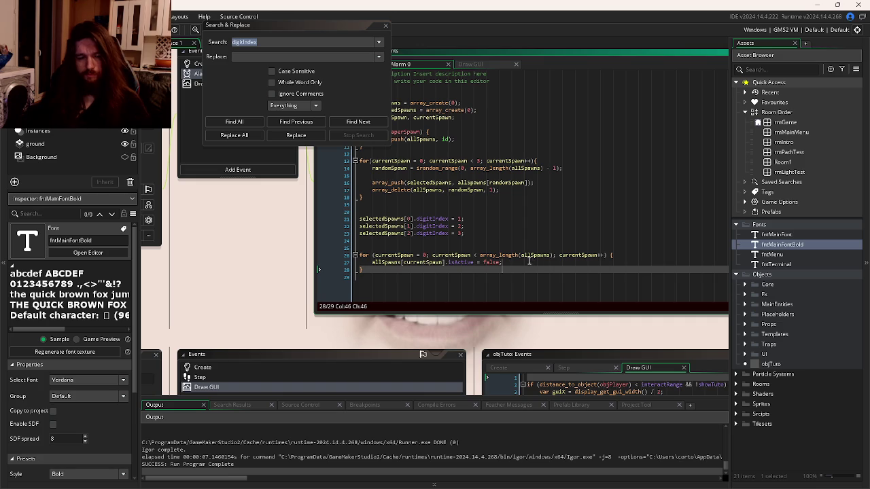
key(ctrl+d)
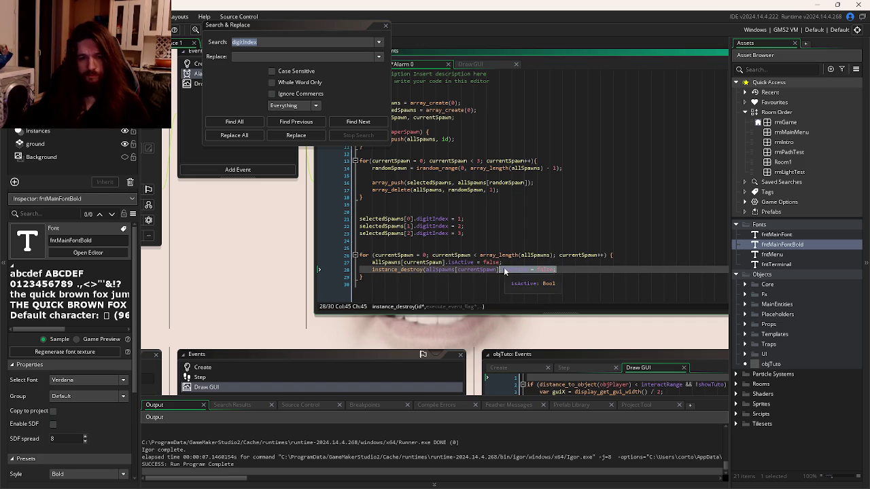
text();)
key(F5)
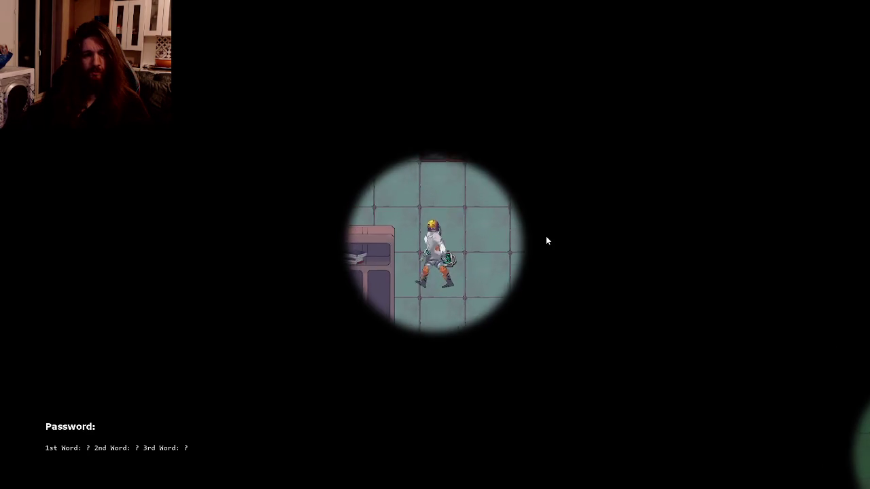
- Walk the character from the bookshelf down through the lab around the green tubes and purple pillar
key(w)
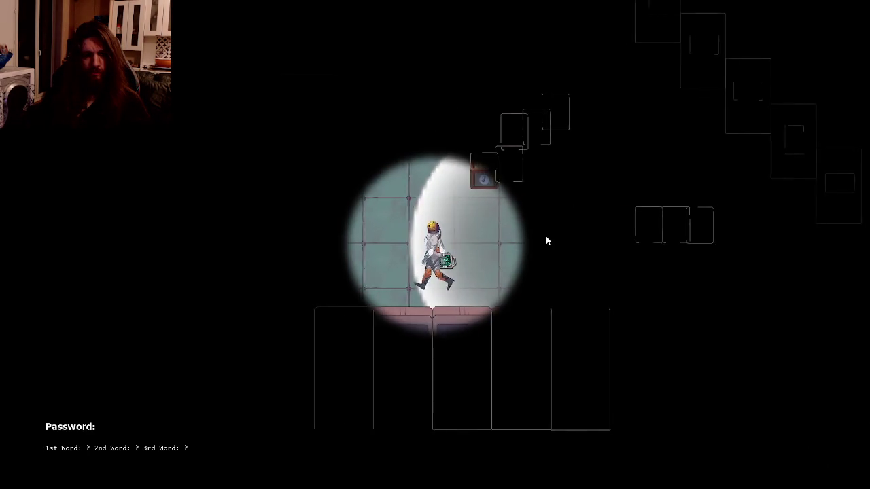
key(a)
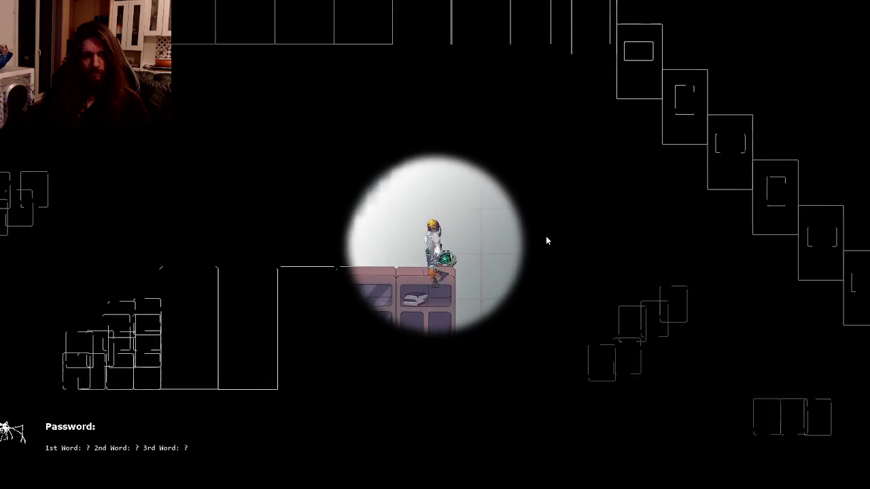
key(d)
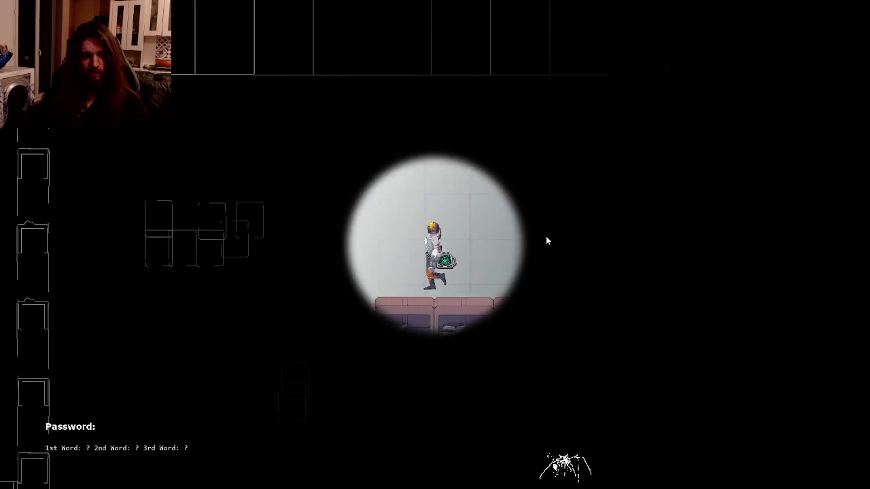
key(a)
key(s)
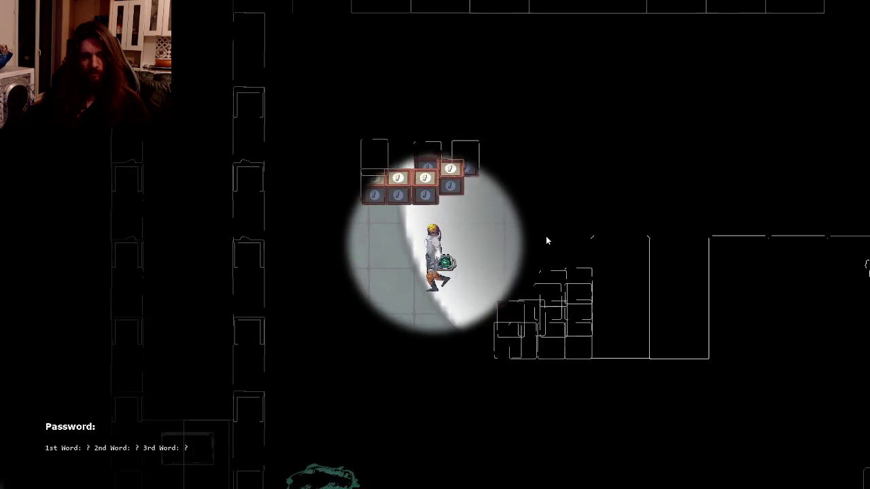
key(d)
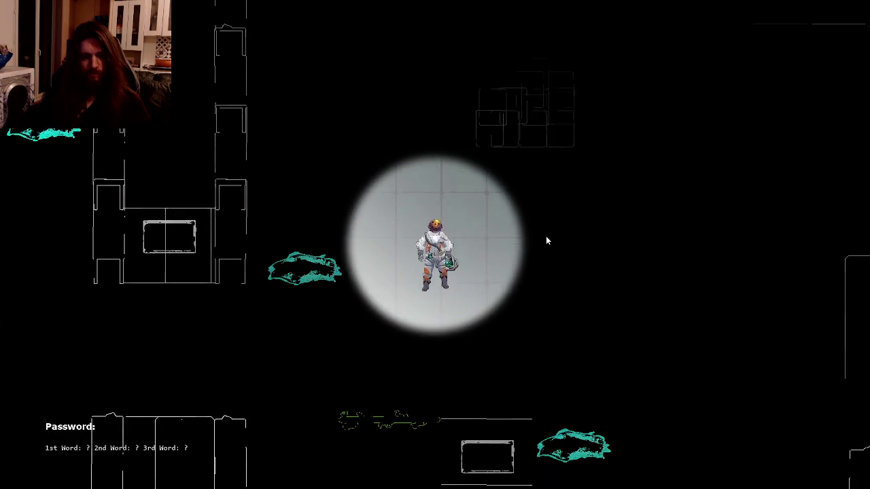
key(a)
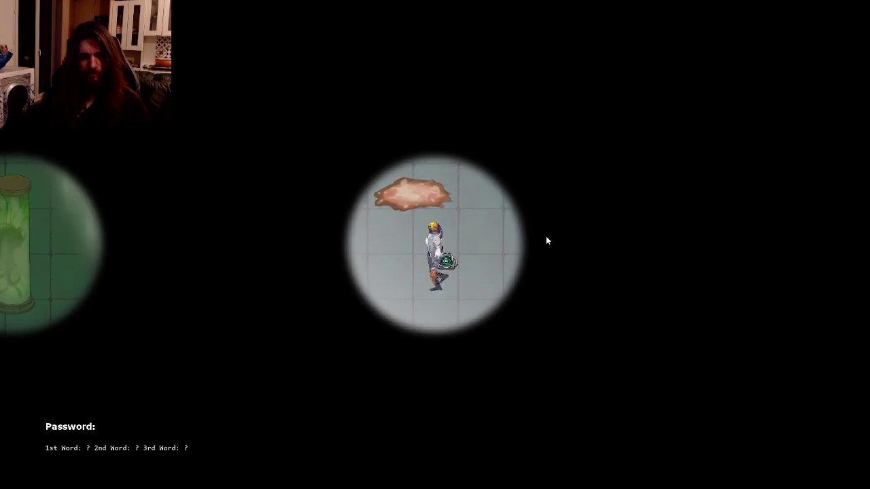
key(a)
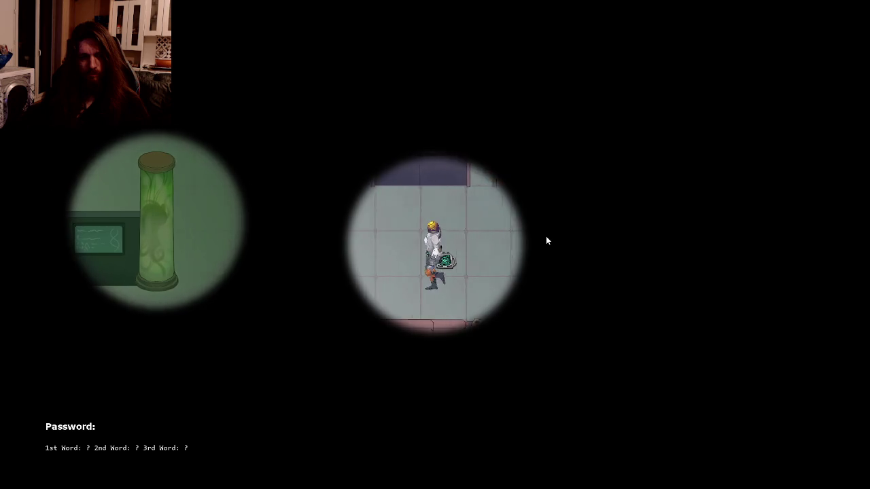
key(a)
key(s)
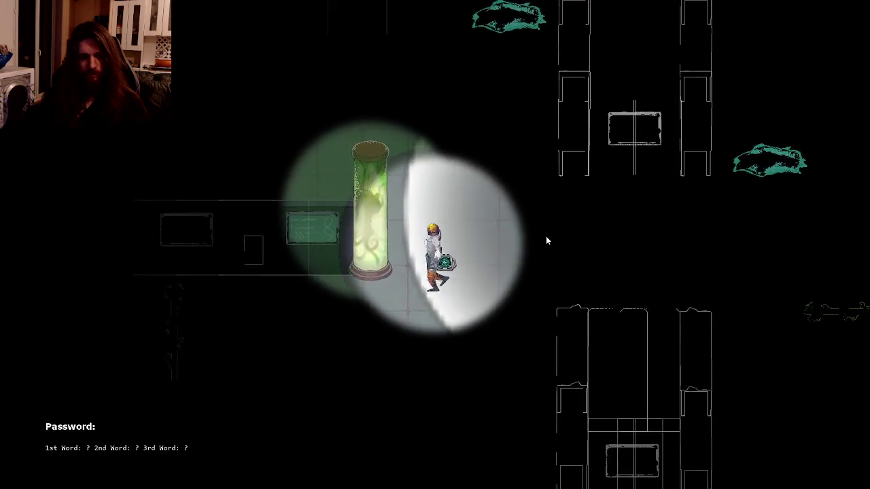
key(a)
key(s)
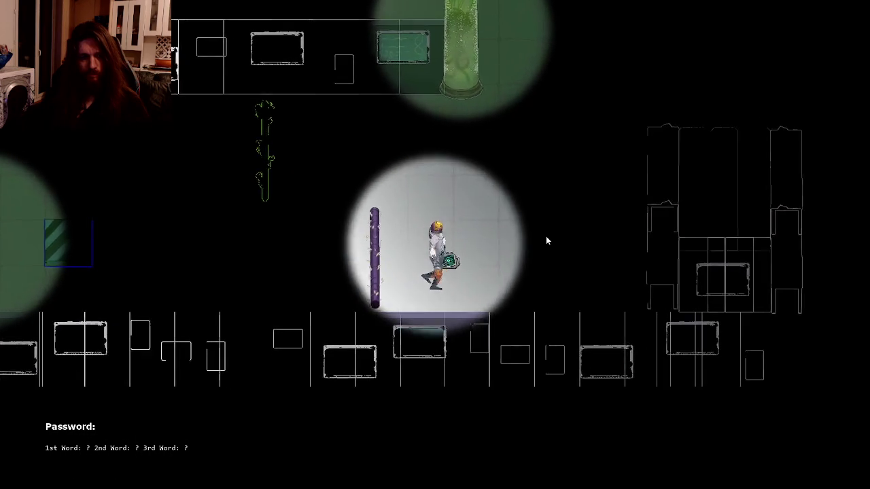
key(w)
key(a)
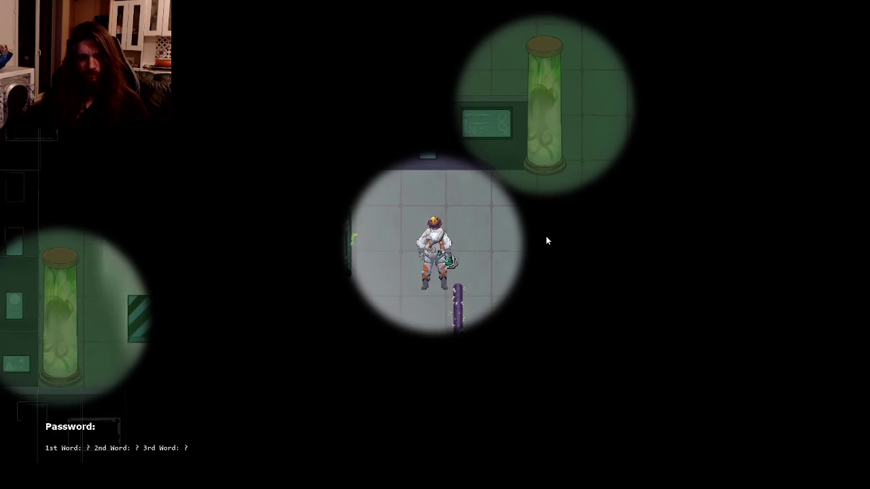
key(s)
key(a)
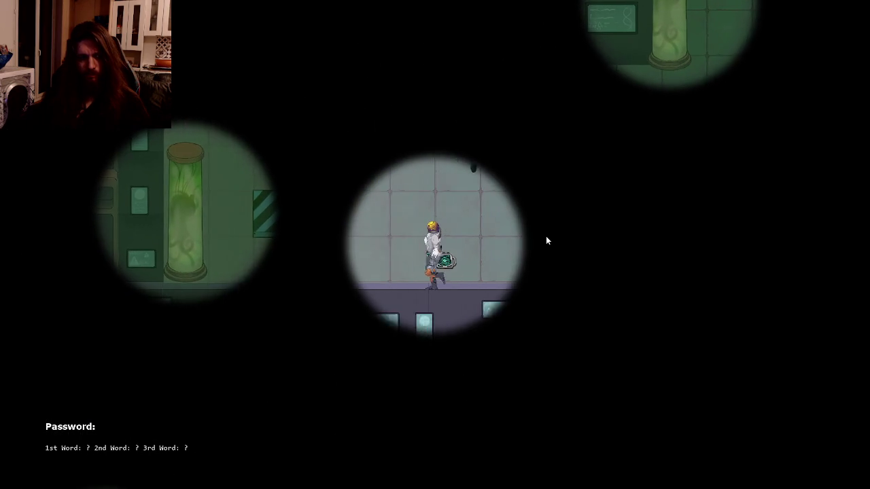
key(w)
key(a)
key(s)
key(d)
key(s)
key(d)
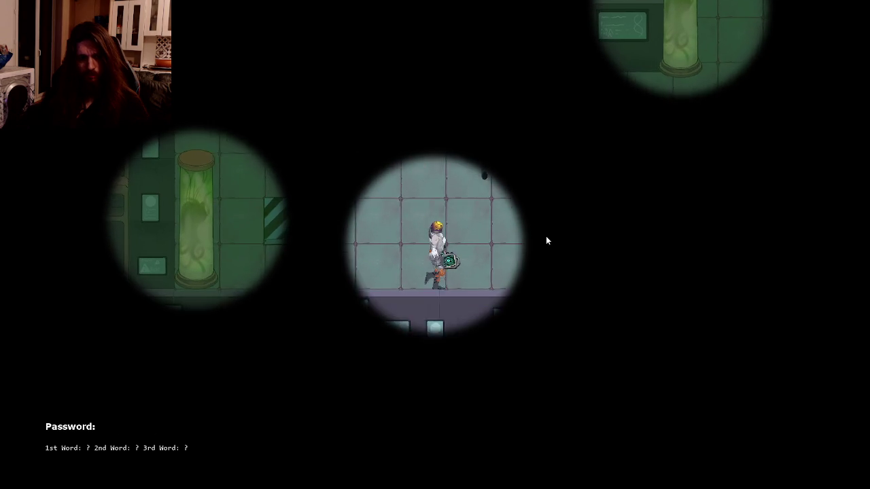
key(d)
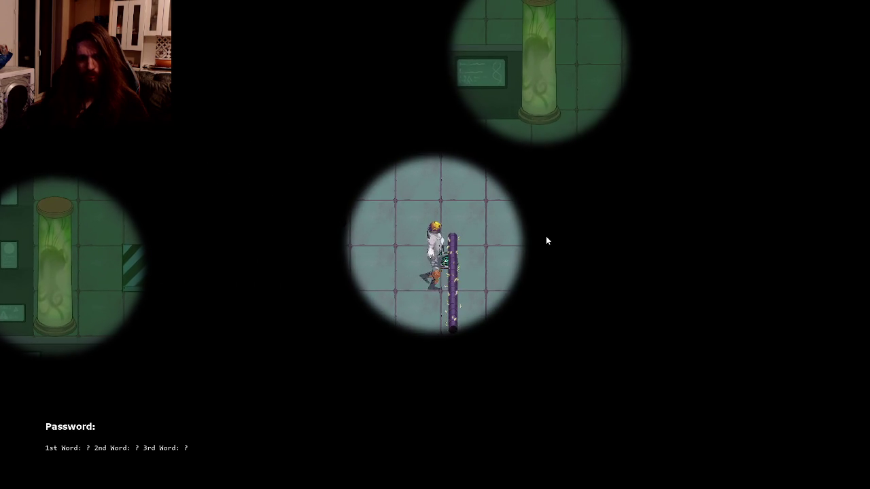
key(w)
key(d)
key(w)
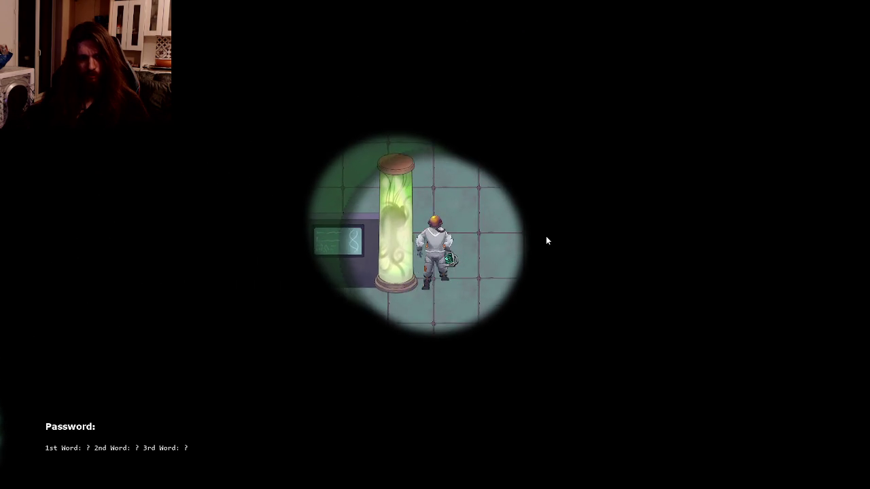
- Walk the character back up past the blood splat, then down-left toward the wall screen
key(w)
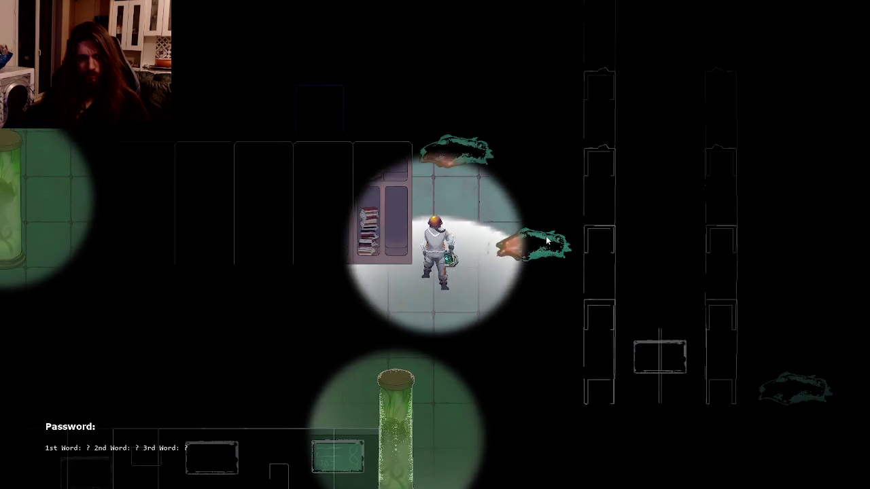
key(w)
key(d)
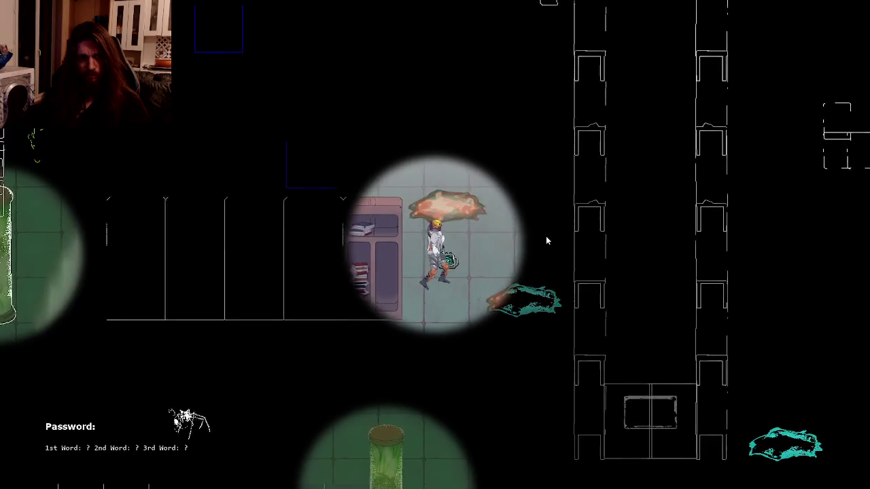
key(w)
key(a)
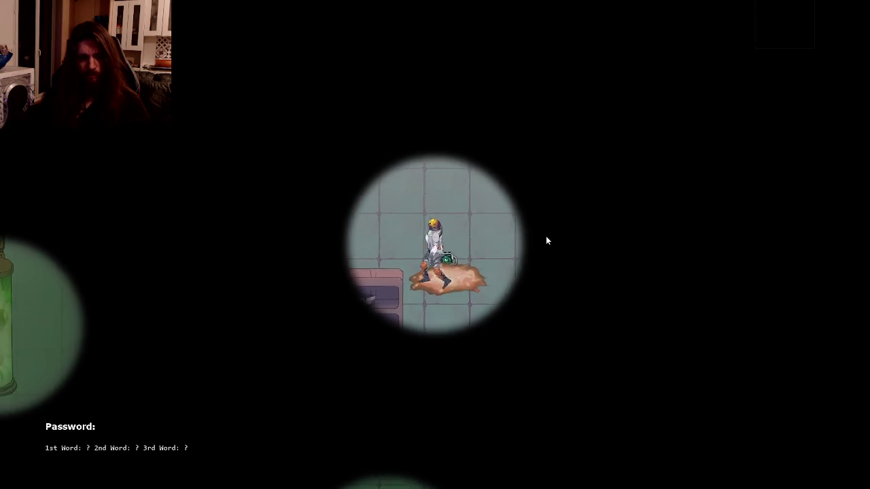
key(a)
key(w)
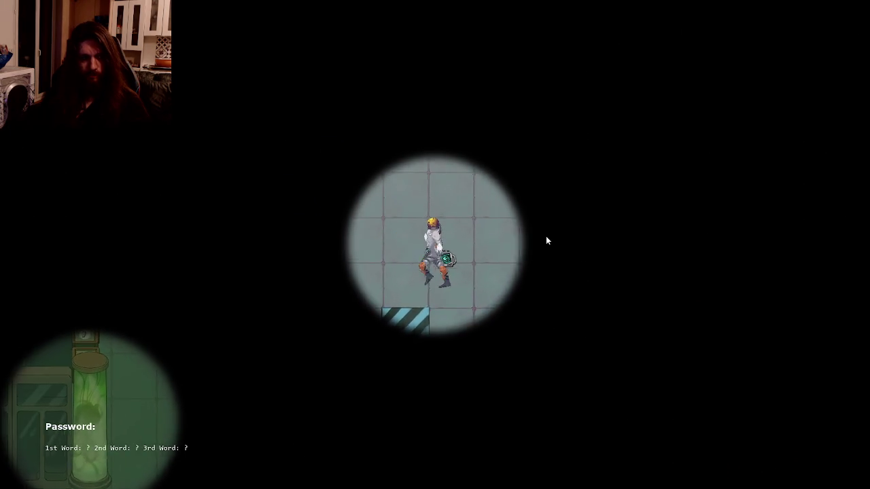
key(a)
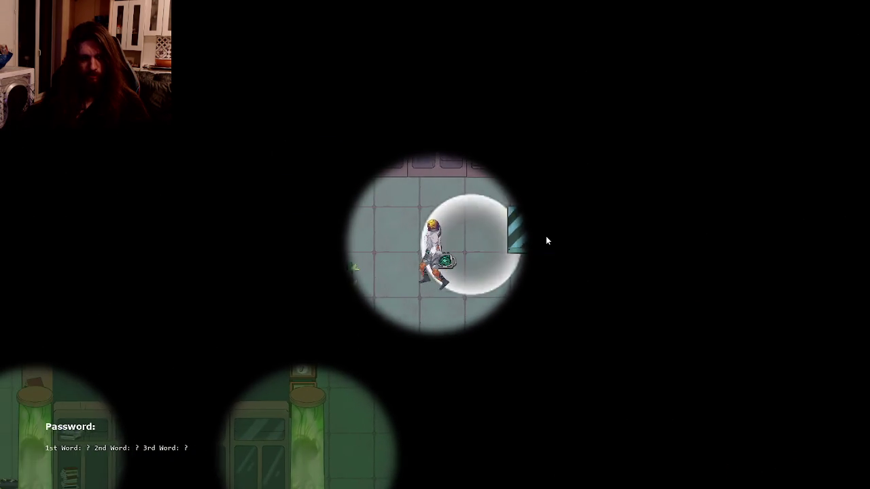
key(d)
key(s)
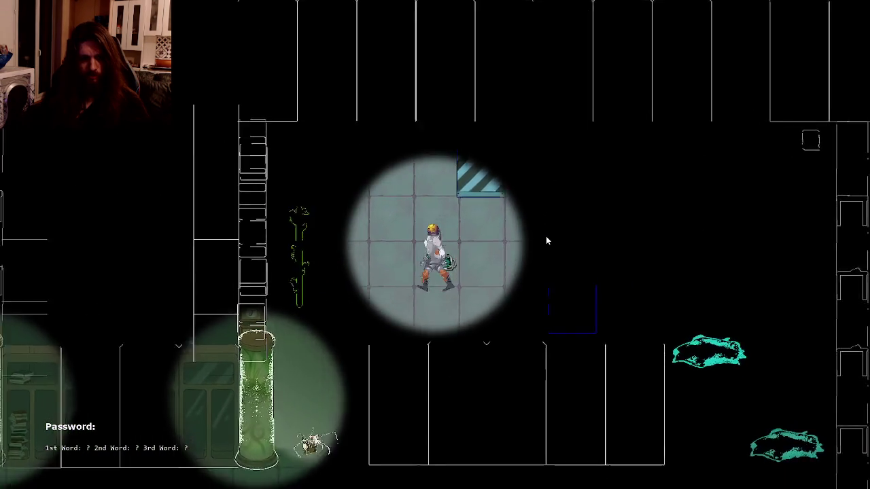
key(d)
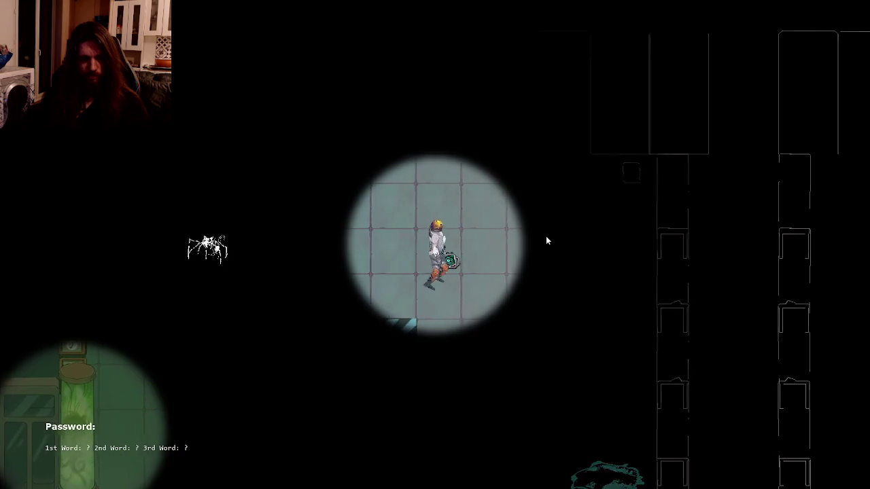
key(a)
key(s)
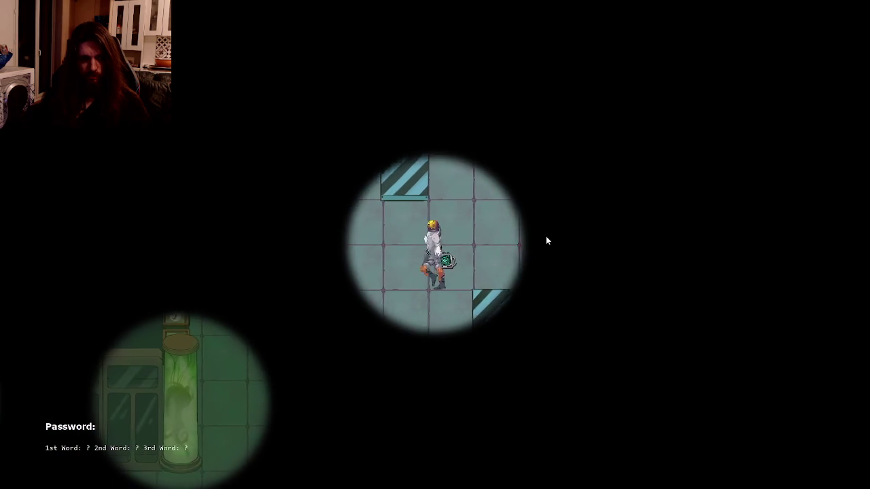
key(s)
key(a)
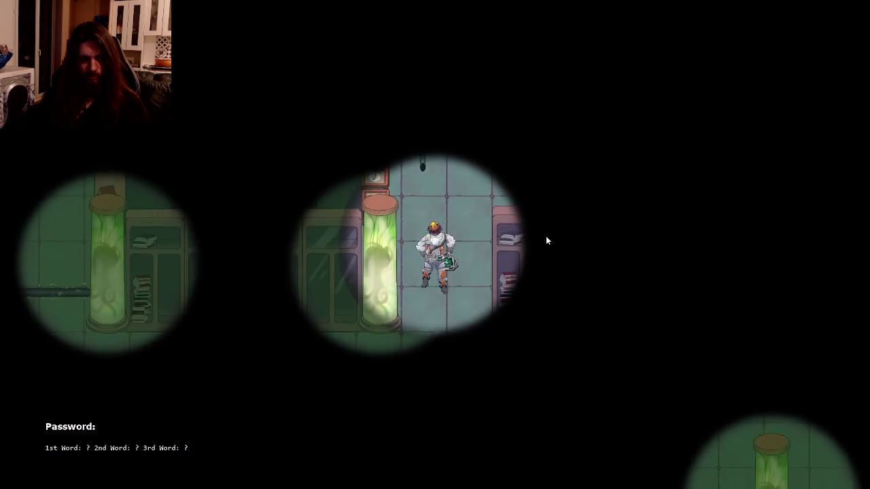
key(s)
key(a)
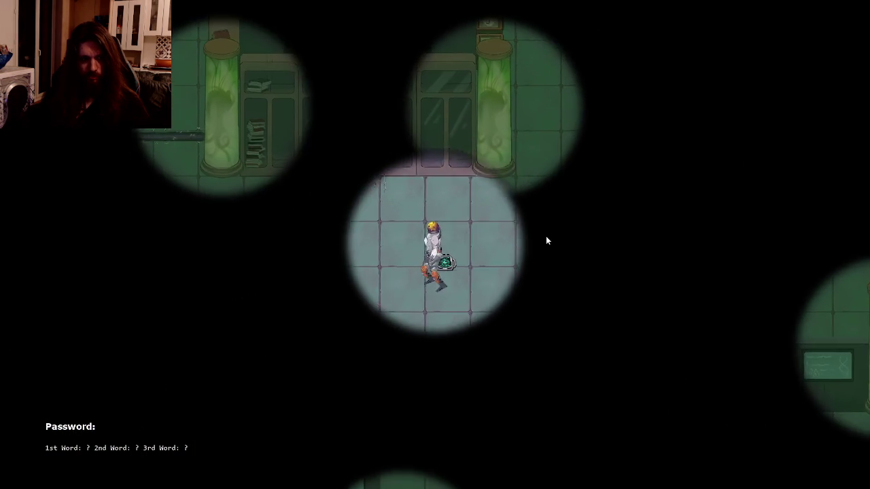
key(a)
key(s)
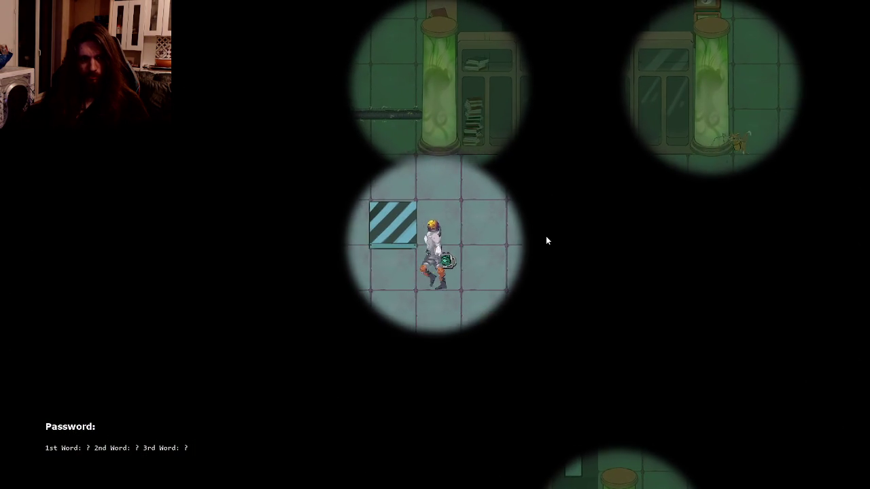
key(a)
key(w)
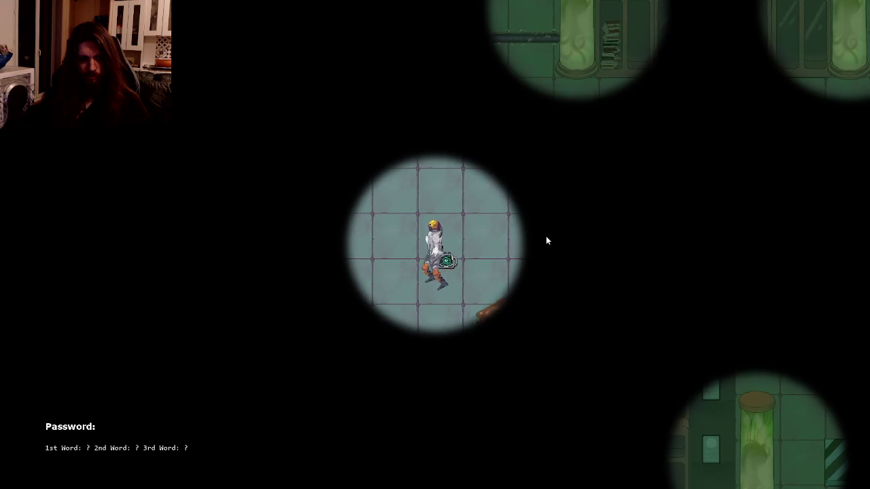
key(a)
key(w)
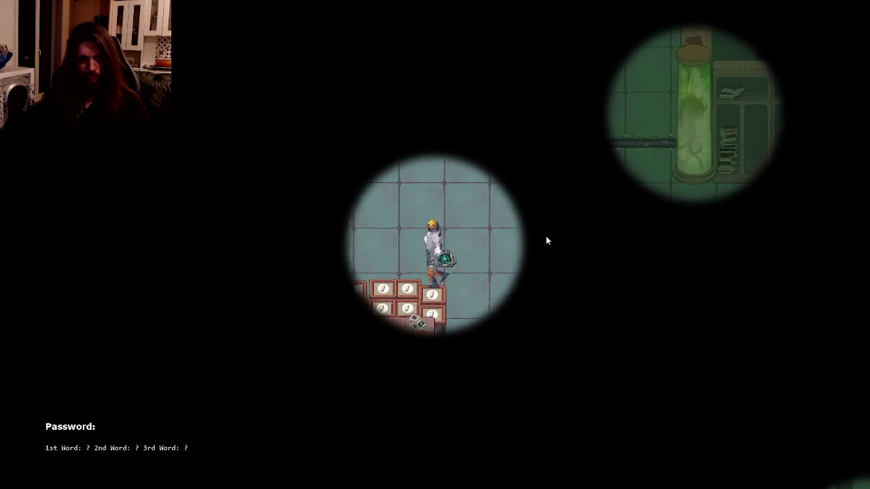
key(d)
key(w)
key(a)
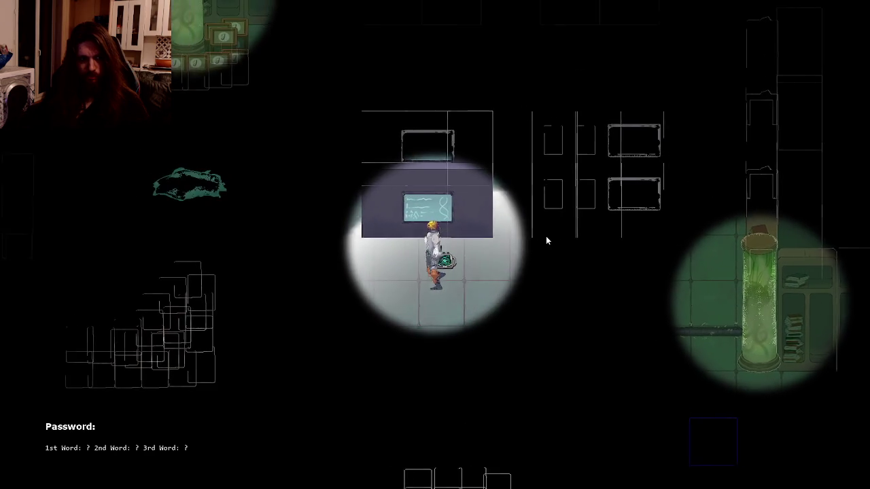
- Walk past the crates to the wall note and read it with R, revealing 'Bat'
key(s)
key(a)
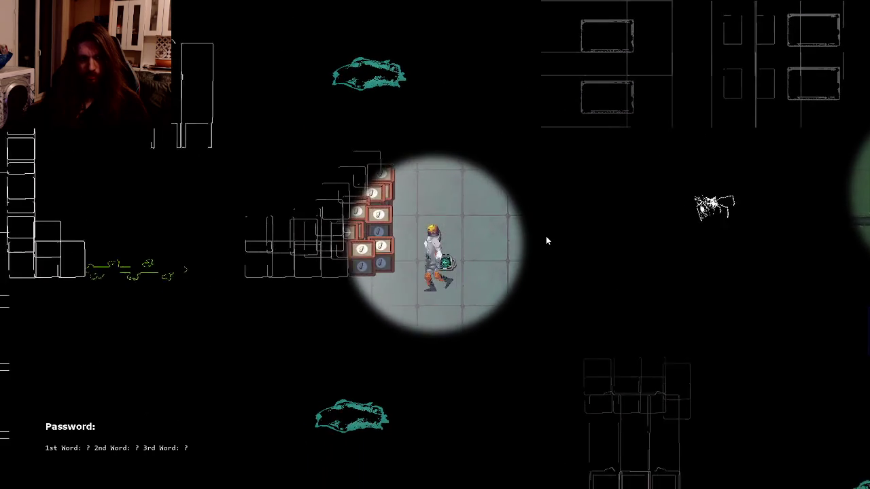
key(a)
key(s)
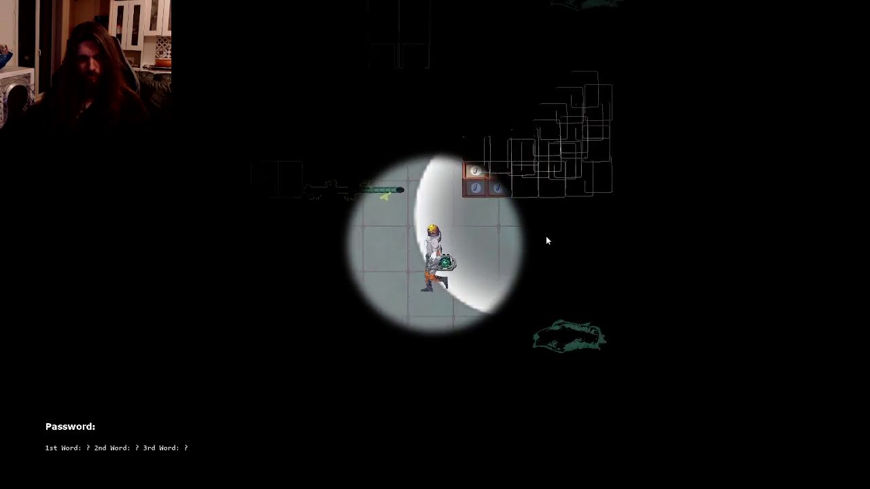
key(s)
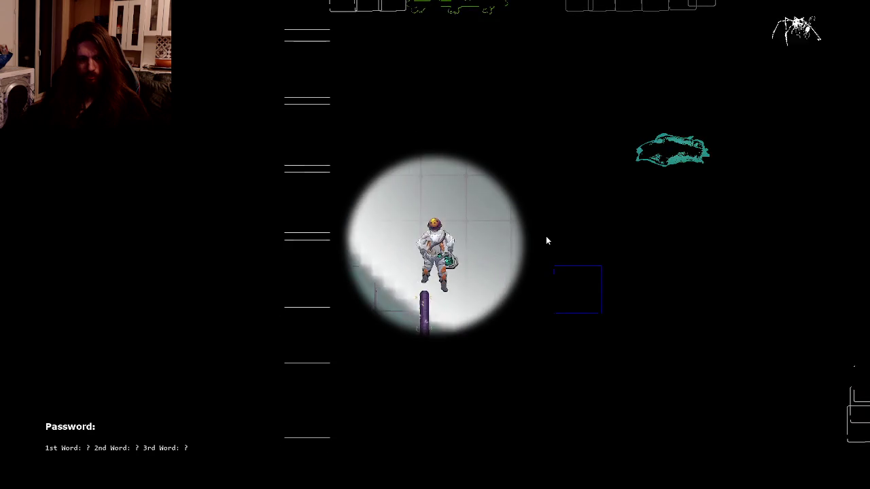
key(d)
key(s)
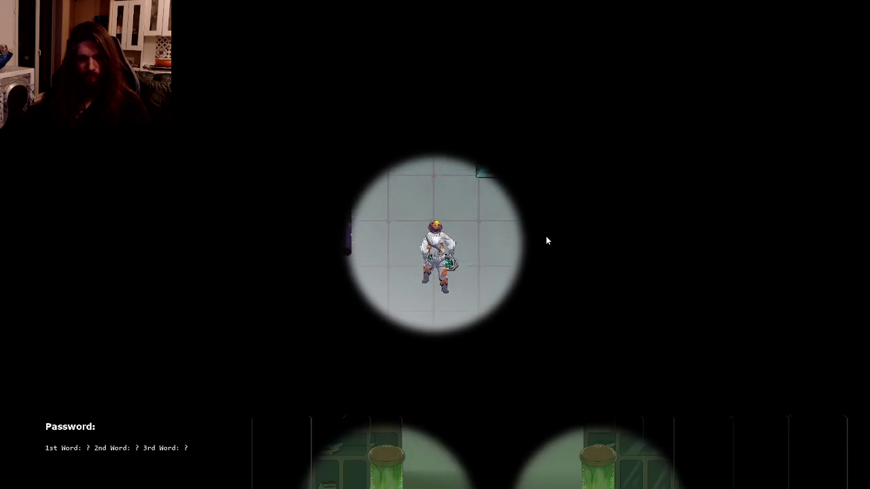
key(s)
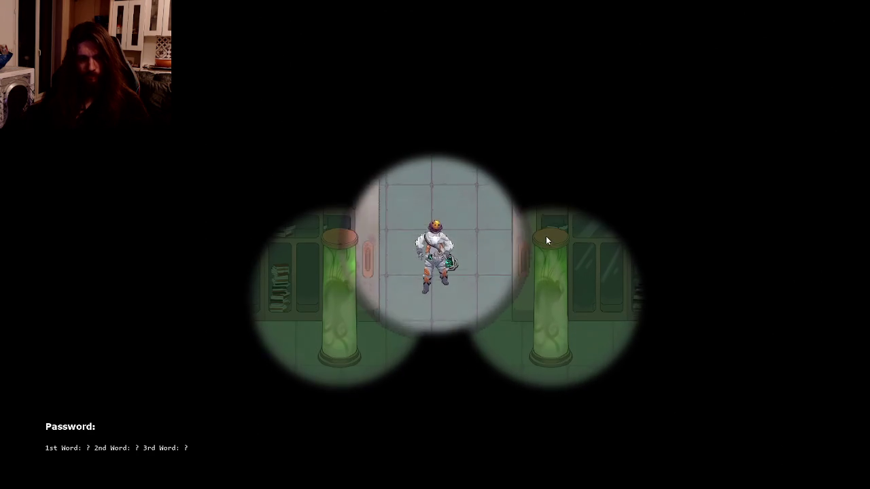
key(s)
key(a)
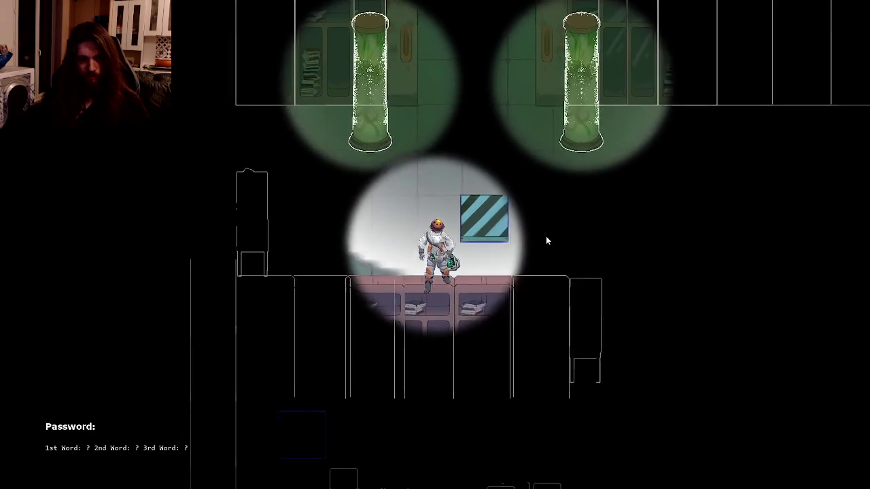
key(d)
key(d)
key(s)
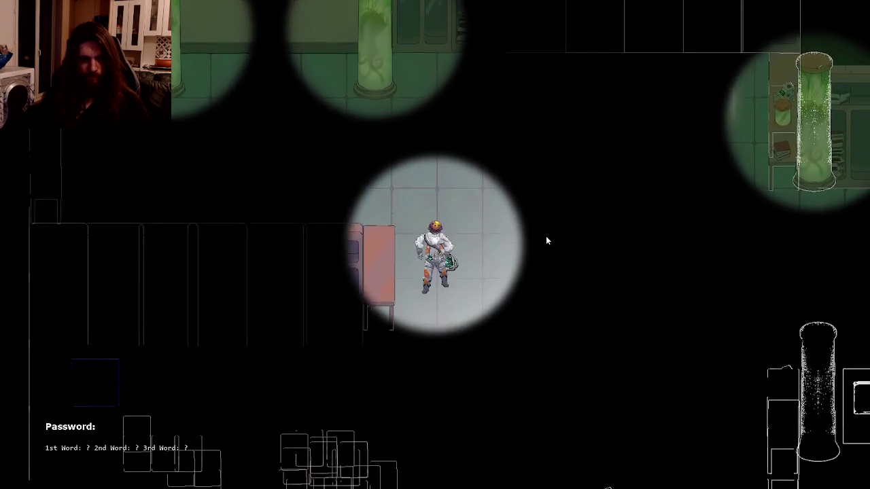
key(s)
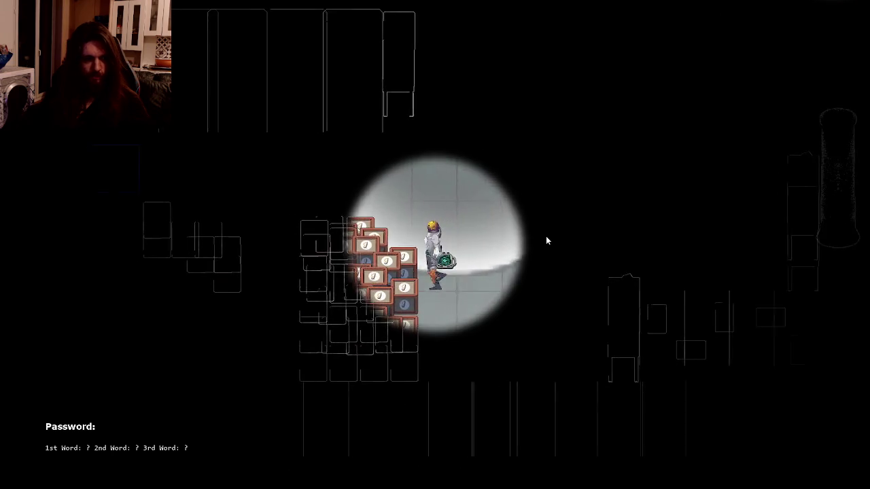
key(w)
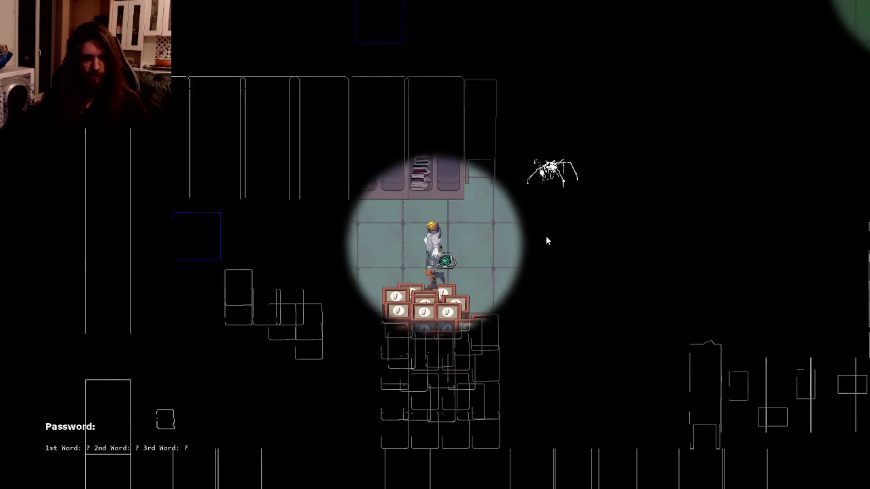
key(a)
key(s)
key(a)
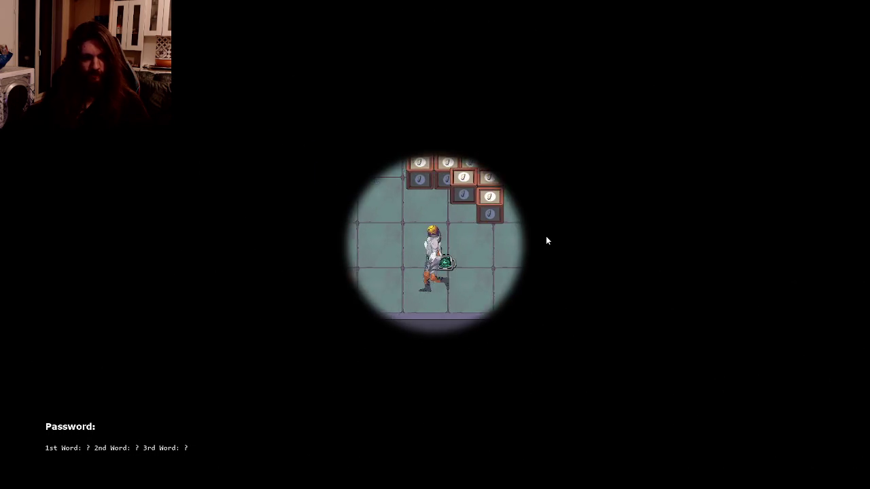
key(r)
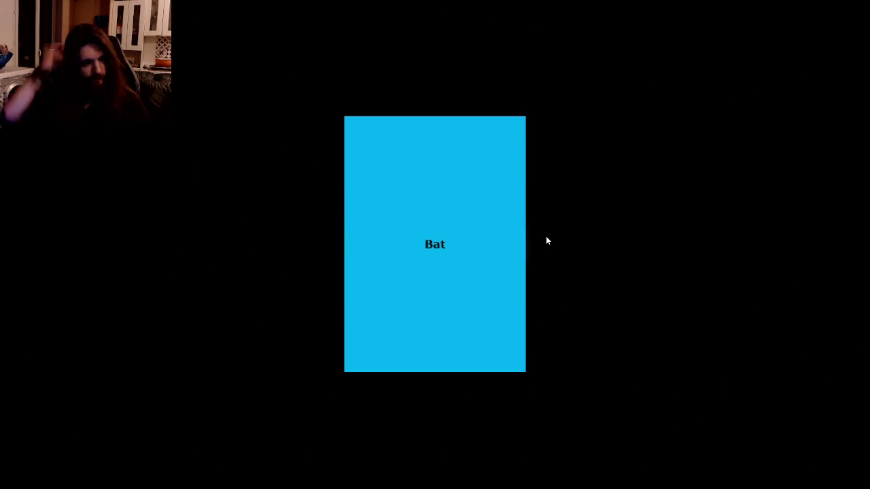
- Walk from the note wall toward the tube room and read the paper showing the second password word
key(d)
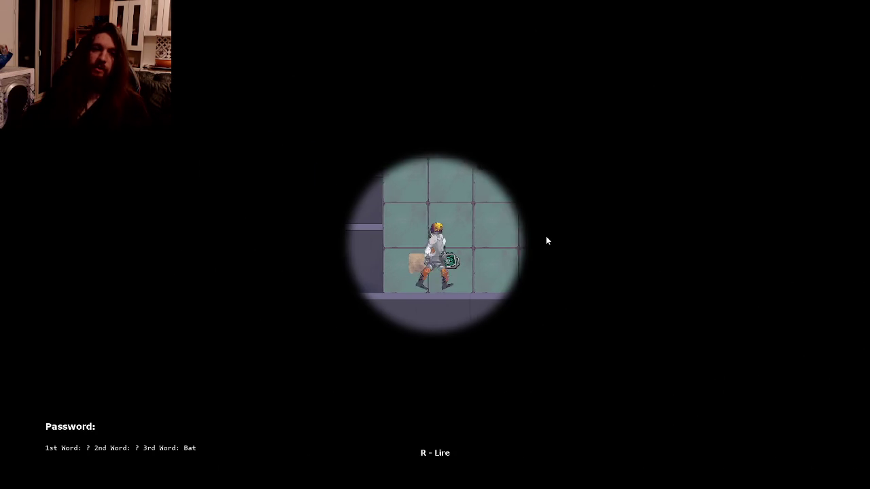
key(w)
key(w)
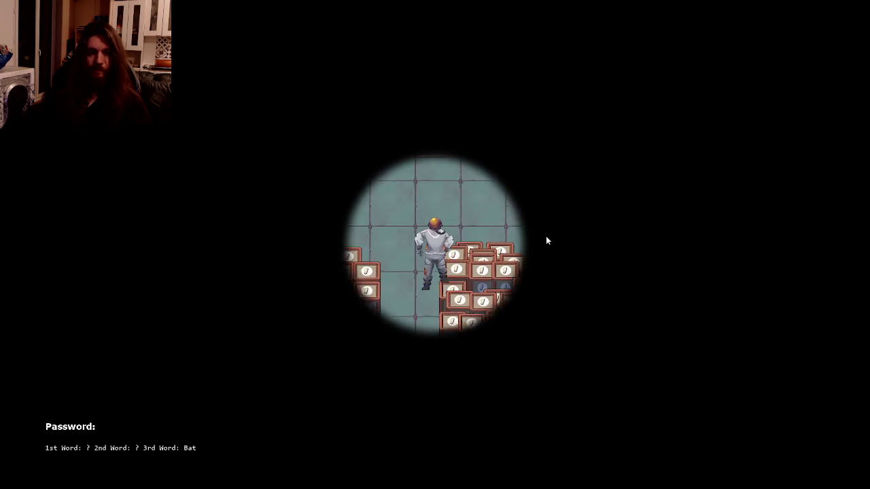
key(d)
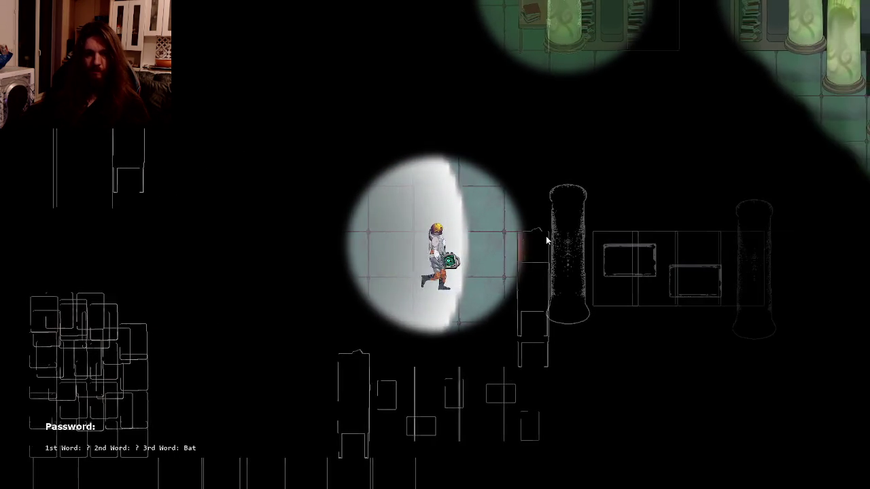
key(w)
key(w)
key(d)
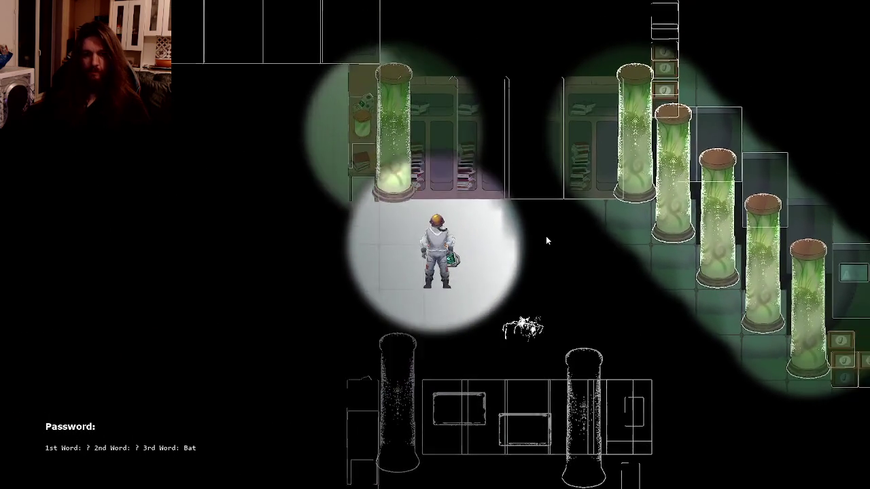
key(d)
key(s)
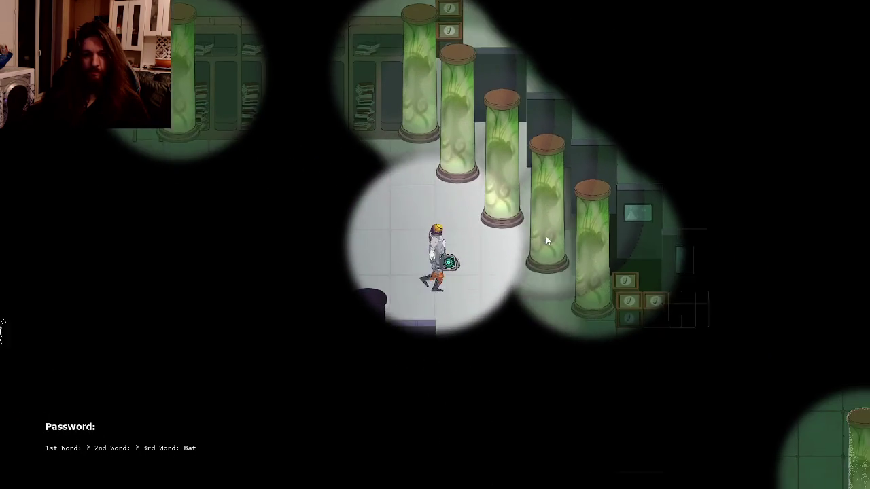
key(Right)
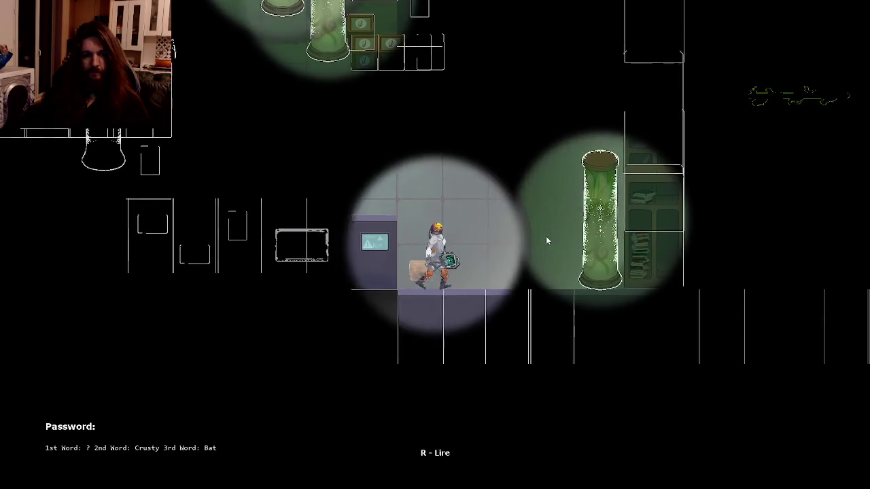
key(Up)
key(Up)
- Walk right past the tube room, over the lockers and along the corridor into the tiled room
key(Right)
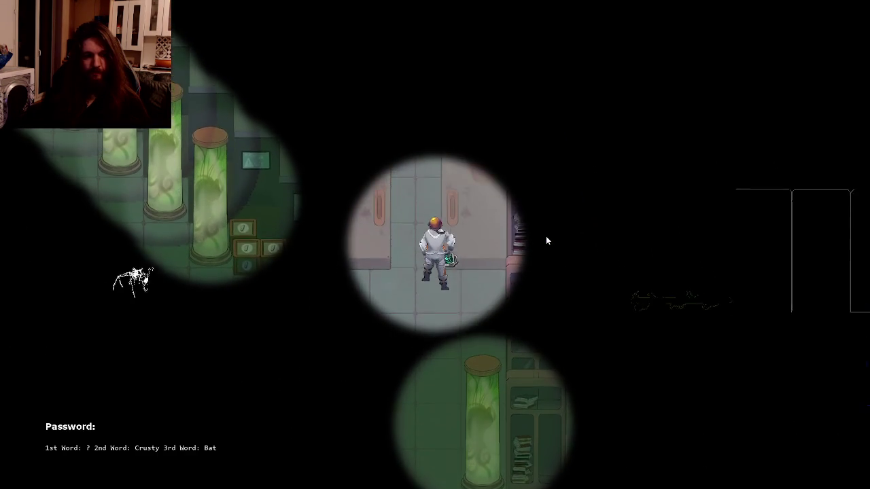
key(Right)
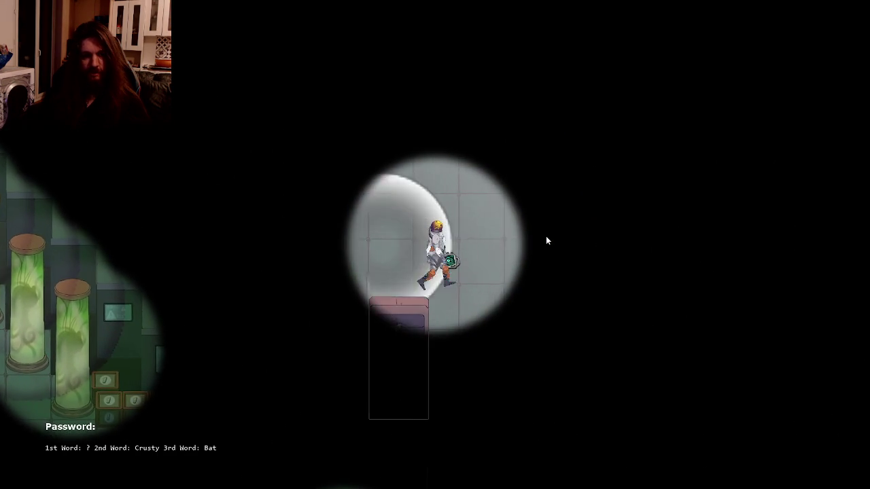
key(Right)
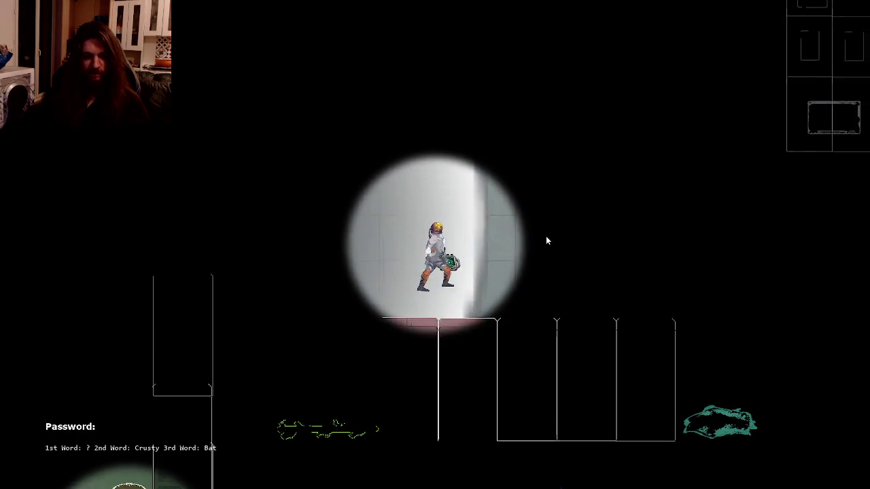
key(Right)
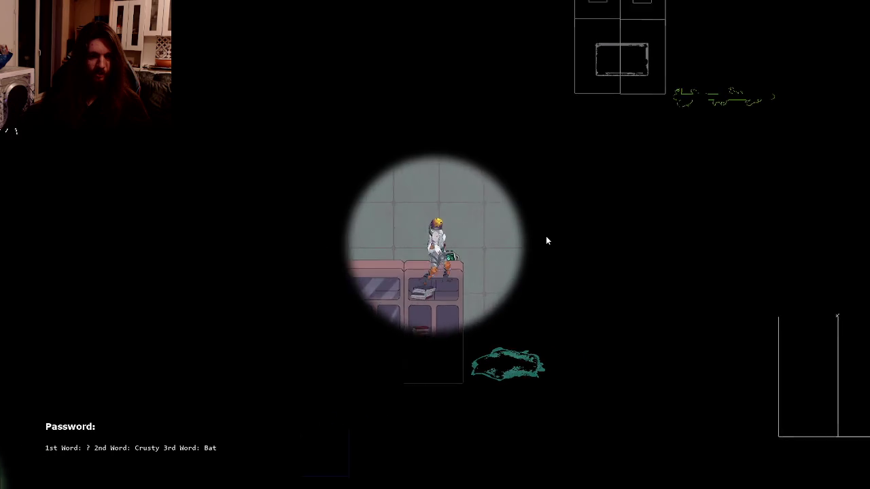
key(Down)
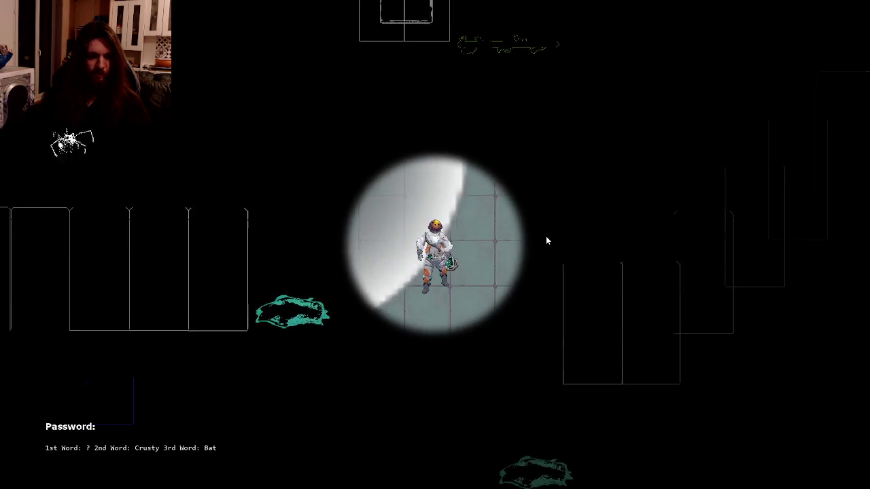
key(Left)
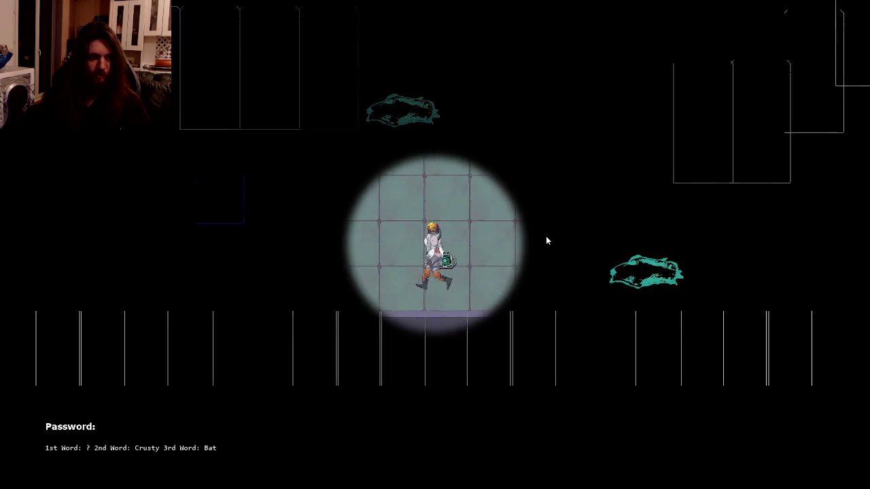
key(Right)
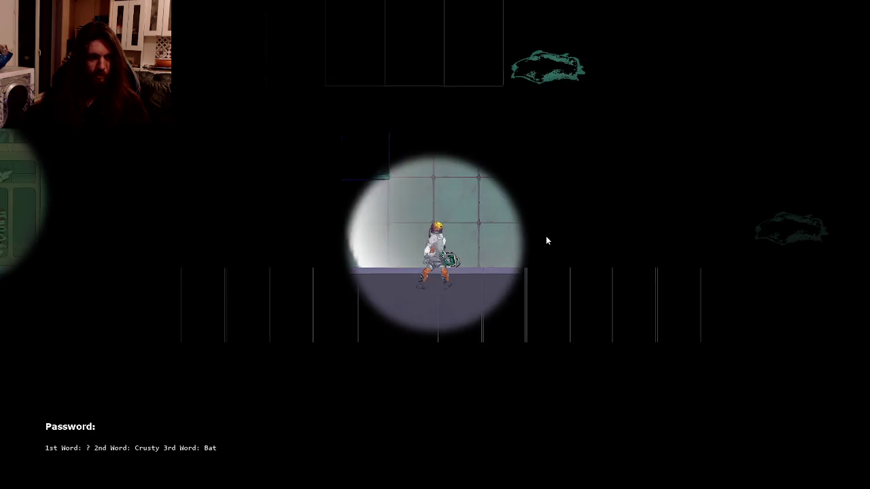
key(Right)
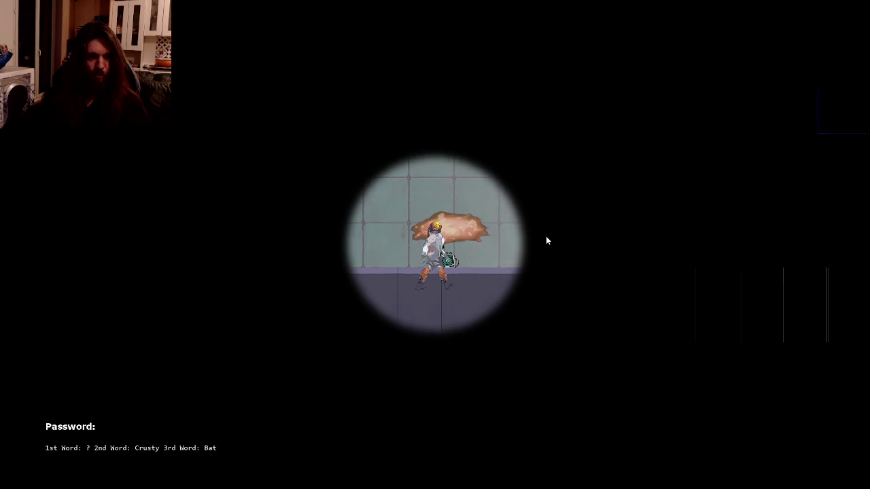
key(Right)
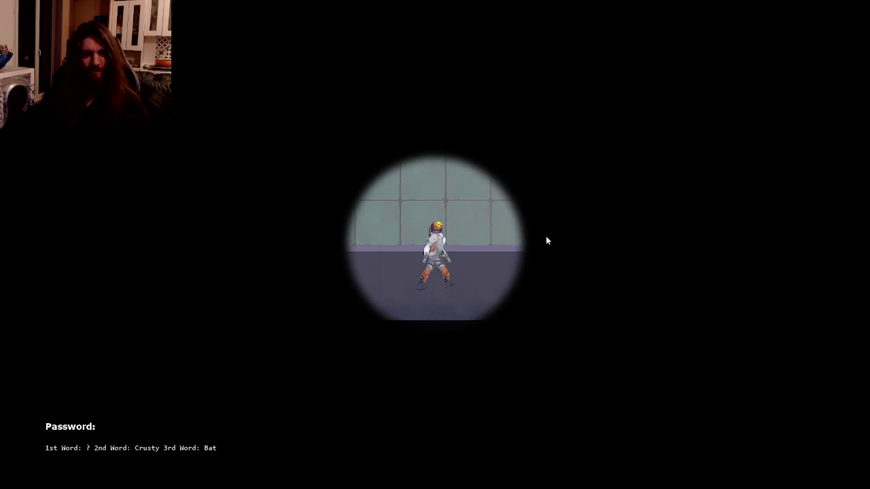
key(Up)
key(Right)
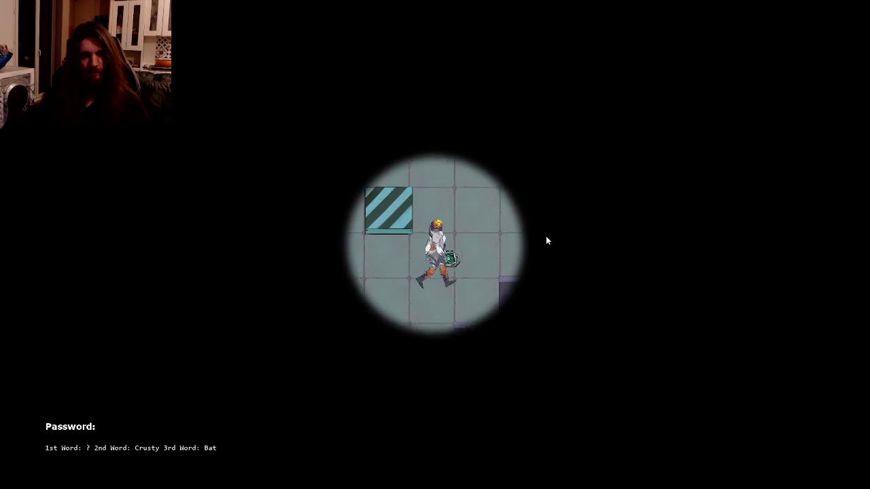
key(Up)
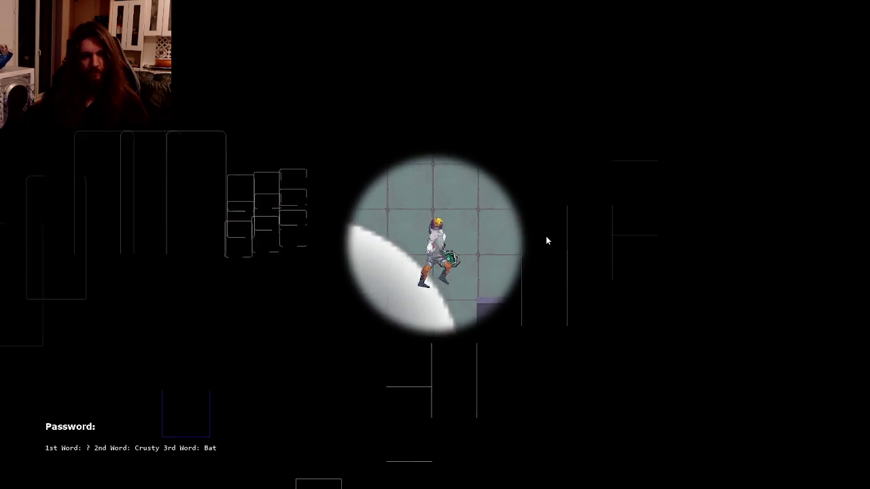
- Explore the tiled room around the table, green goo, counter and purple pipe
key(Up)
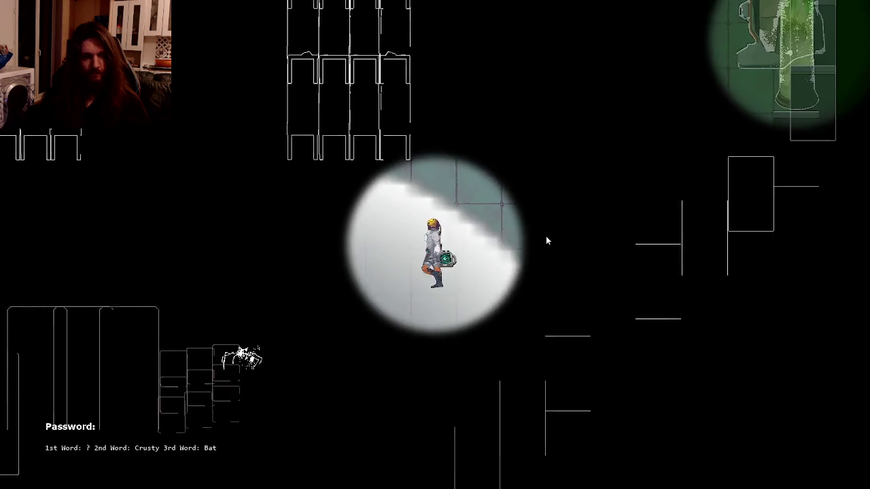
key(Left)
key(Right)
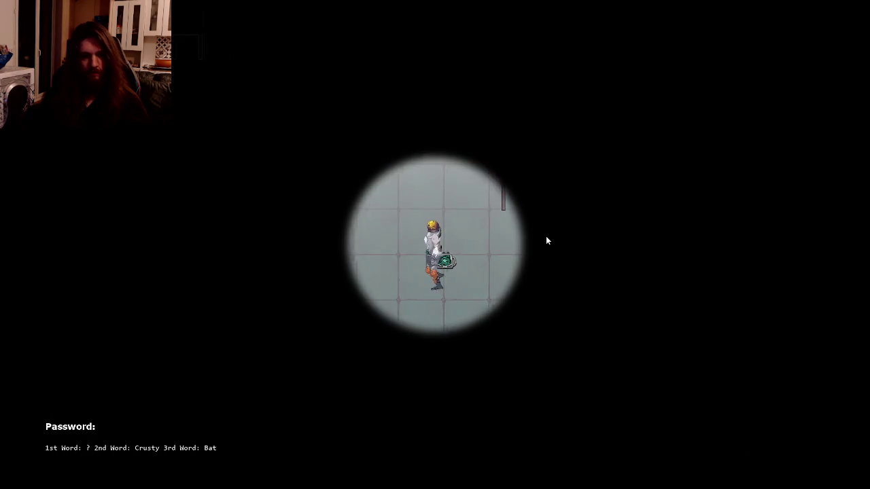
key(Left)
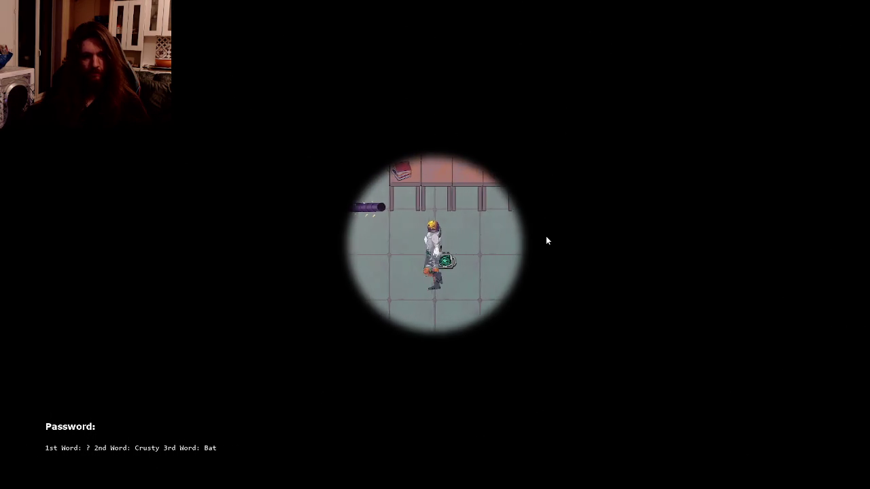
key(Up)
key(Left)
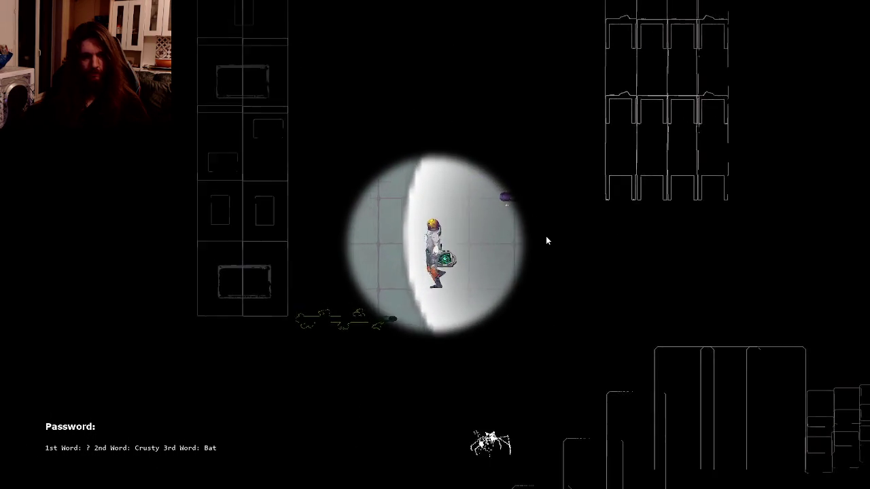
key(Up)
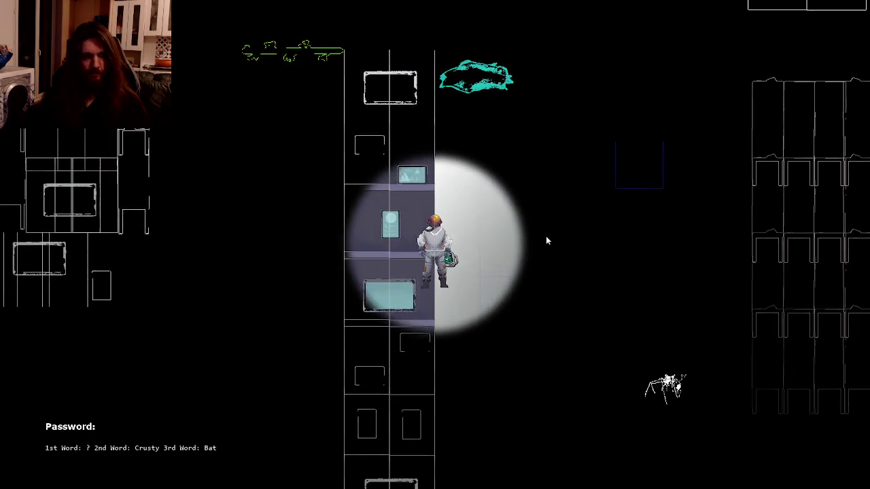
key(Right)
key(Right)
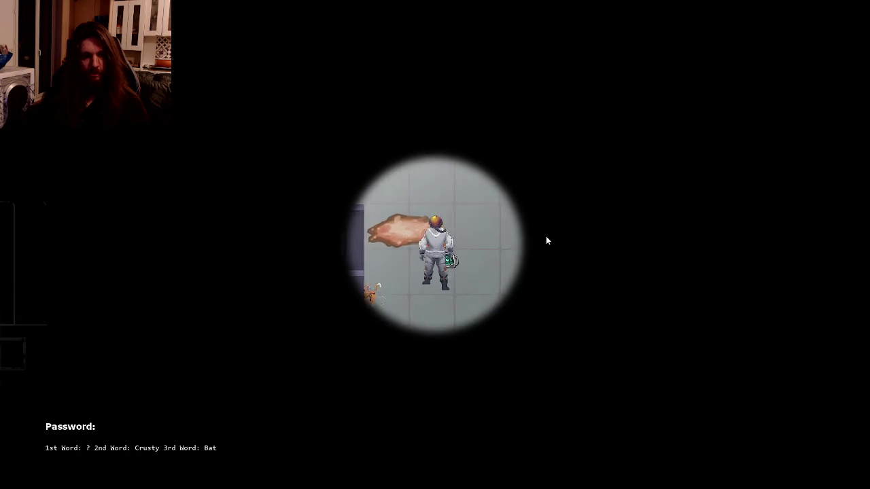
key(Down)
key(Left)
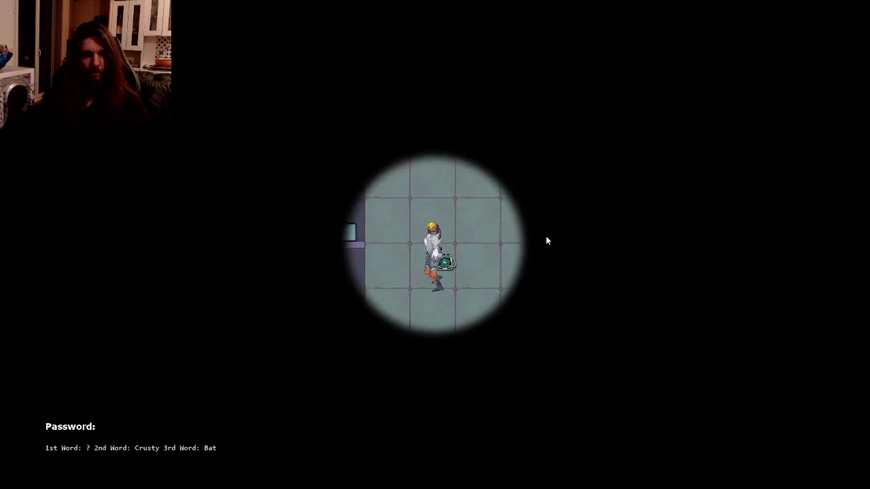
key(Down)
key(Right)
key(Left)
key(Down)
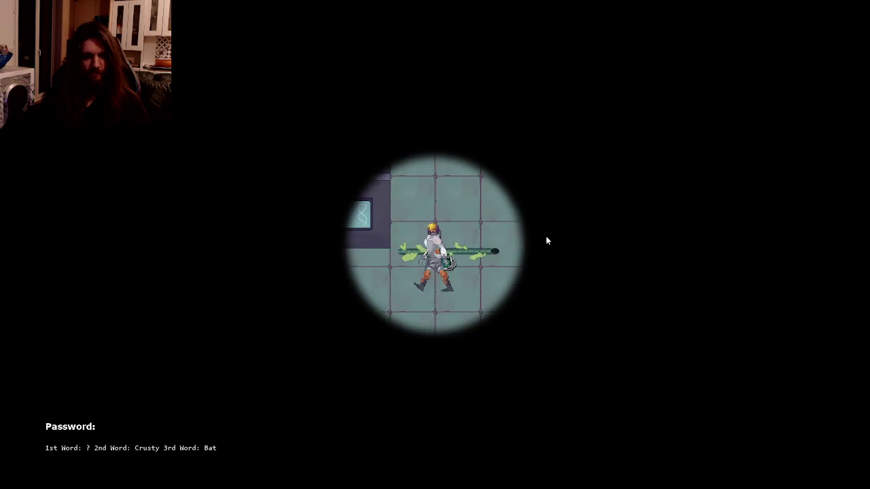
key(Left)
key(Down)
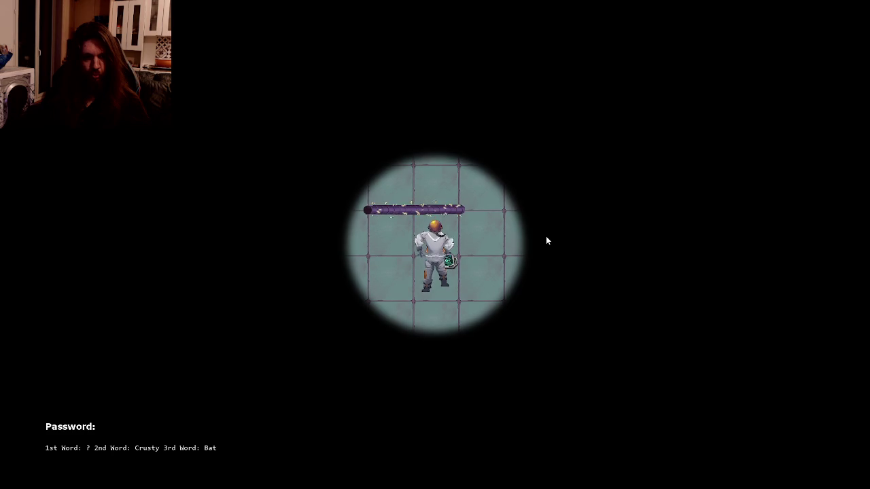
key(Up)
key(Left)
key(Up)
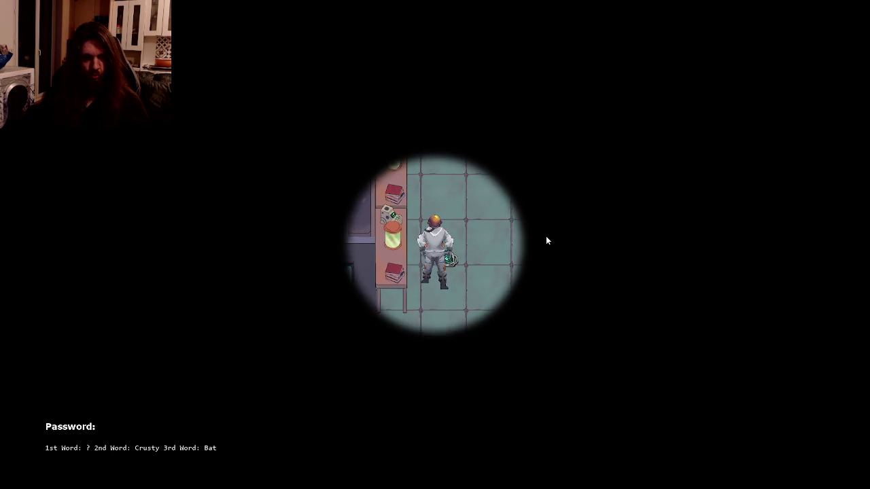
key(Left)
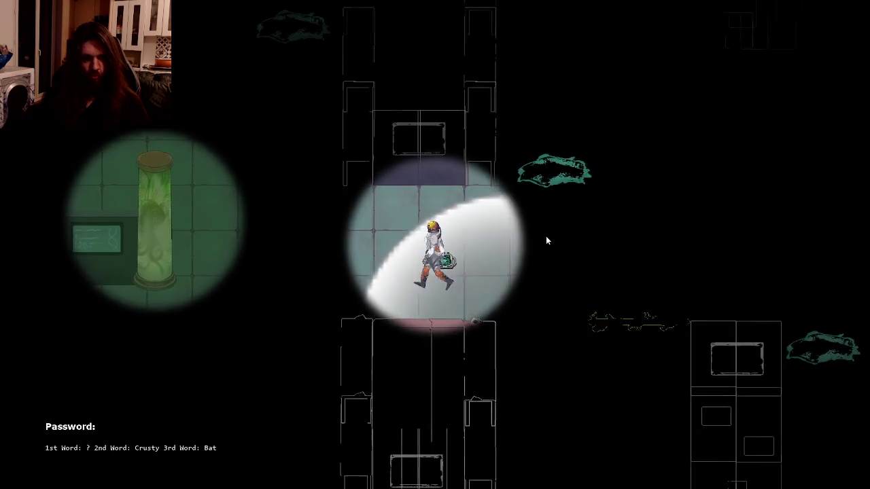
key(Down)
key(Down)
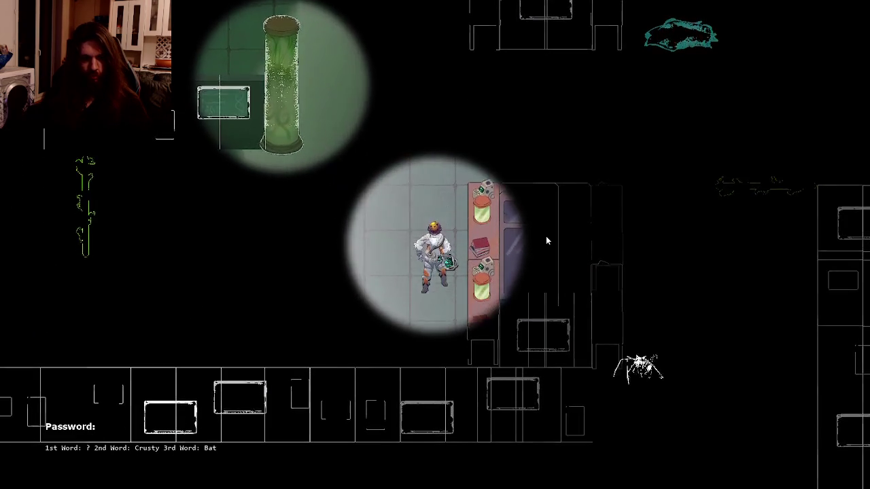
key(Up)
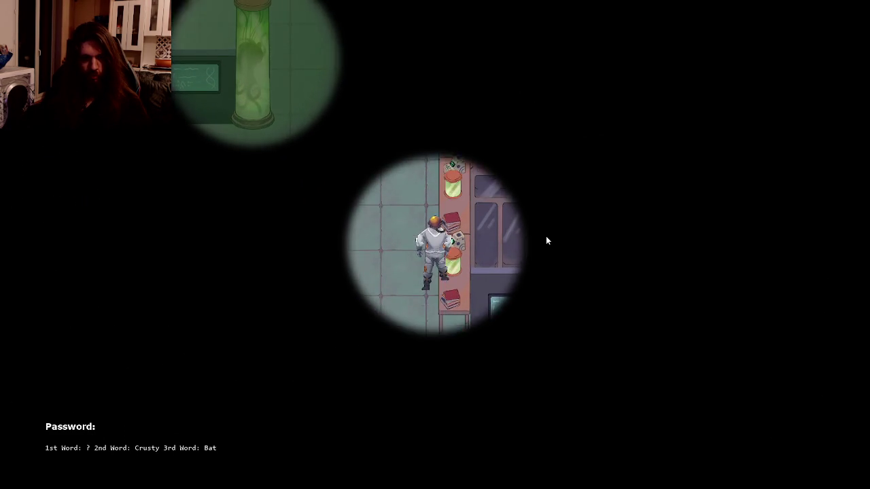
key(Right)
key(Right)
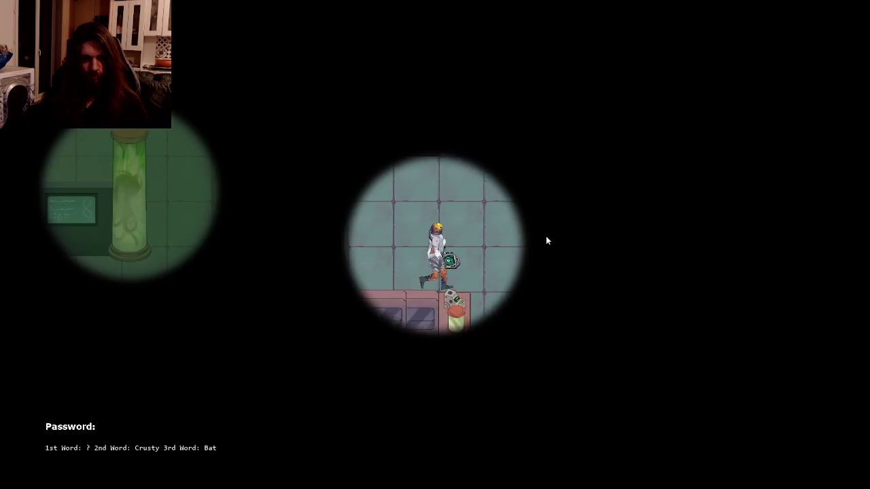
key(Down)
key(Down)
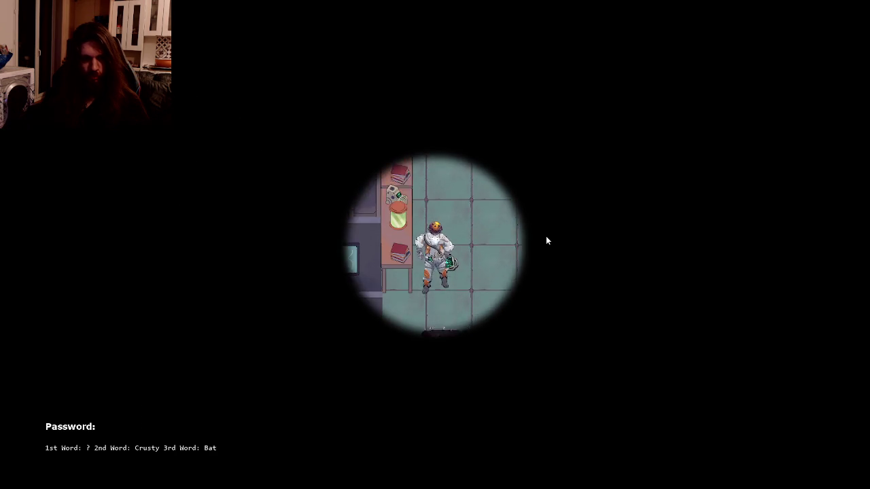
key(Down)
key(Left)
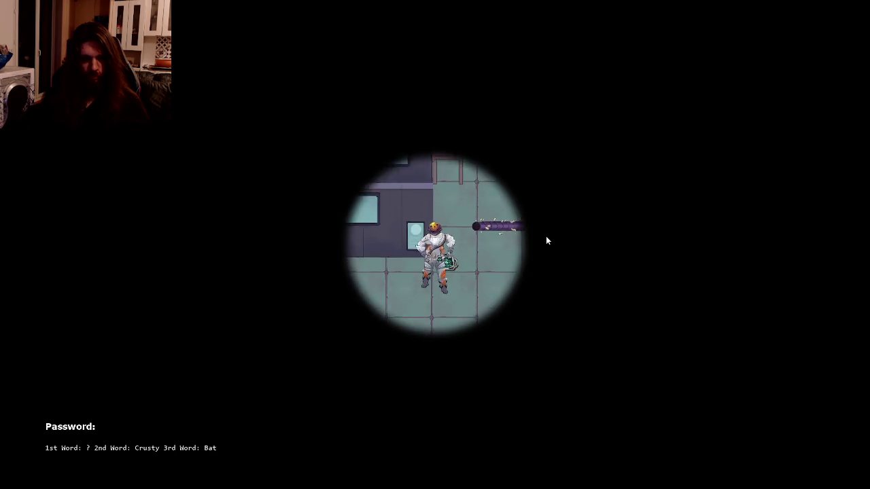
key(Right)
key(Down)
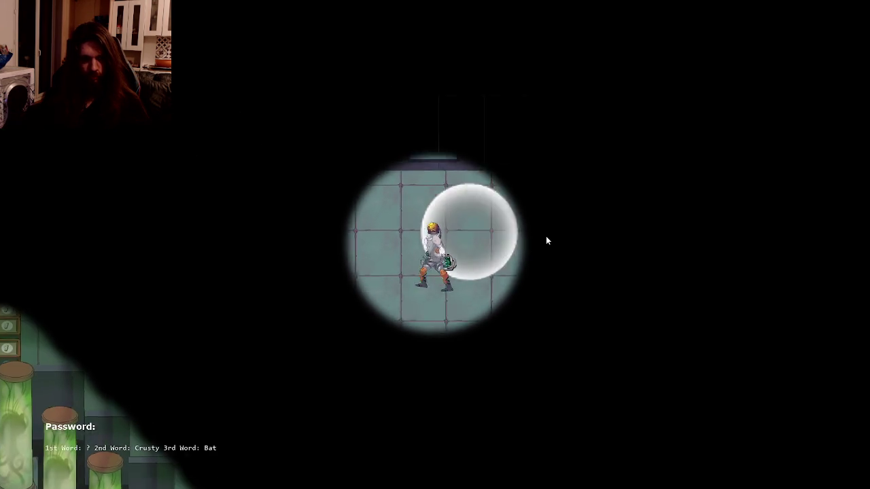
- Move the character around the lower room and swing the sonar attack to the right
key(Right)
key(Up)
key(Down)
key(Right)
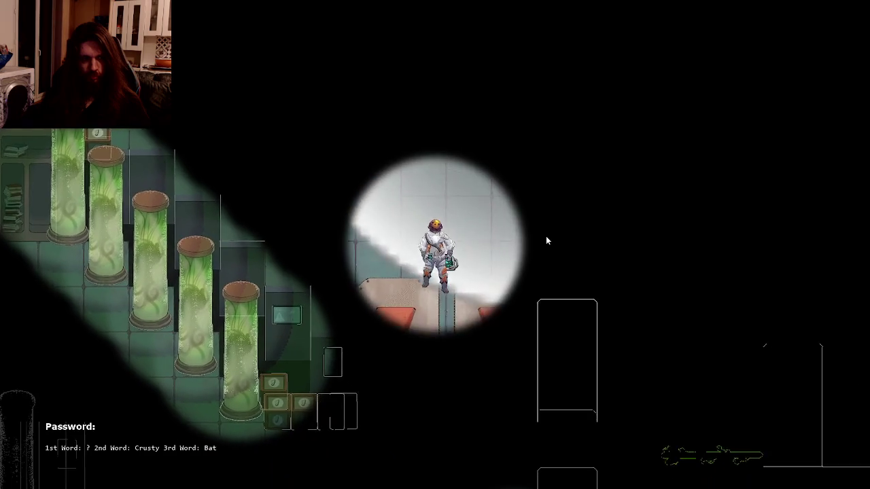
key(Down)
key(Left)
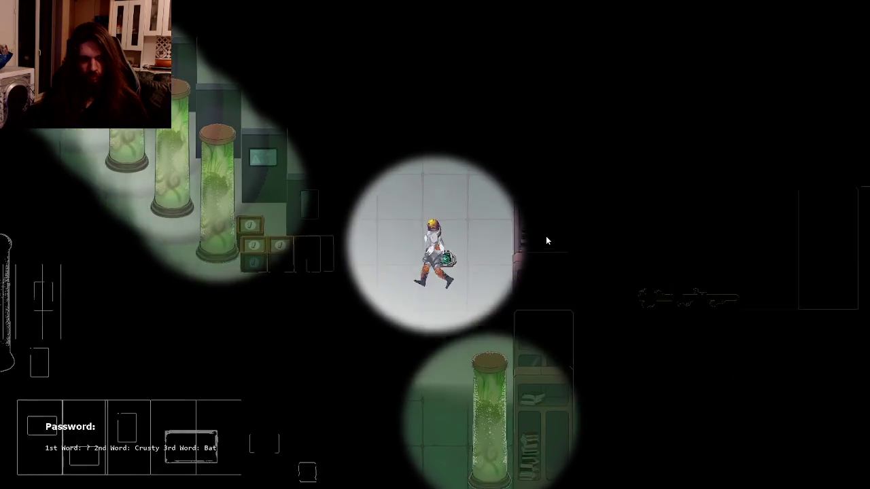
key(Right)
key(Up)
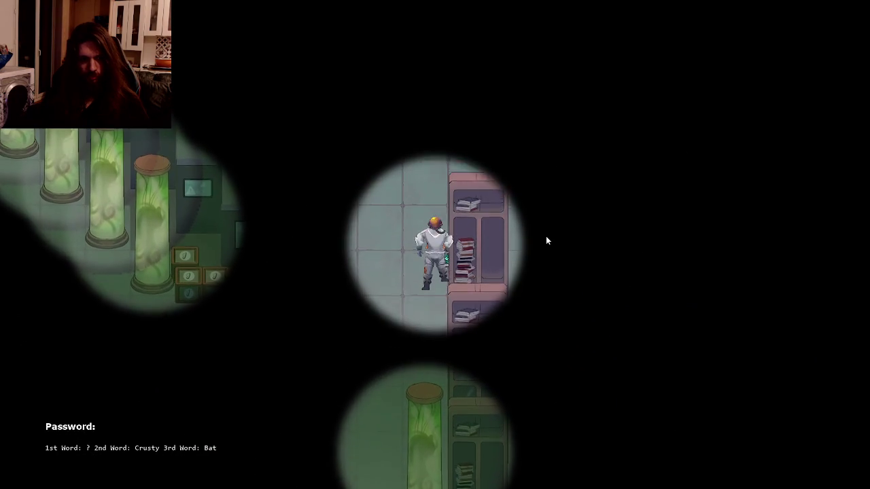
key(Down)
key(Right)
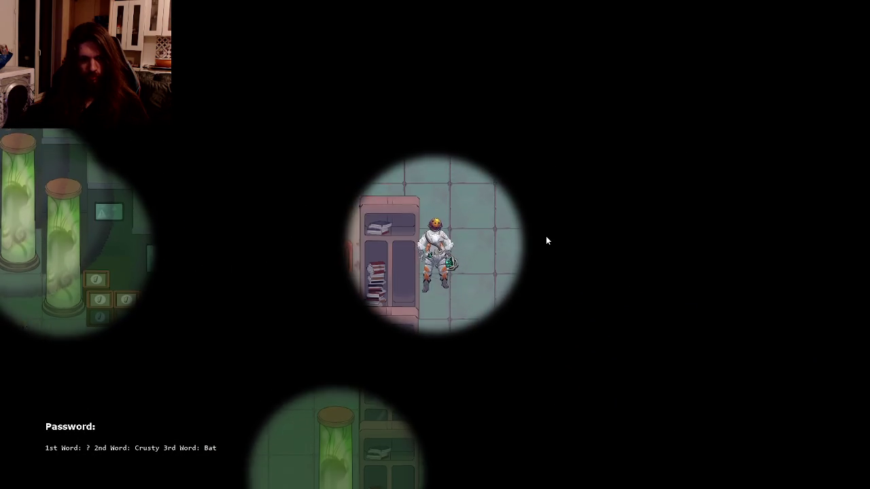
click(546, 241)
key(Down)
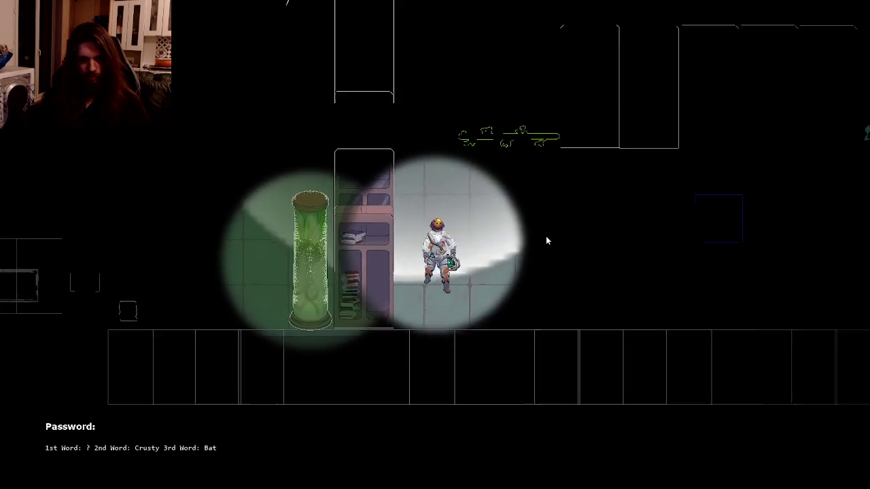
key(Right)
key(Right)
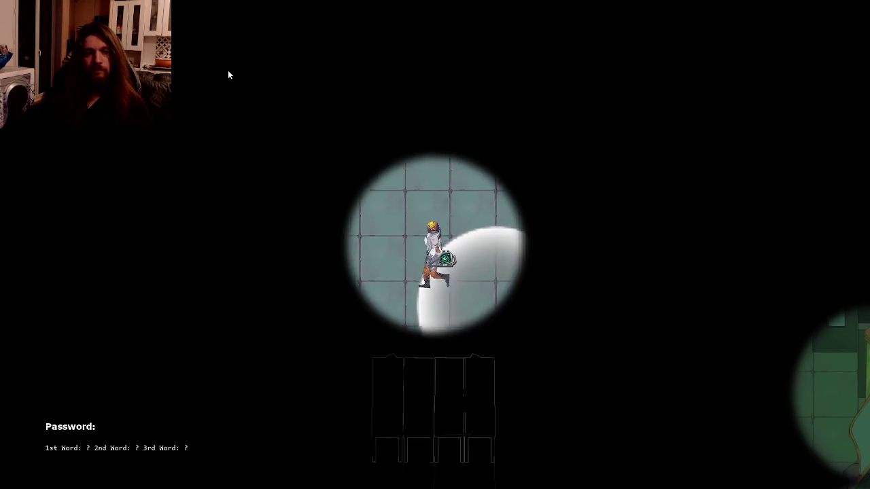
- Walk the character left and down past the pink strip in the fresh test run
key(a)
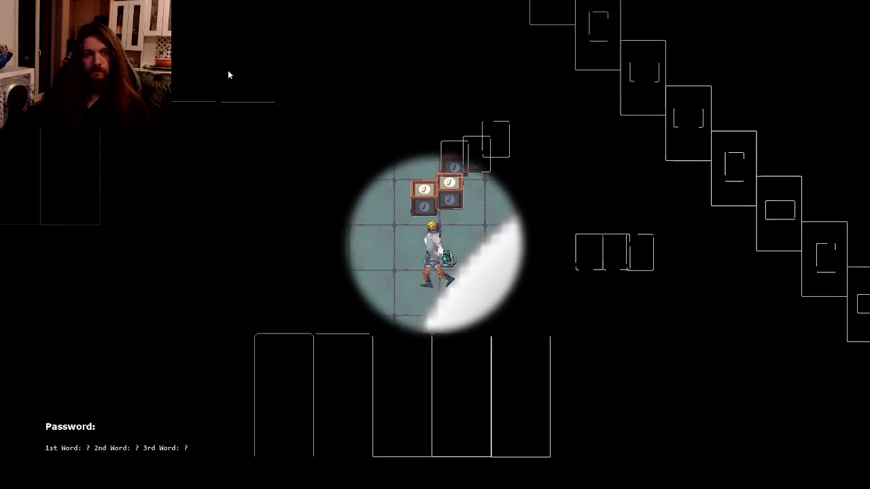
key(w)
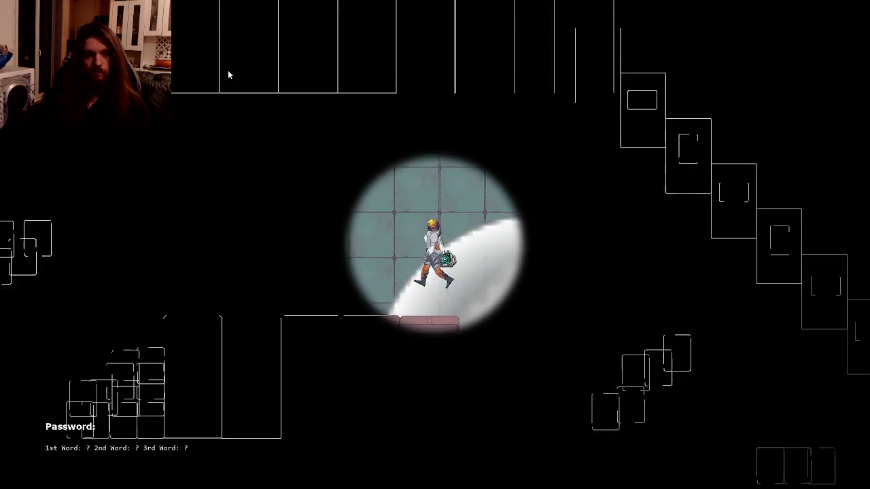
key(w)
key(a)
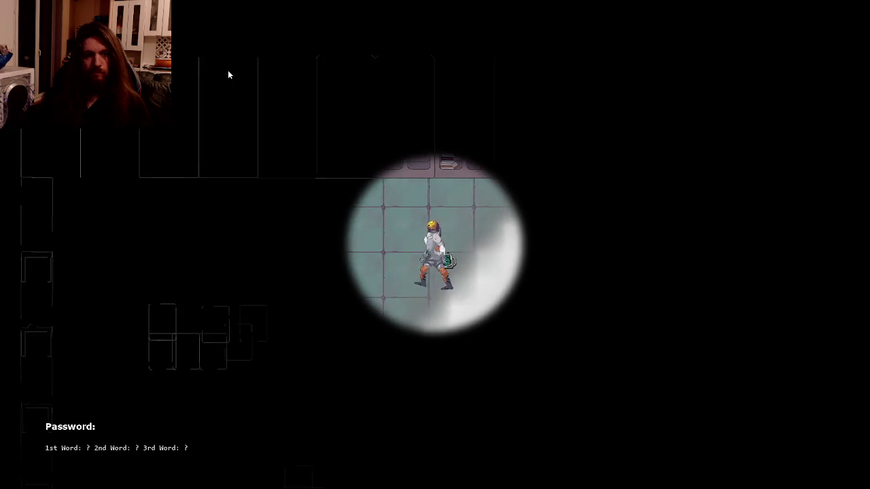
key(a)
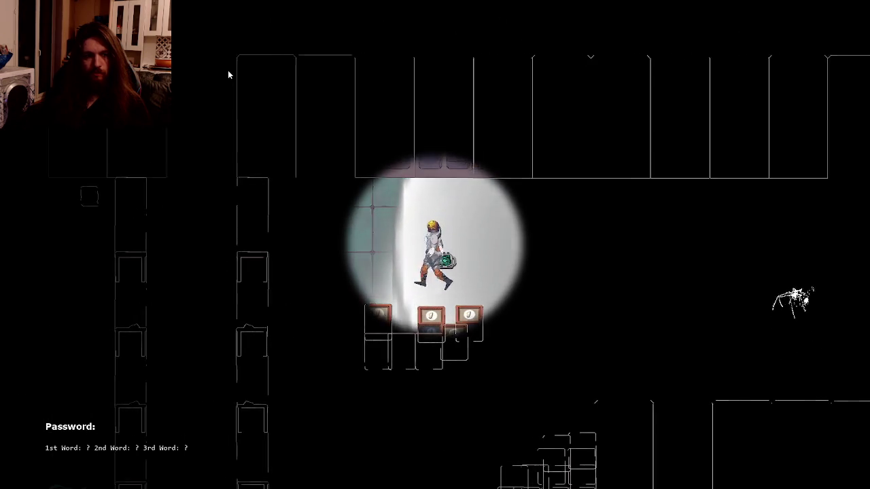
key(s)
key(s)
key(a)
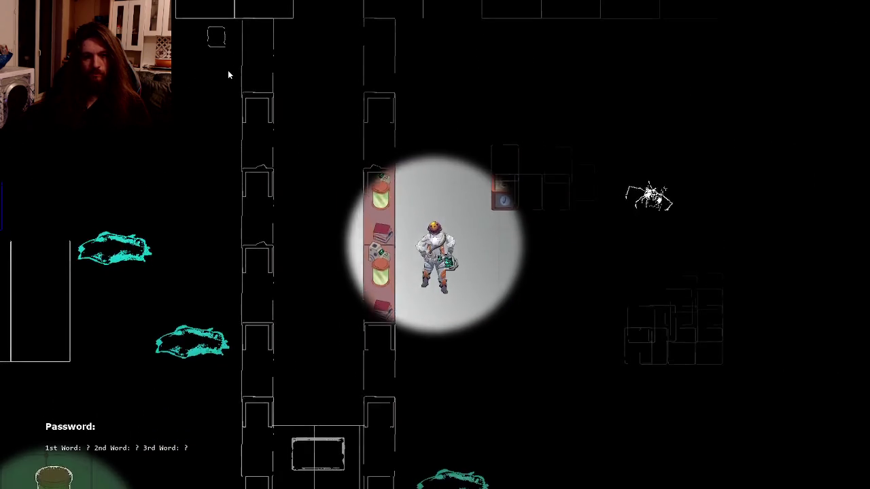
key(s)
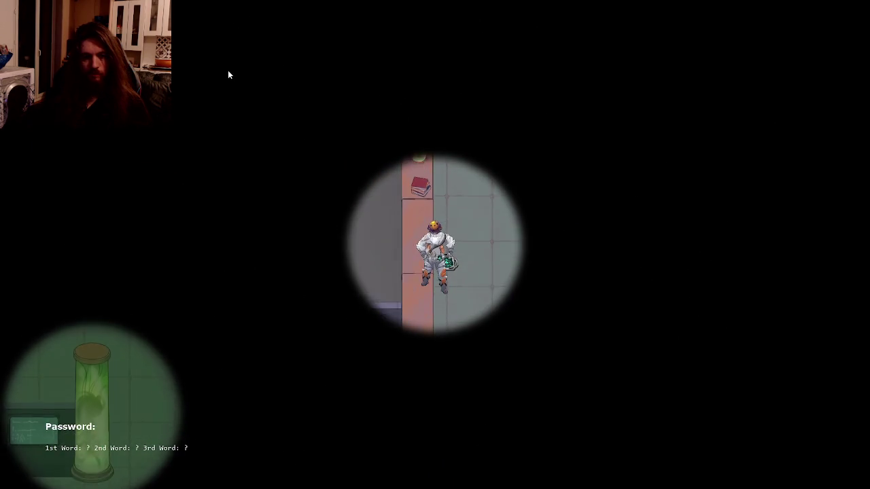
key(s)
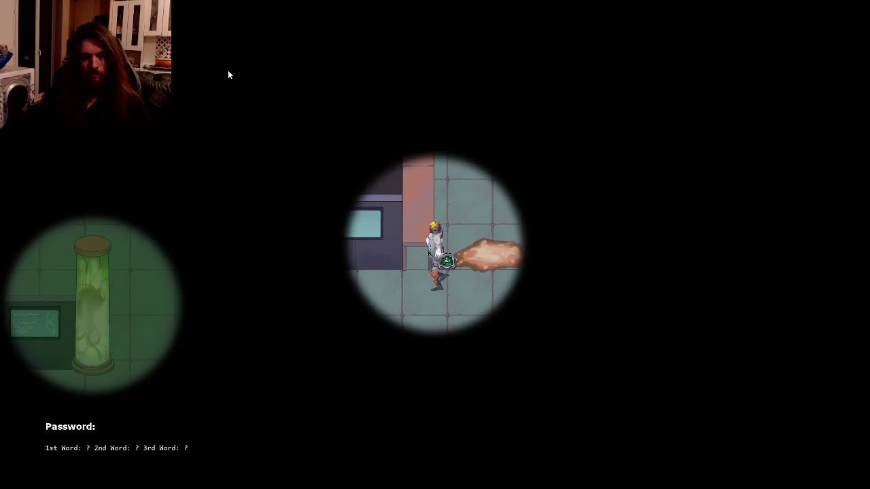
key(a)
key(a)
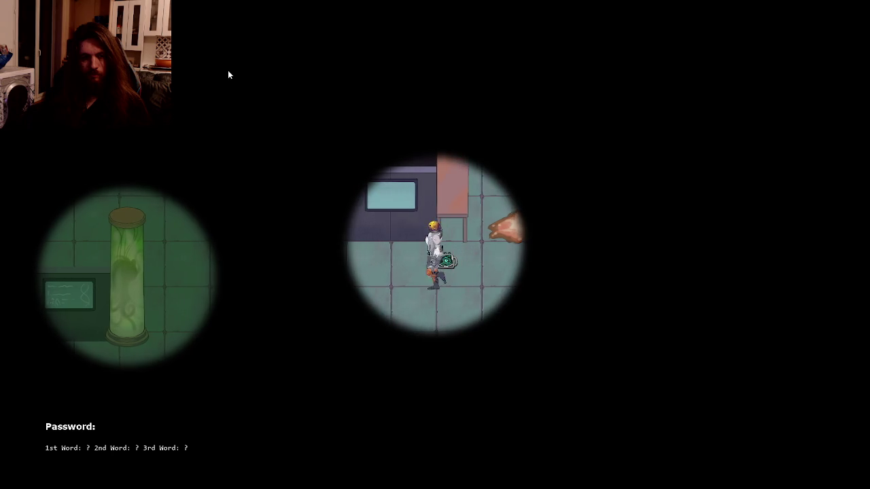
- Walk back up to the bookshelf paper and read it, revealing the second word Bald
key(w)
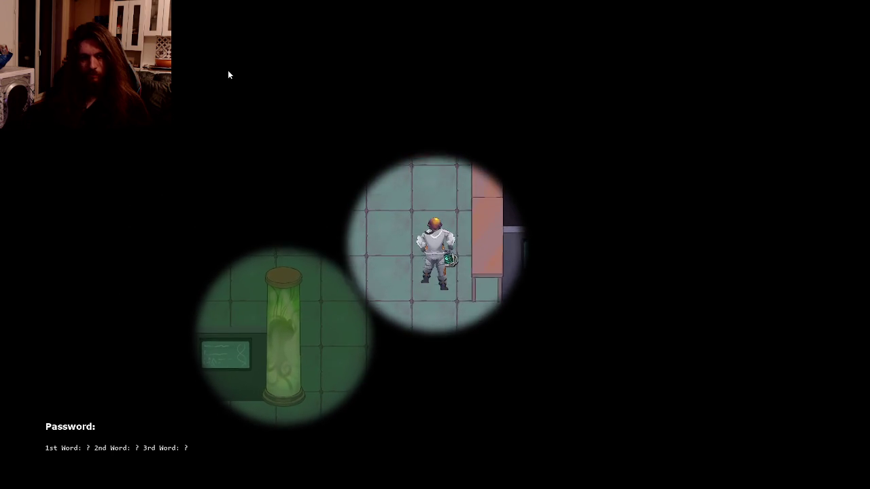
key(w)
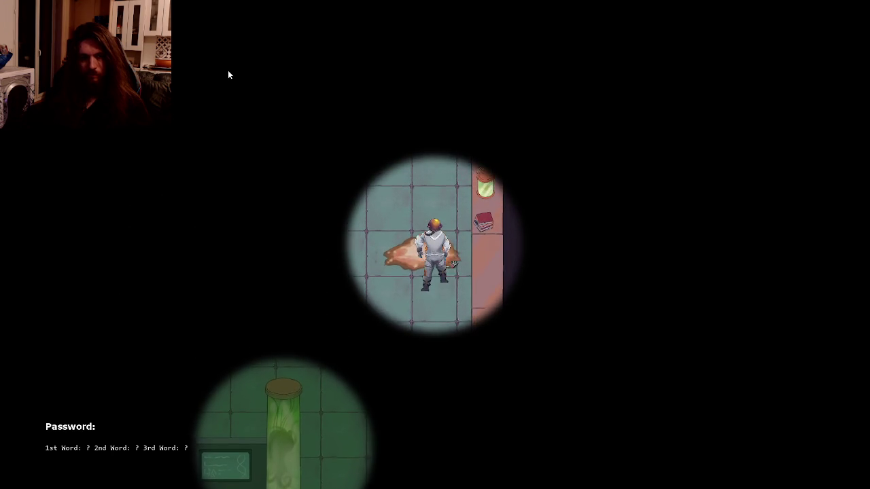
key(w)
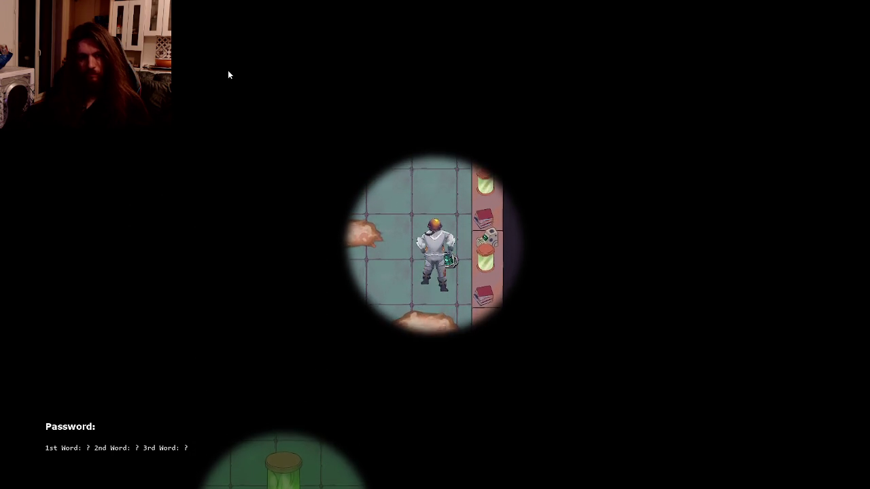
key(w)
key(r)
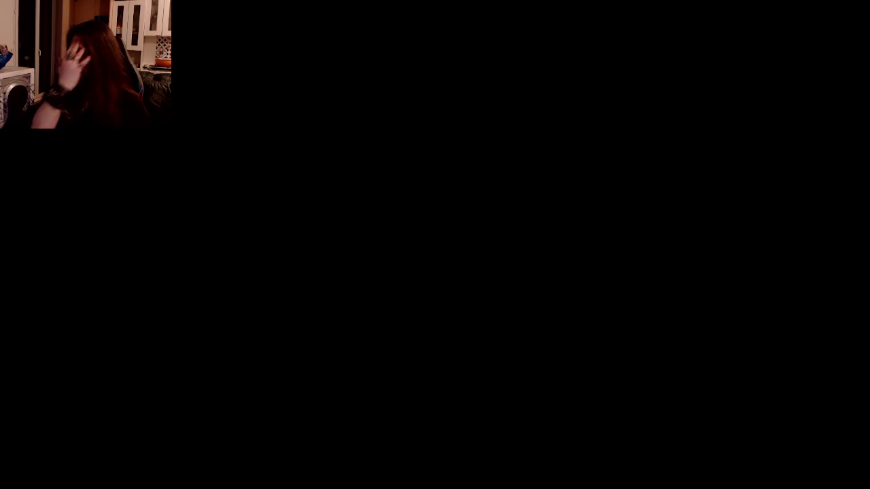
- Switch from the running game to GitKraken
key(alt+Tab)
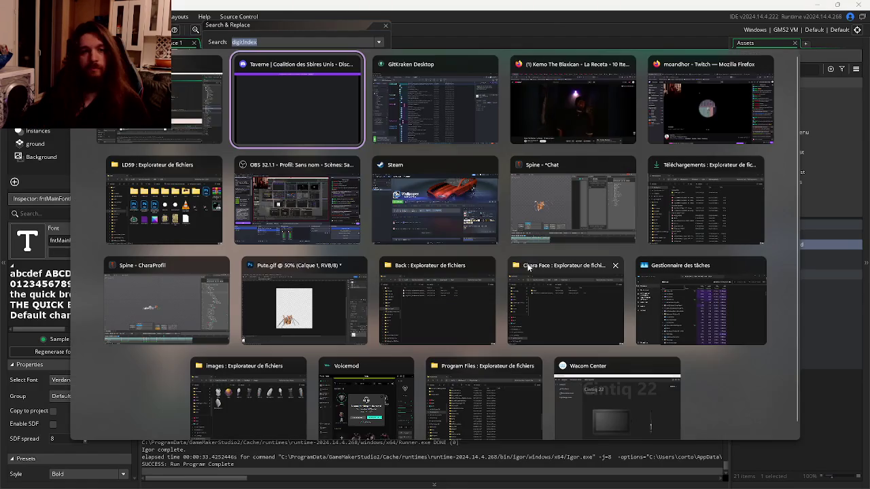
key(alt+Tab)
key(Tab)
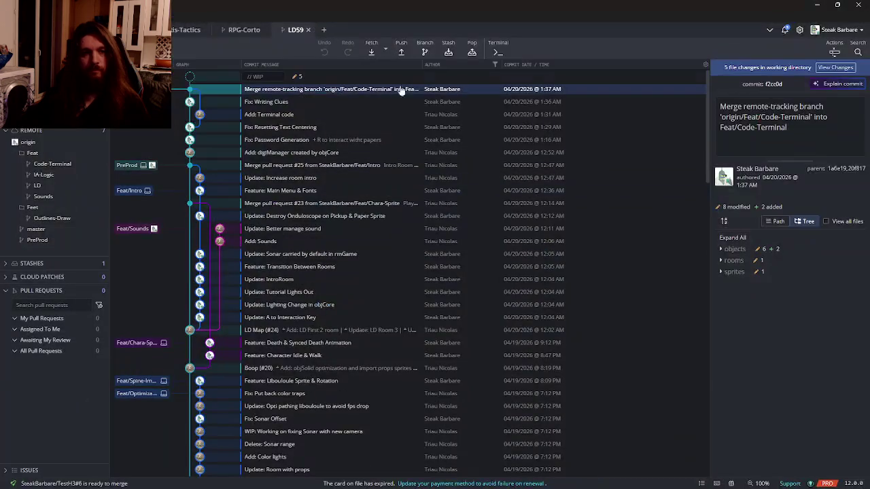
- Expand the changed sprites and objects, viewing diffs of objCore Step_0.gml and objDigiCodeManager Alarm_0.gml
click(749, 140)
click(738, 129)
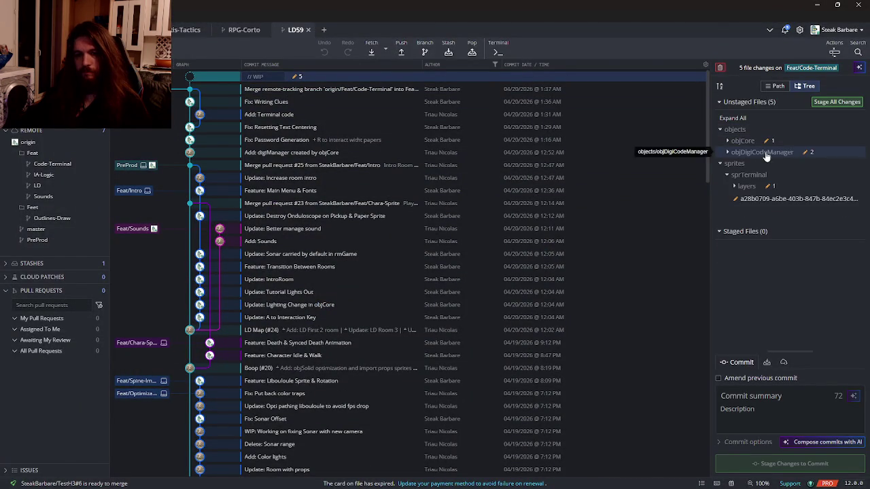
click(742, 141)
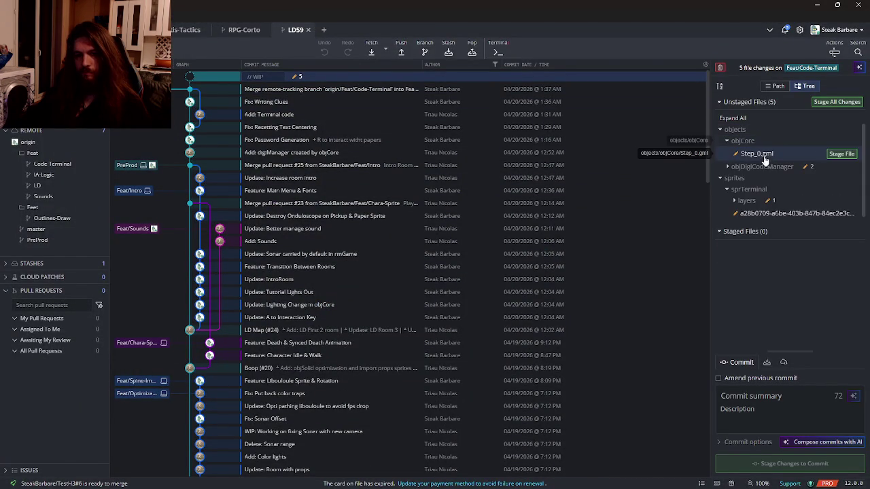
click(756, 154)
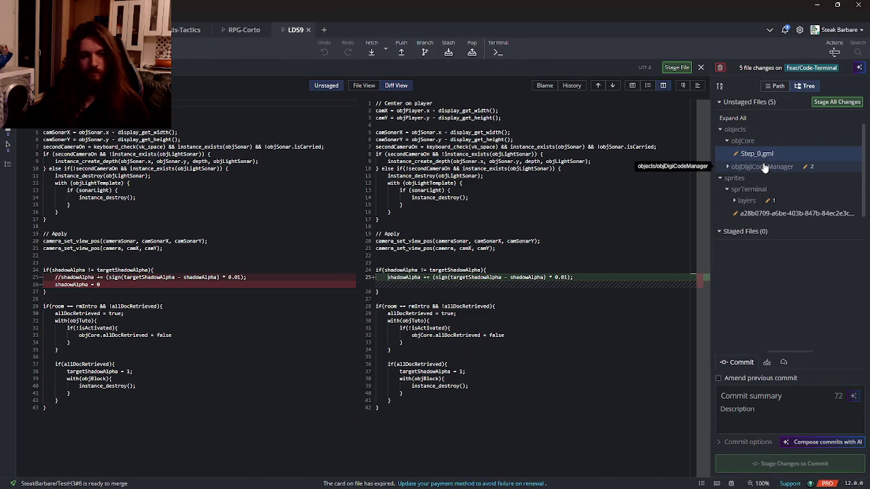
click(764, 180)
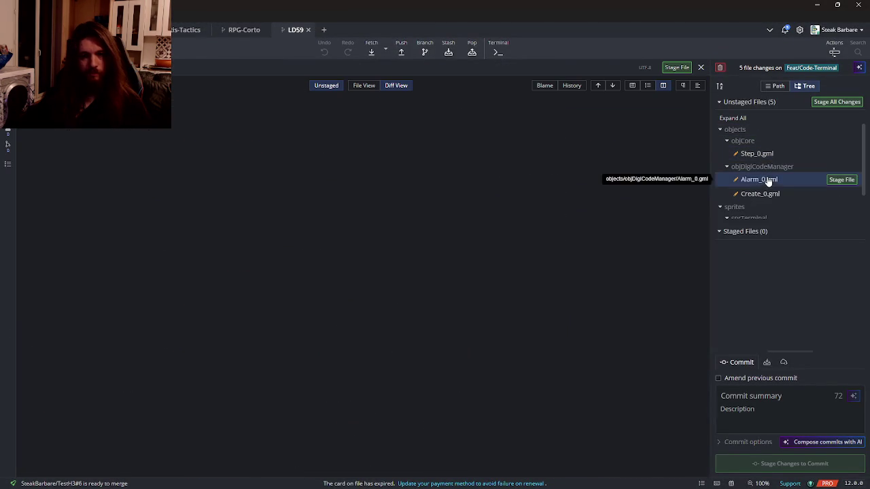
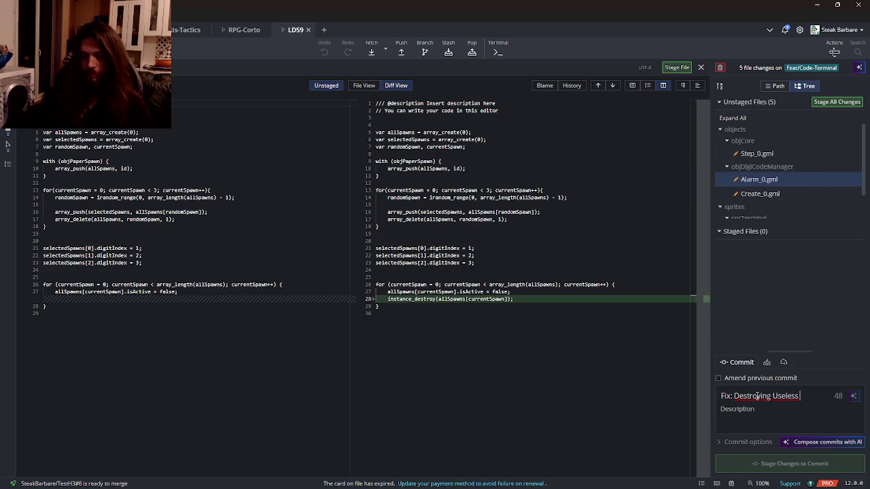
- Commit all five changes as 'Fix: Destroying Useless Papers' and check out PreProd
click(833, 100)
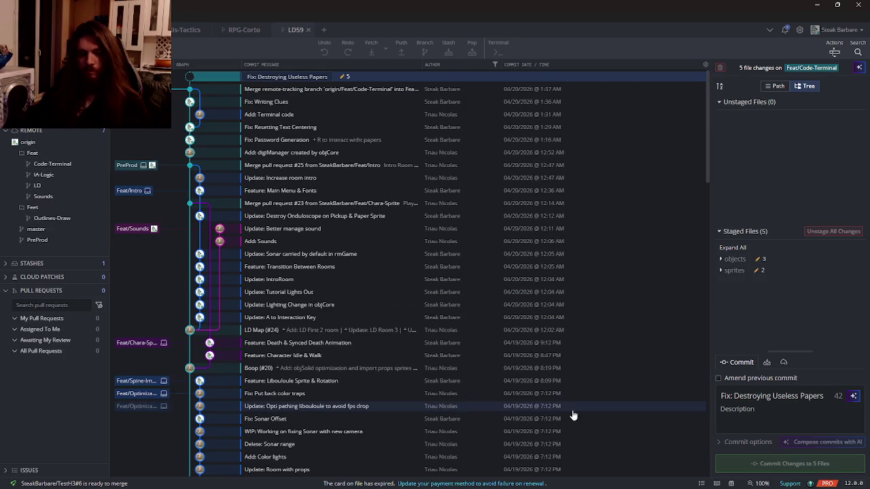
key(ctrl+Return)
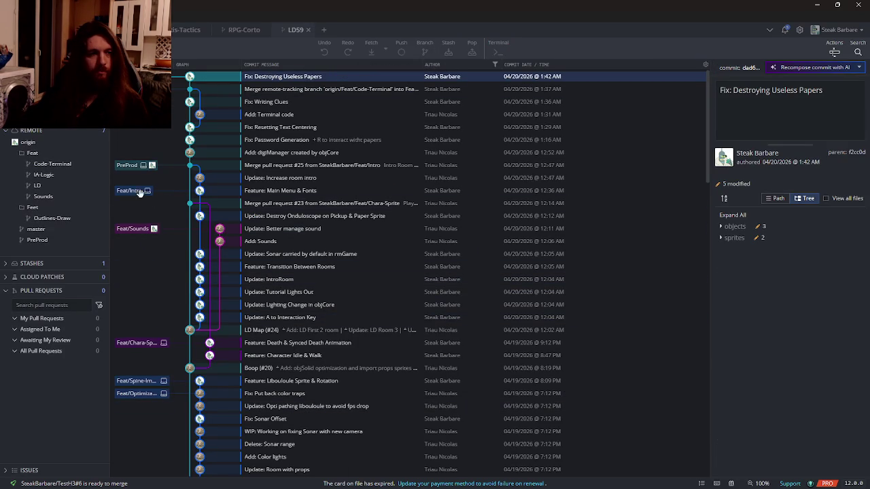
double_click(135, 165)
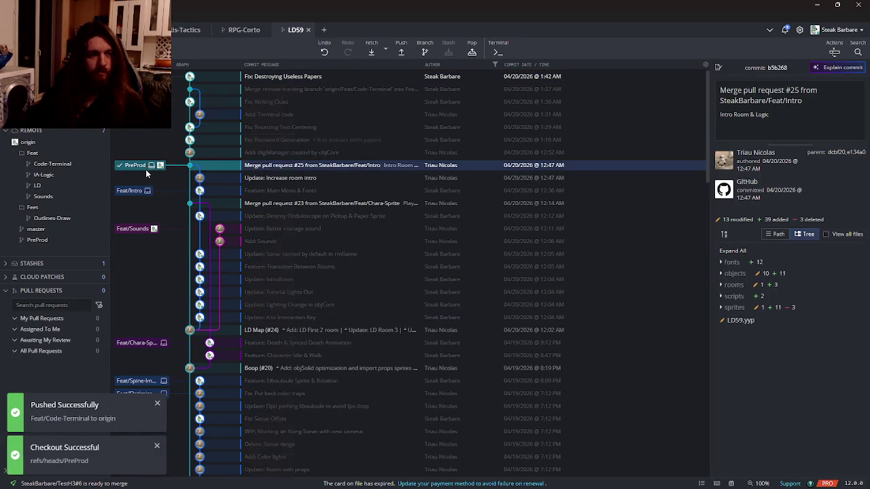
- Create and check out a new Fix/Death branch at the PreProd commit
right_click(145, 169)
click(183, 125)
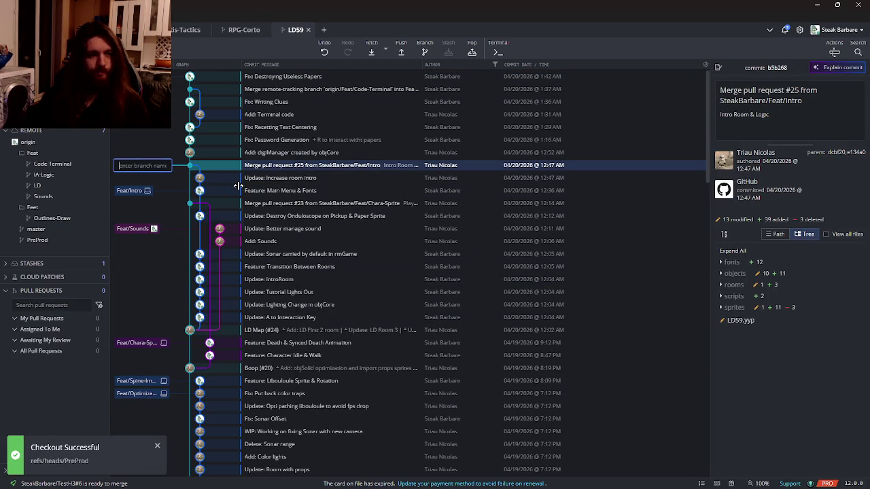
text(Fix)
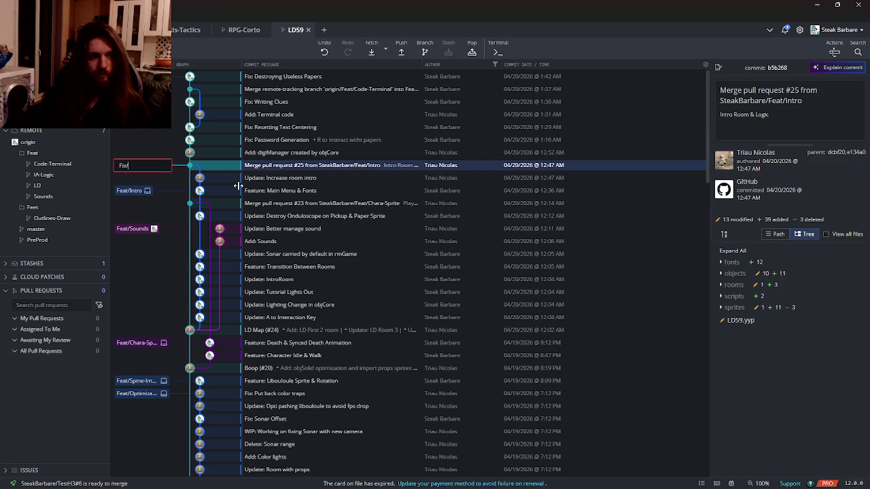
text(h)
key(Return)
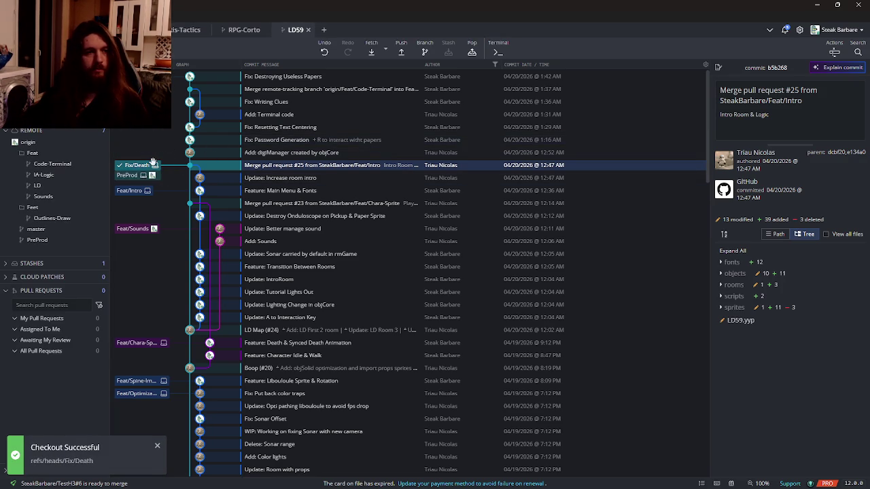
key(alt+Tab)
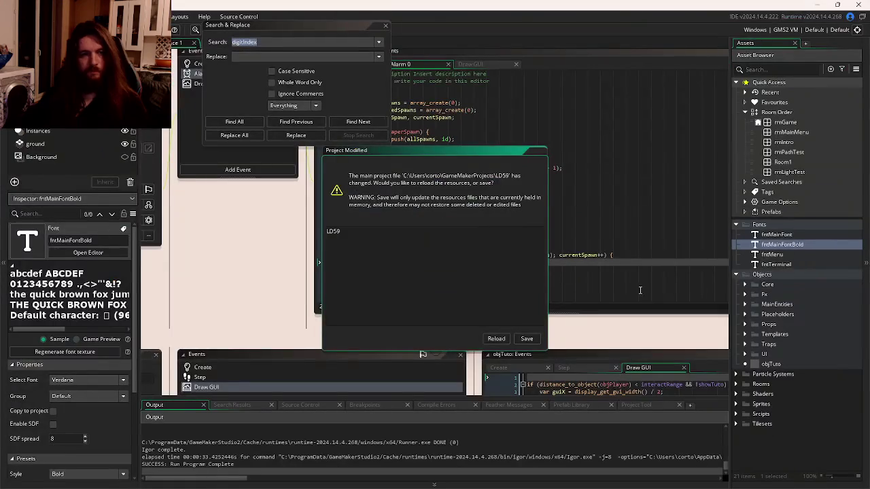
- Reload the modified LD59 project and open objLibouloule from Objects > MainEntities
click(494, 338)
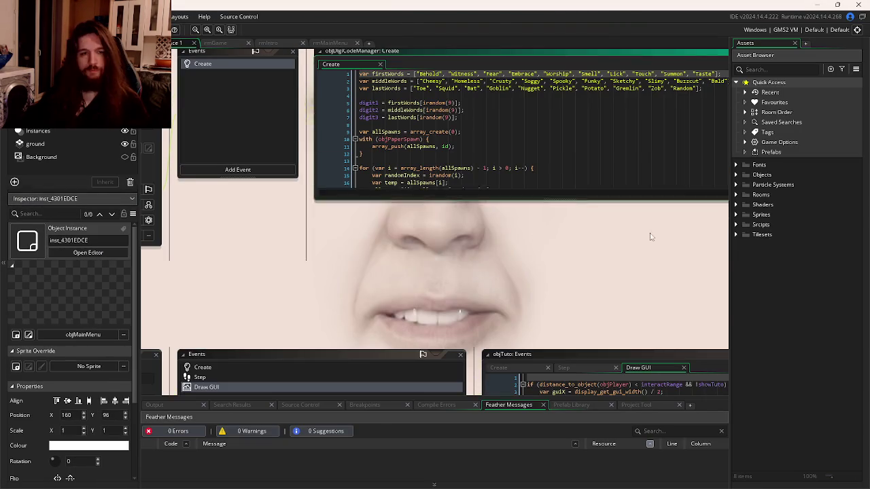
click(735, 175)
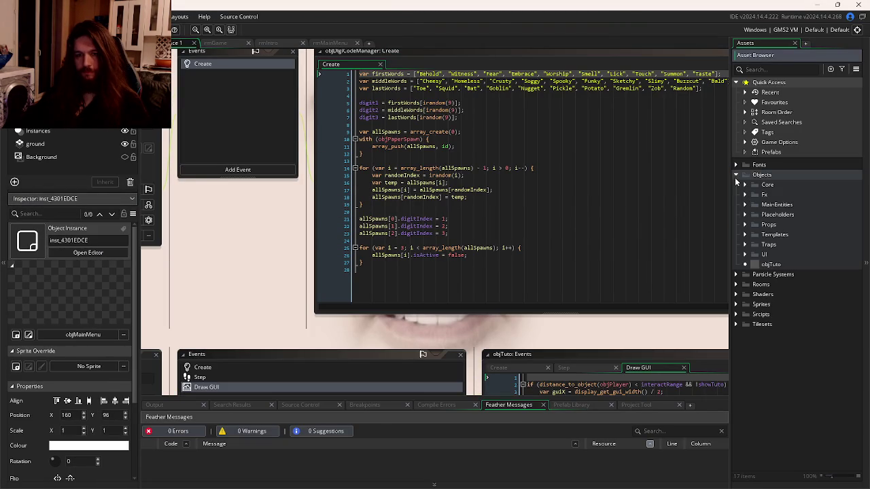
click(745, 225)
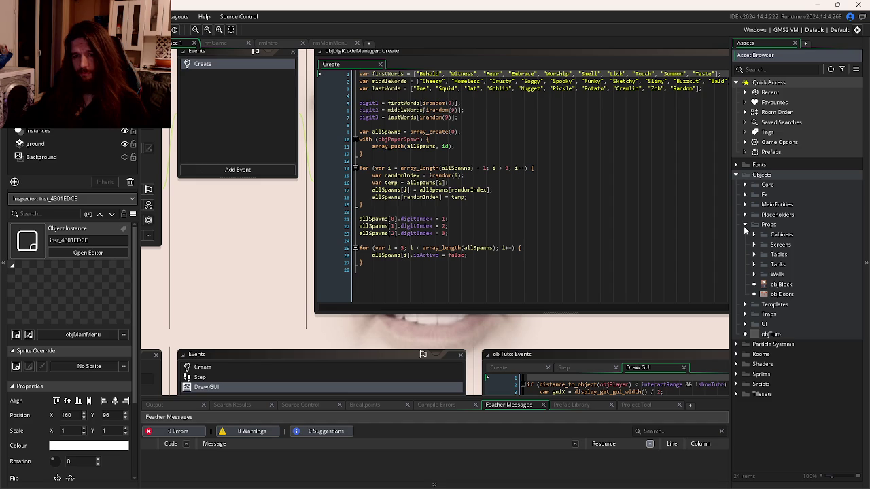
click(745, 225)
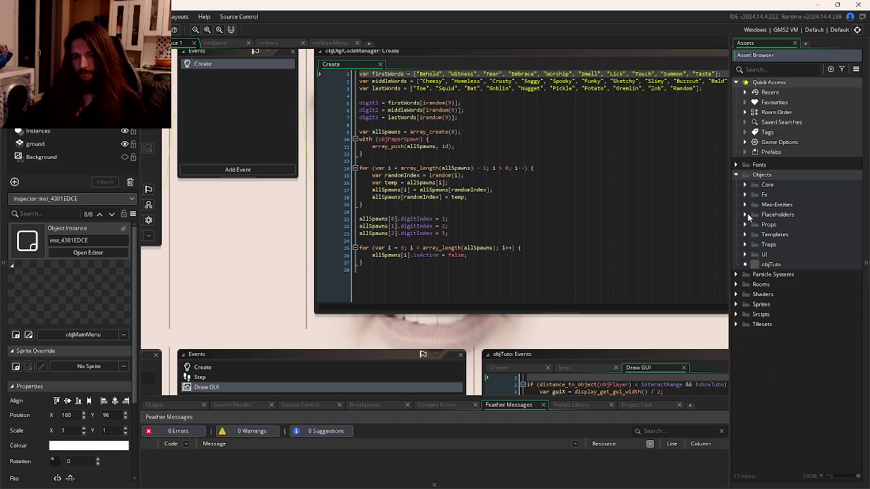
click(745, 205)
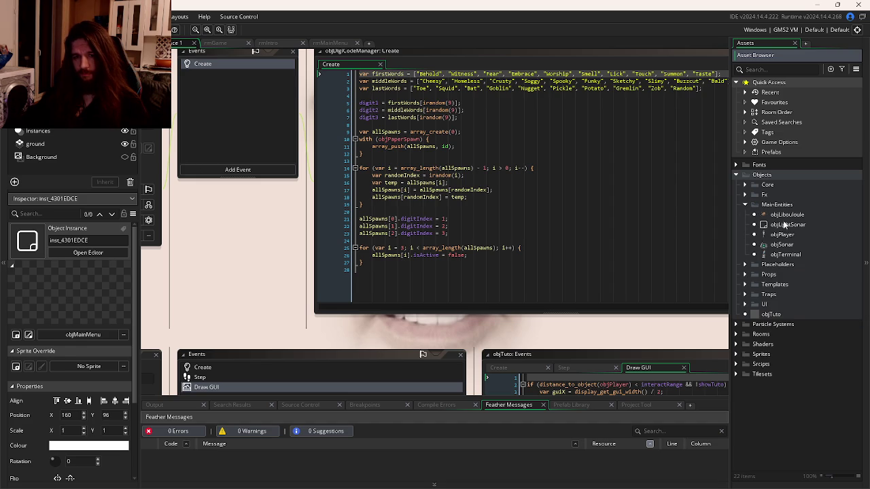
double_click(786, 215)
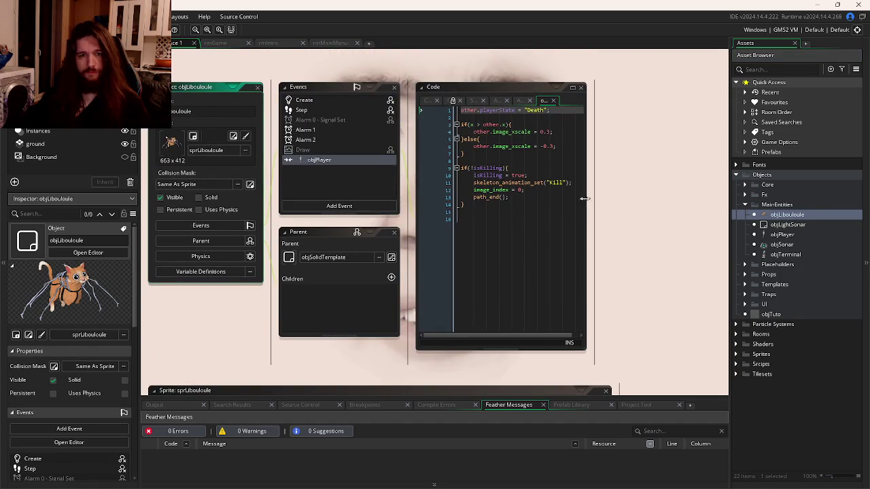
- Widen the objLibouloule code window and try, then discard, a skeleton_animation_set line
drag(584, 199, 727, 198)
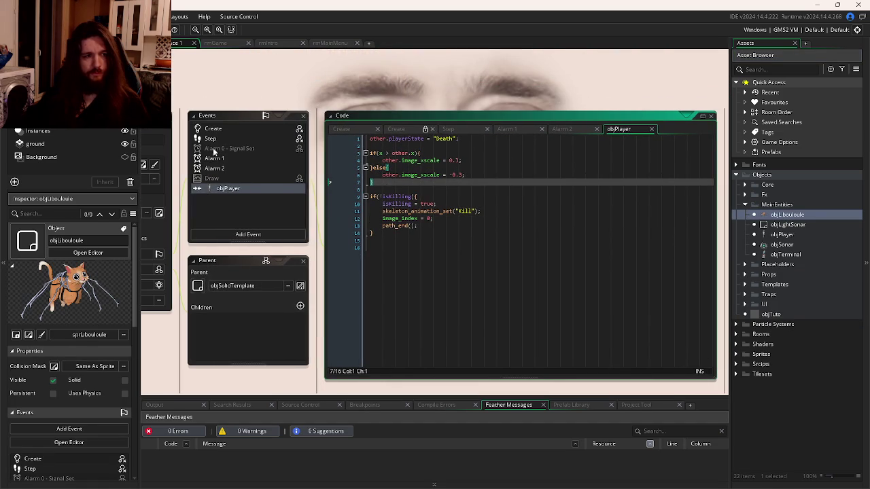
click(465, 179)
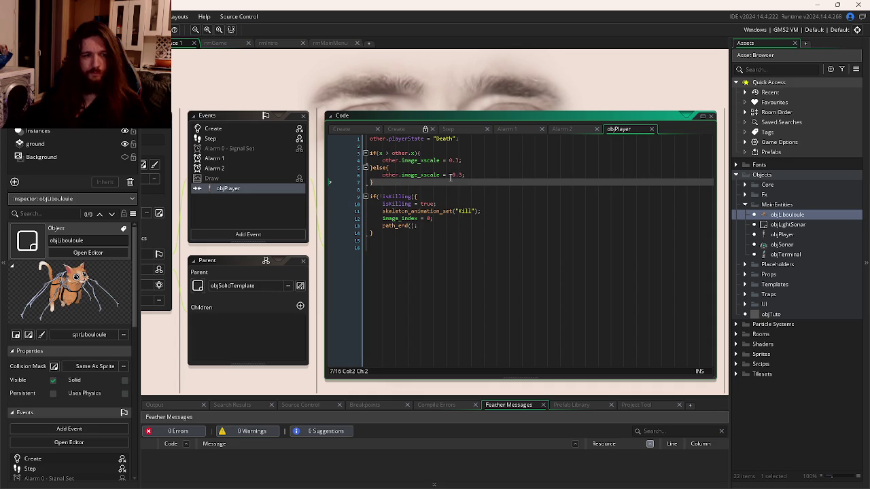
key(Return)
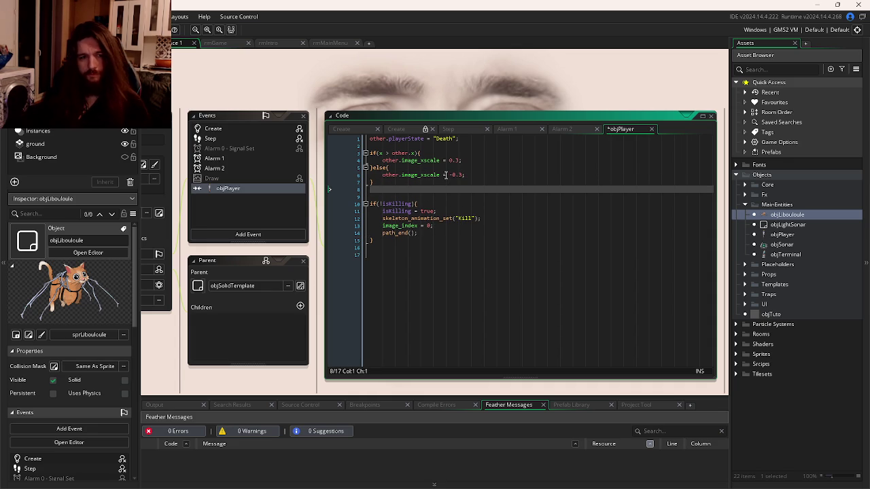
text(other.s)
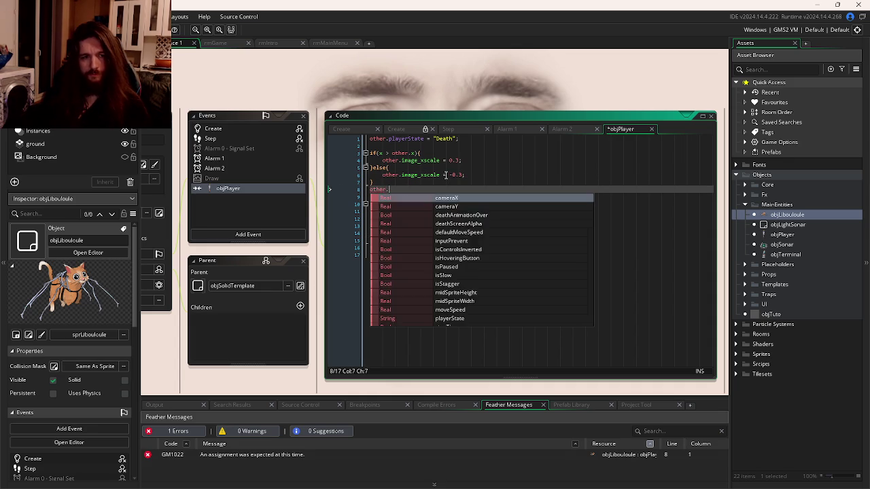
text(keleton_animation)
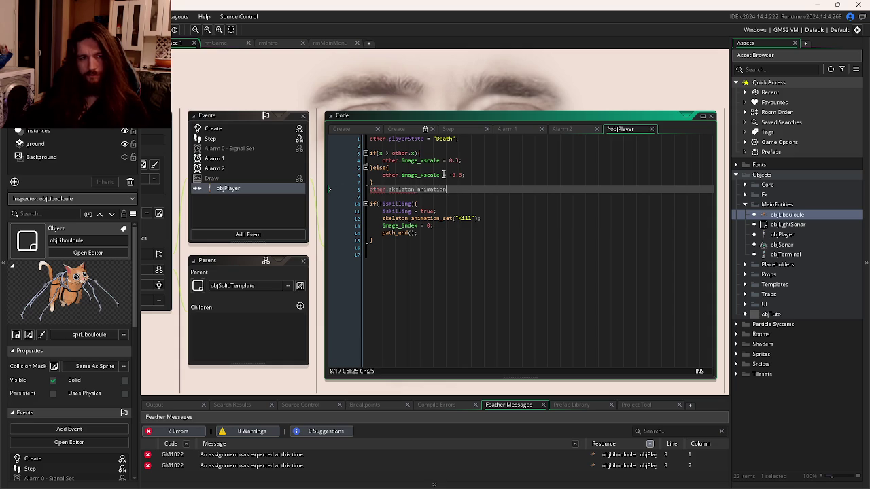
text(()
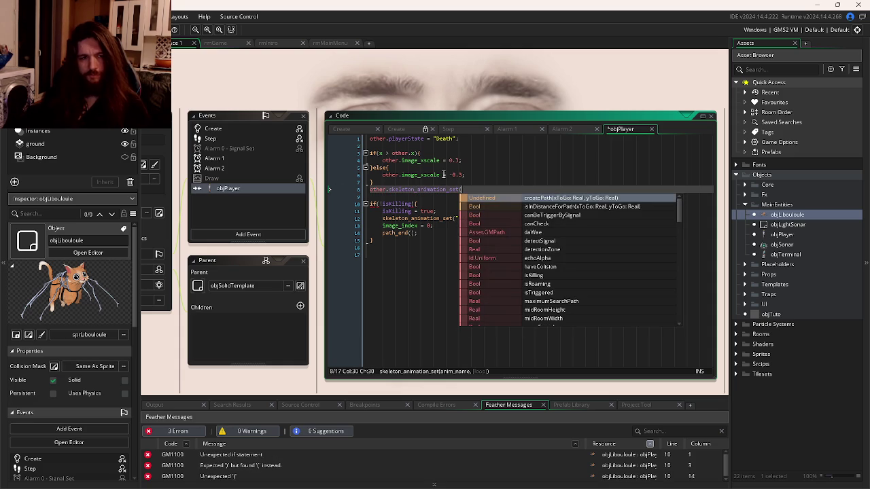
click(464, 190)
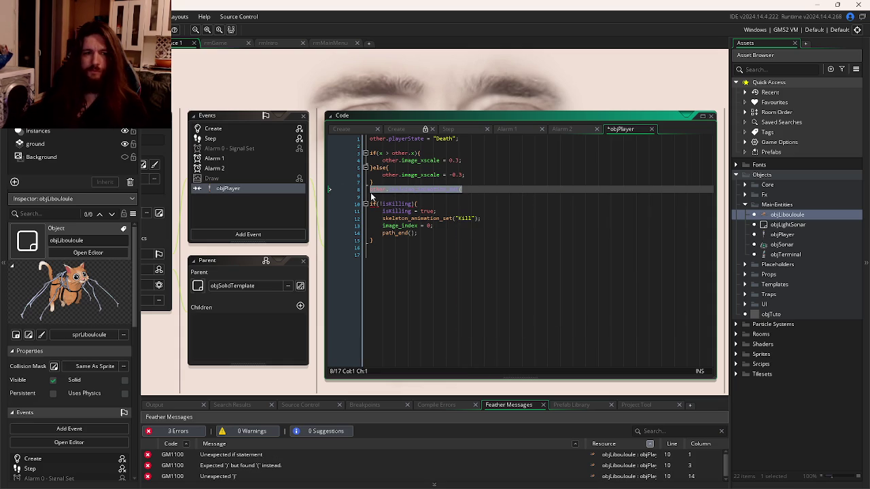
key(Return)
- Delete a trial with( line to restore the isKilling code, then open objPlayer
text(with)
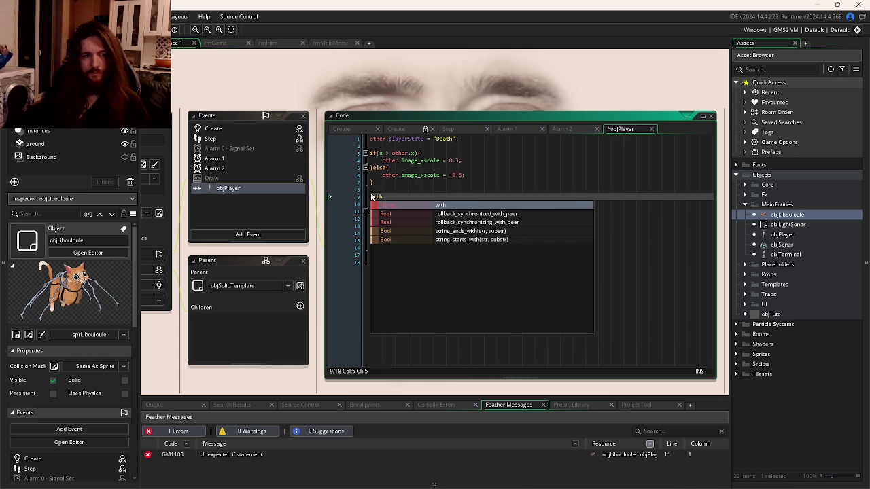
text(()
key(BackSpace)
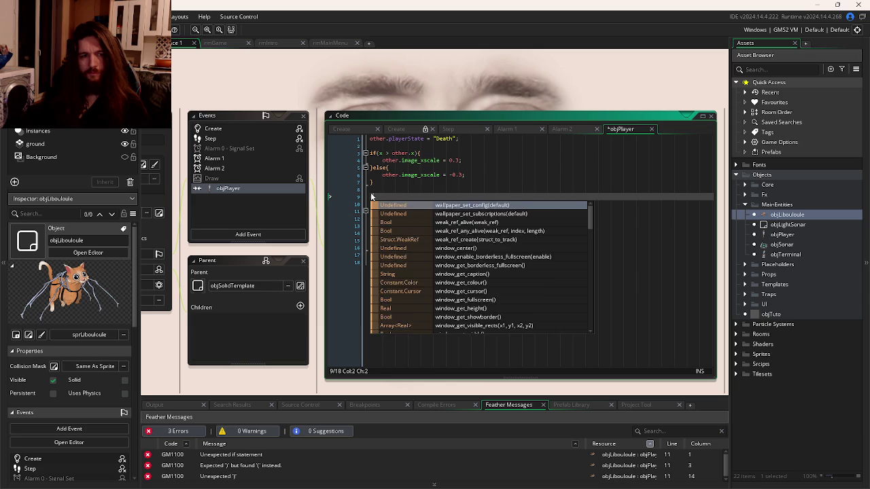
text(()
key(BackSpace)
key(BackSpace)
key(BackSpace)
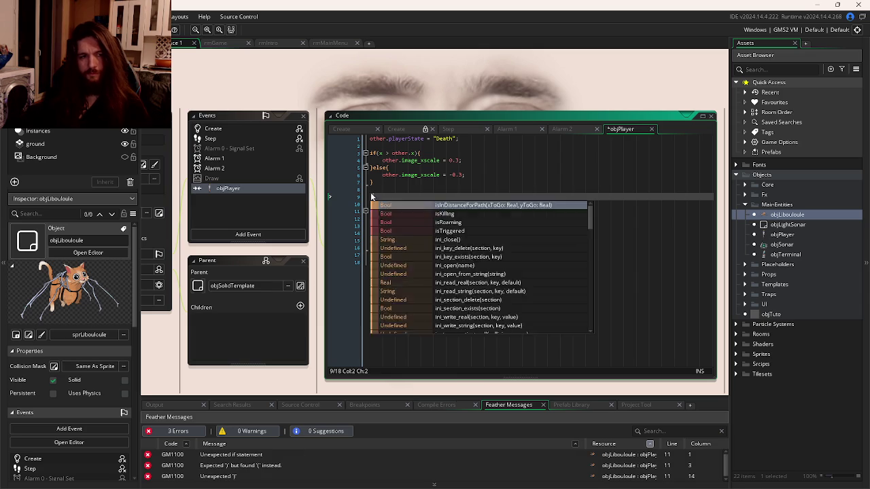
key(BackSpace)
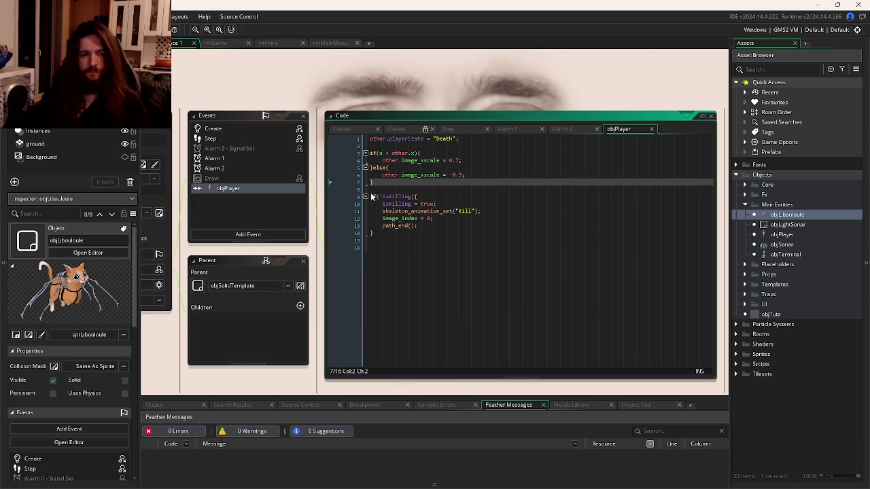
click(488, 234)
click(487, 220)
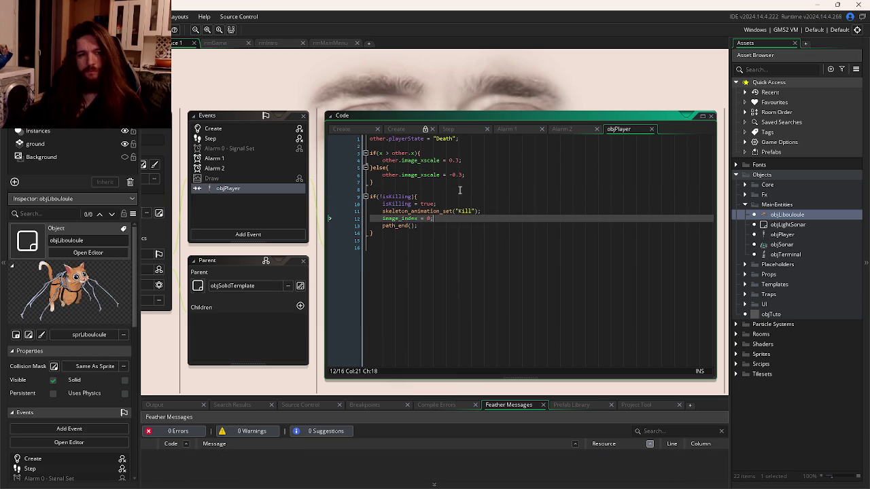
double_click(781, 235)
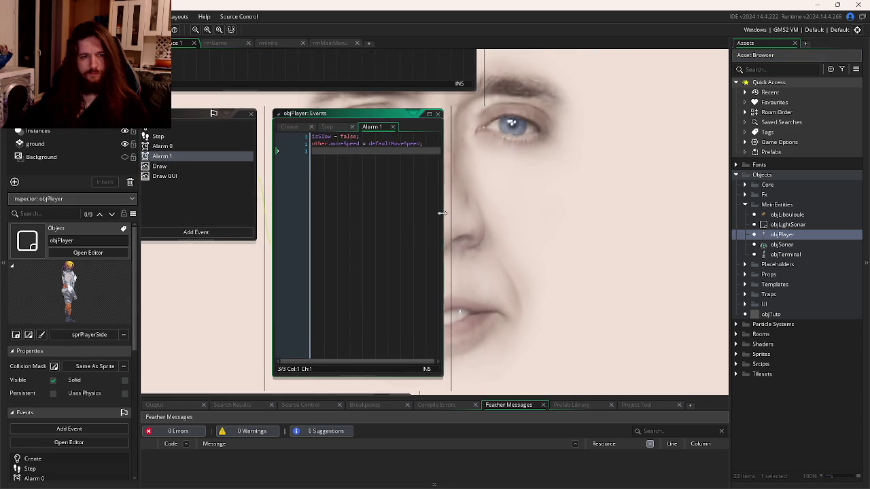
- Show objPlayer's Step event and start an if(sprite_index != line inside the Death case
double_click(352, 114)
click(359, 126)
scroll(421, 197, down, 15)
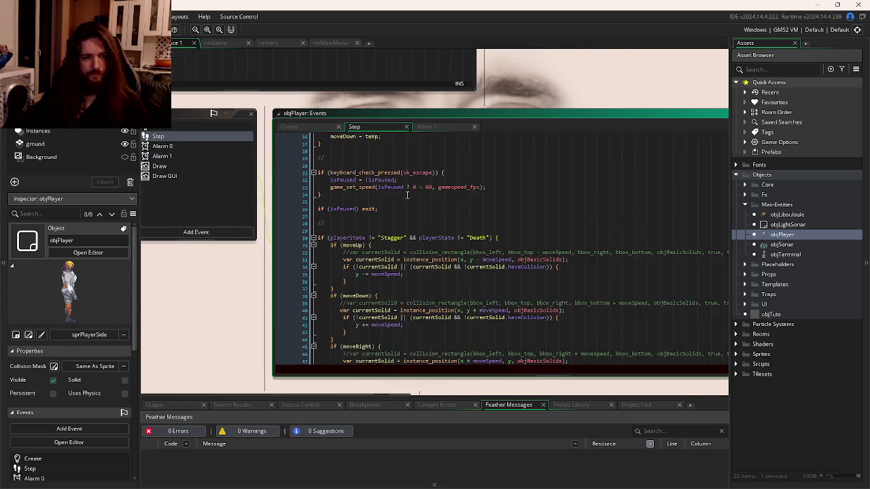
scroll(422, 197, down, 13)
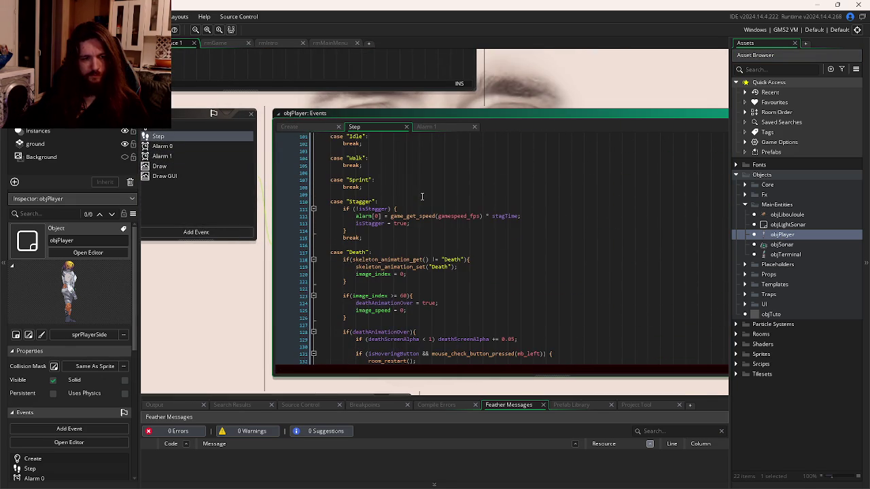
click(413, 251)
scroll(449, 259, down, 1)
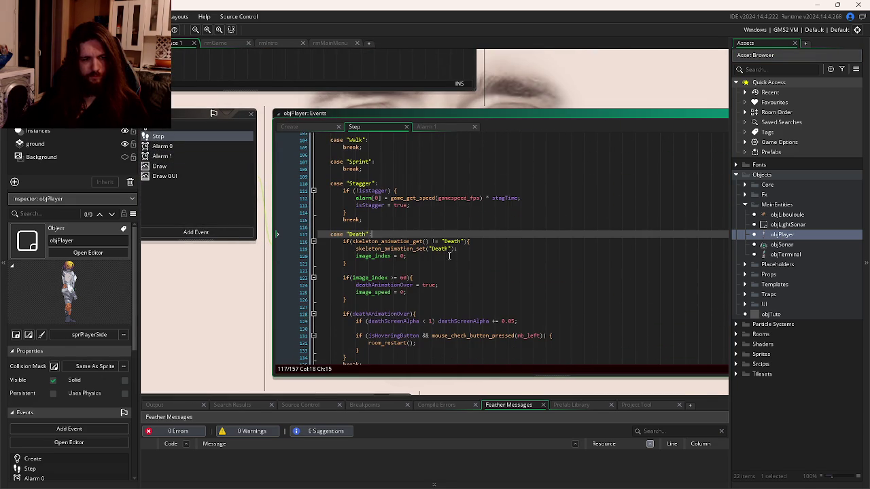
click(494, 243)
key(Return)
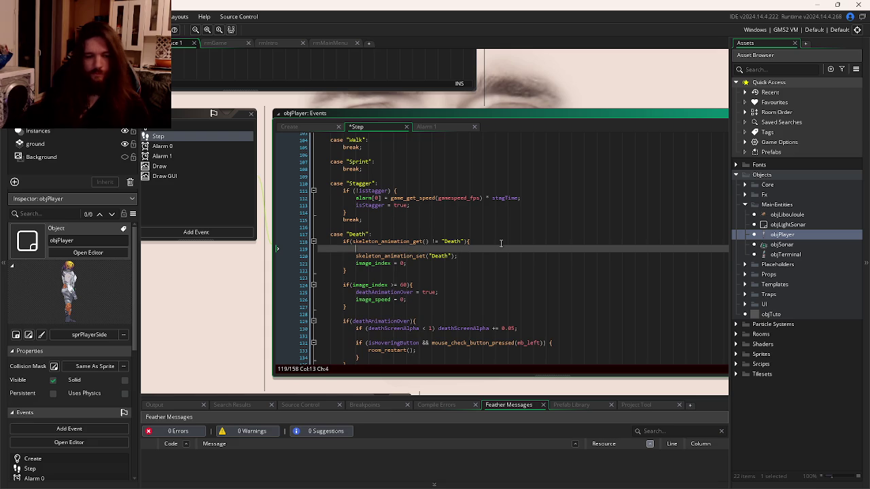
text(if(spri)
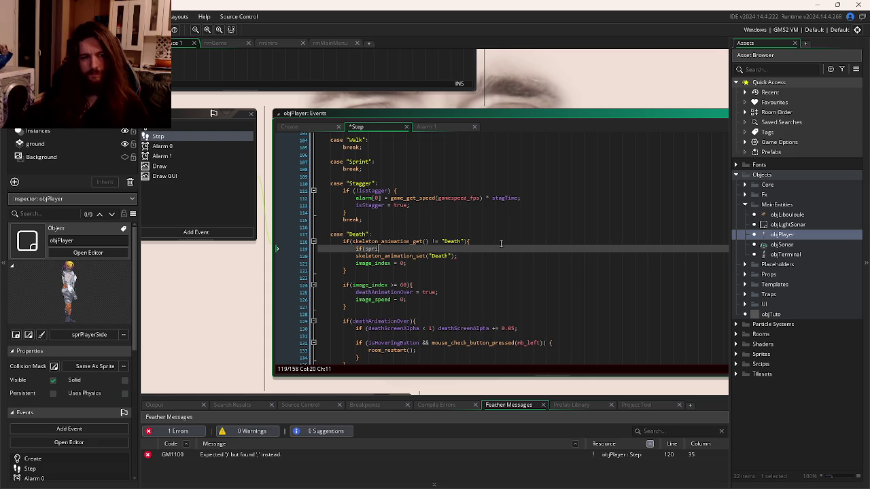
text(te_index !=)
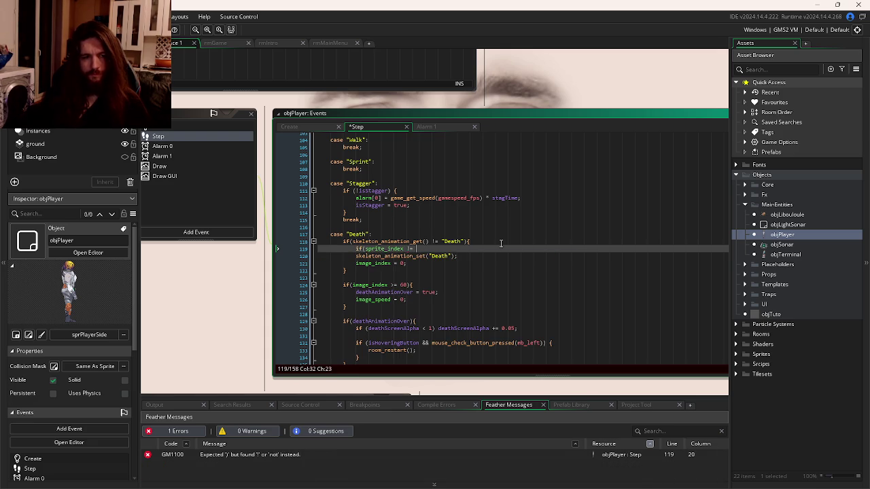
- Replace it with the existing sprPlayerSide check so Death switches to sprPlayerSide first
scroll(501, 243, up, 10)
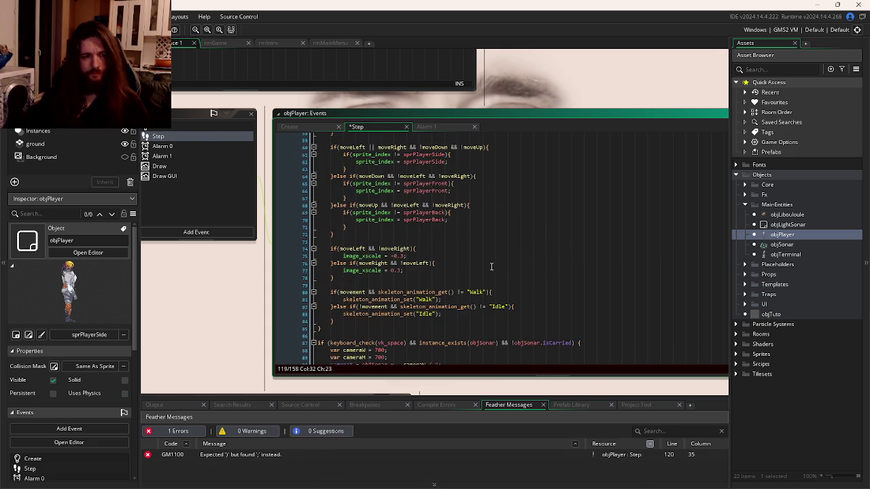
scroll(407, 265, up, 6)
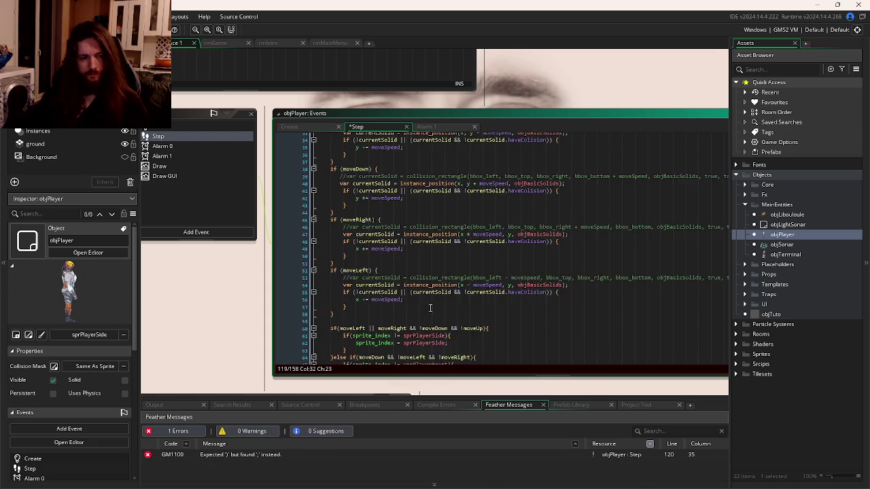
mouse_move(347, 296)
mouse_down()
mouse_move(381, 299)
mouse_move(346, 282)
mouse_up()
key(ctrl+c)
scroll(345, 282, down, 18)
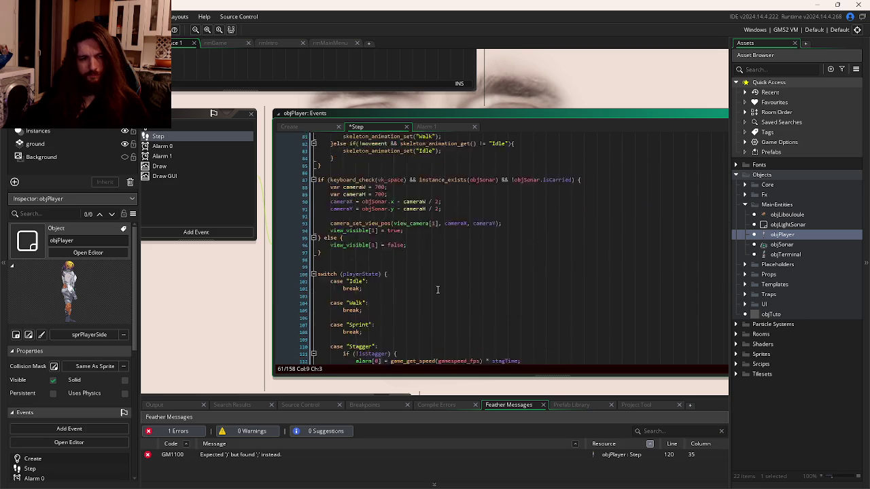
drag(424, 194, 365, 195)
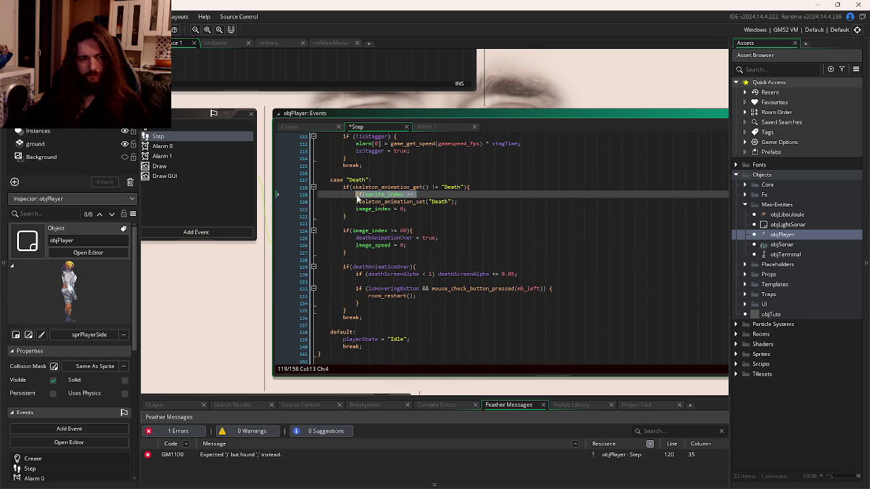
key(ctrl+v)
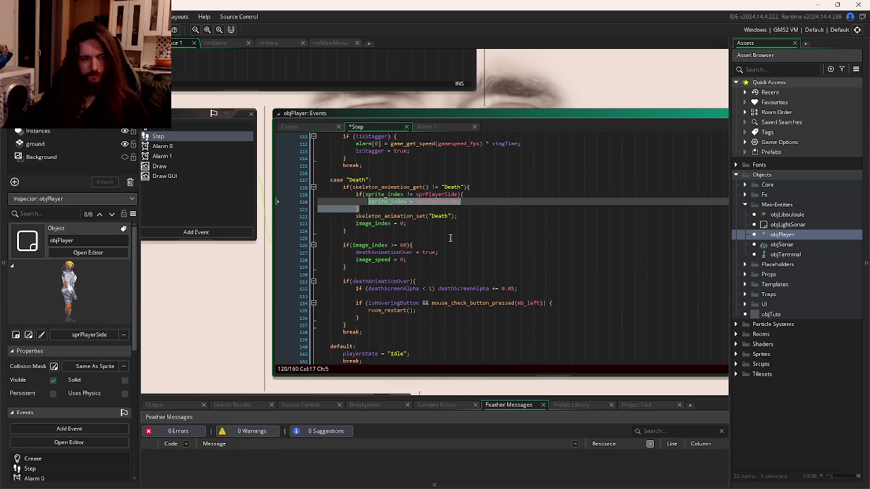
click(484, 245)
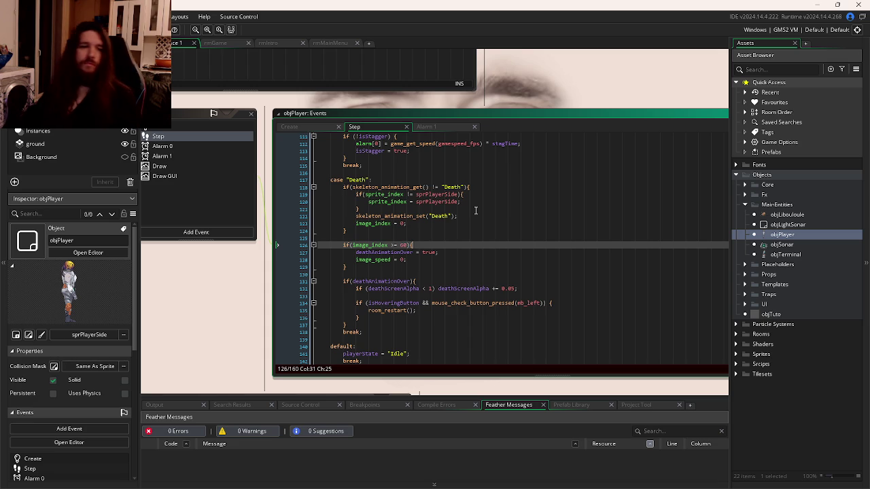
- Leave the fullscreen Discord stream and bring up the repository in GitKraken
key(alt+Tab)
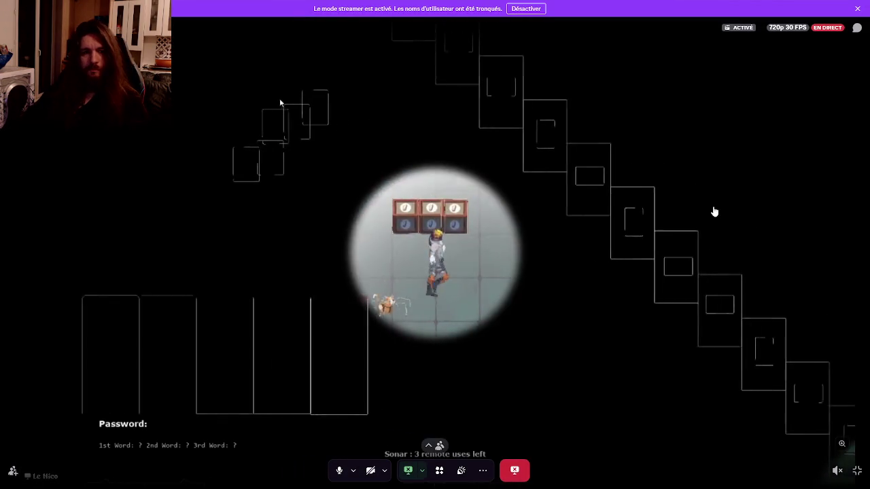
click(856, 470)
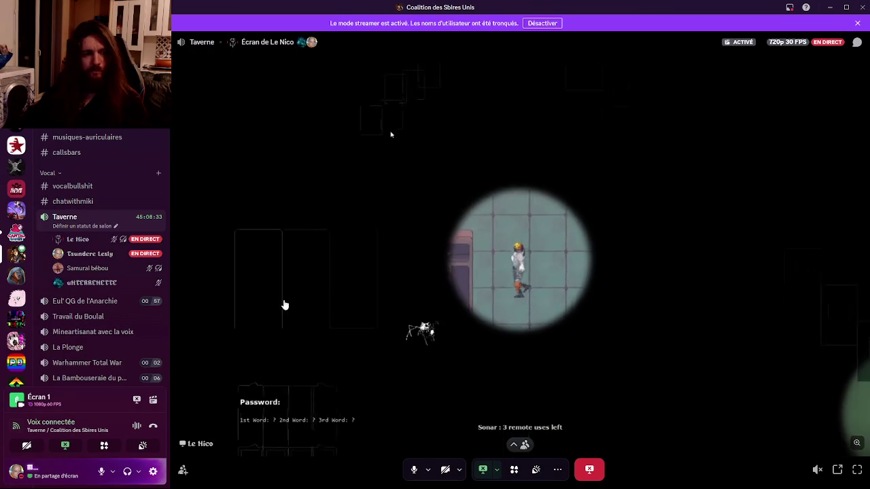
click(322, 481)
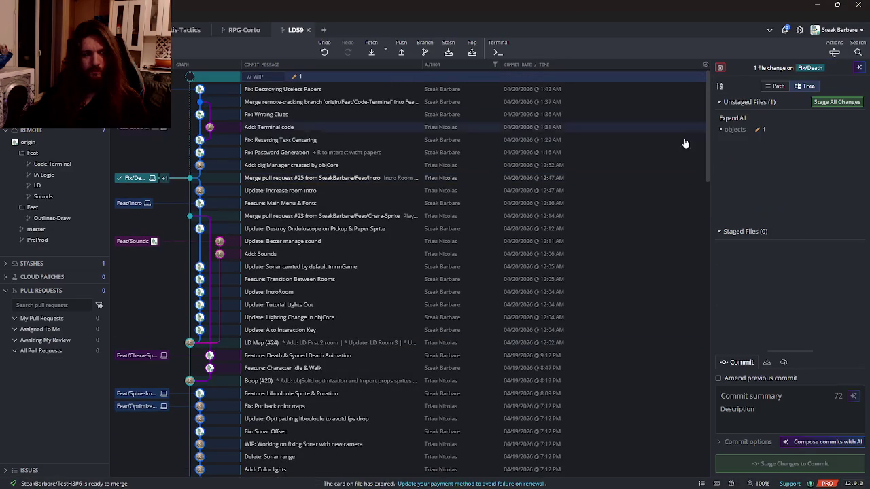
- Stage the objects file and commit it as 'Fix: Force Side Skeleton on Death'
click(818, 108)
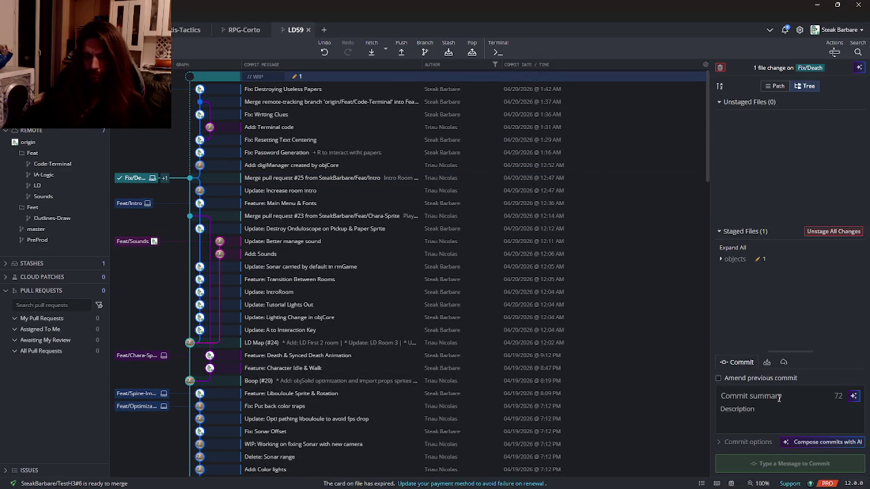
text(Fix: Force Side Animati)
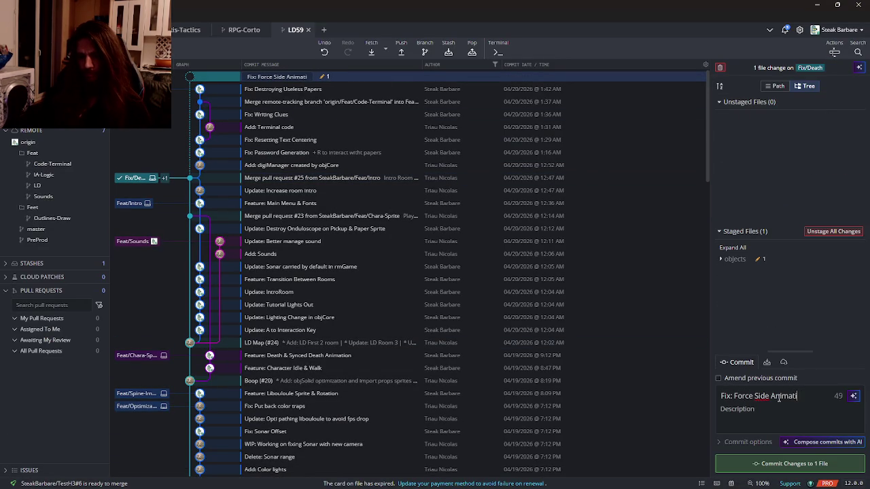
key(BackSpace)
key(BackSpace)
key(BackSpace)
text(Skeleton on De)
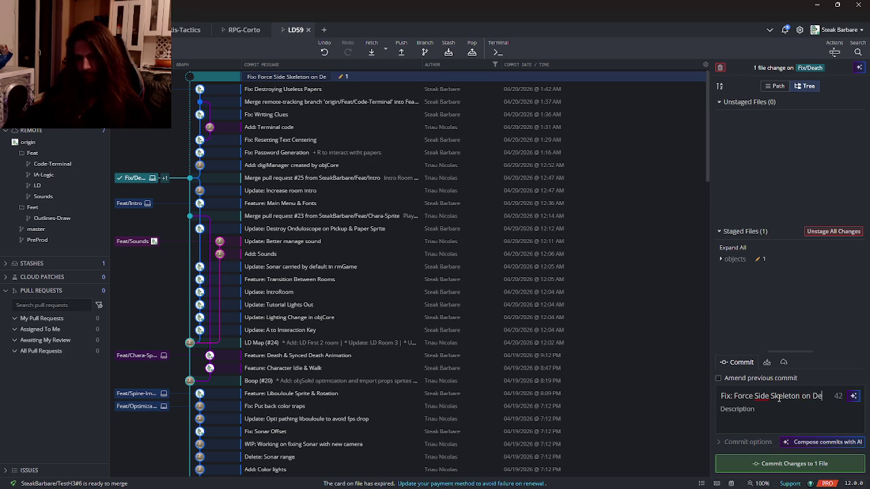
text(ath)
key(ctrl+Return)
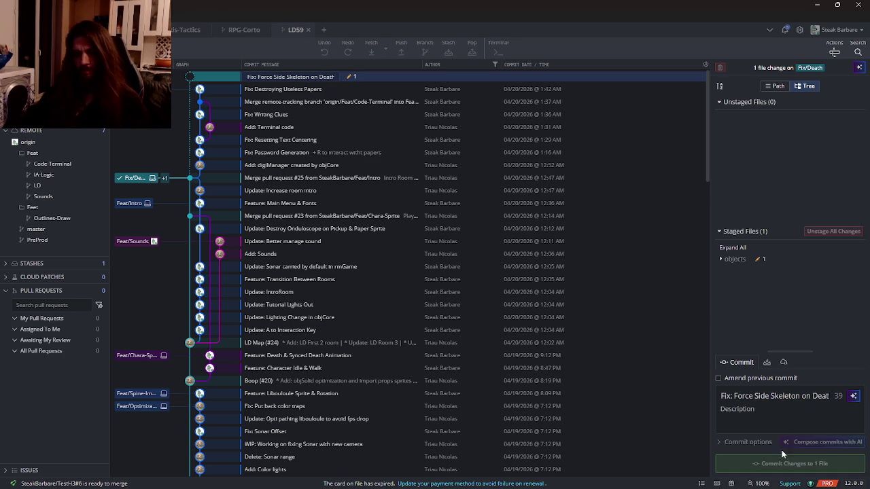
- Push the commit to origin/Fix/Death and return to objPlayer's Step code
click(401, 52)
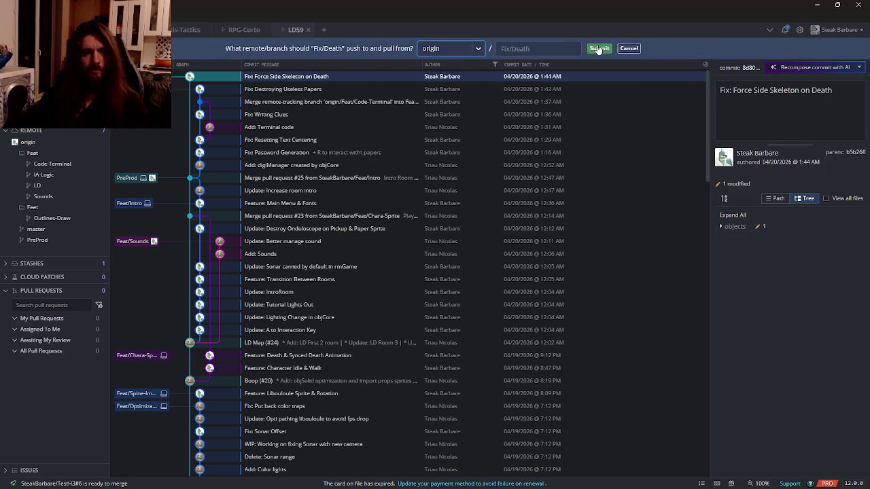
key(Return)
key(alt+Tab)
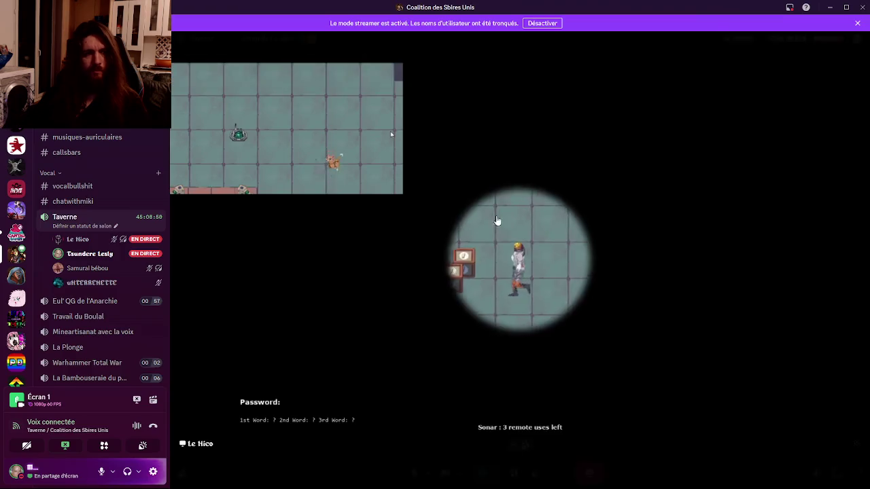
key(alt+Tab)
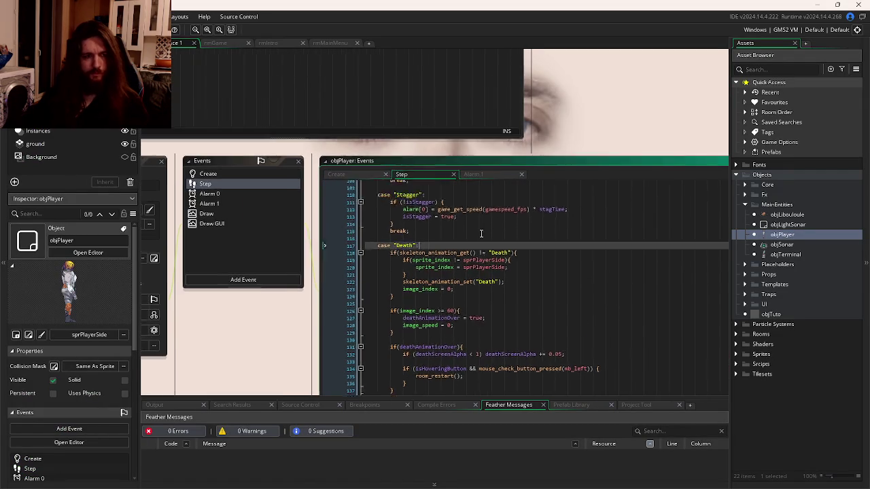
- Copy the Death animation block into the Stagger case
scroll(464, 269, down, 4)
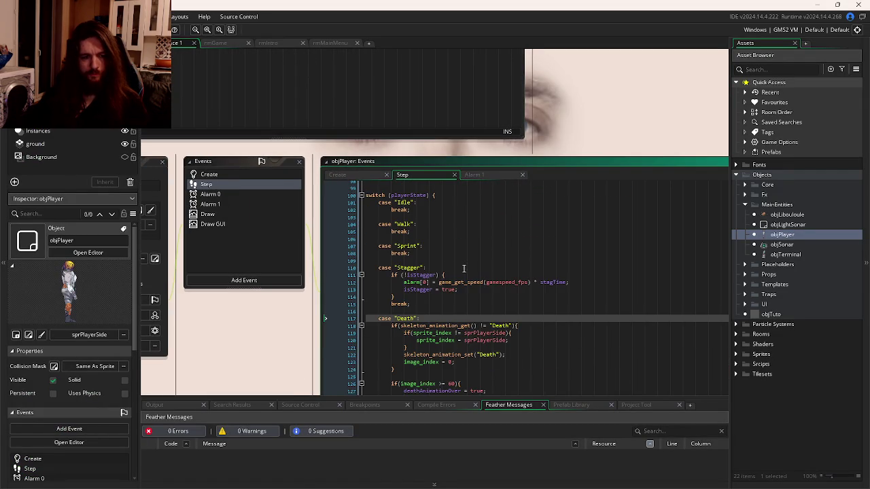
click(443, 265)
scroll(511, 276, up, 10)
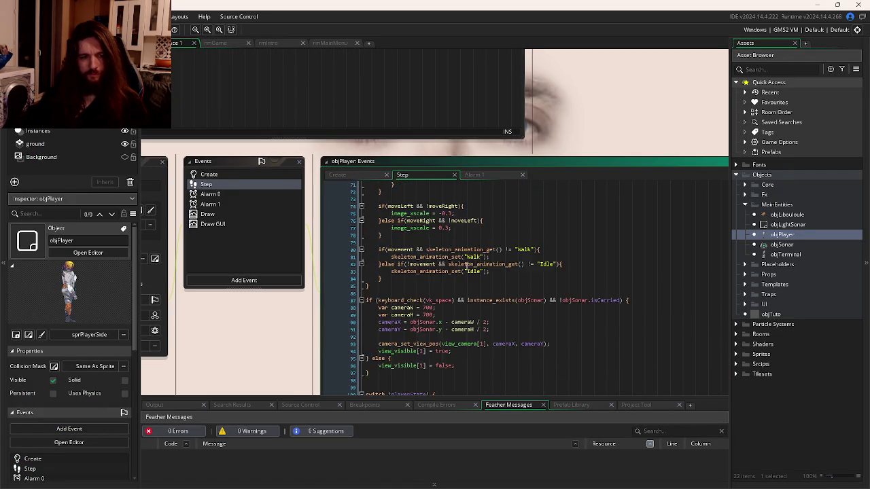
drag(379, 304, 412, 326)
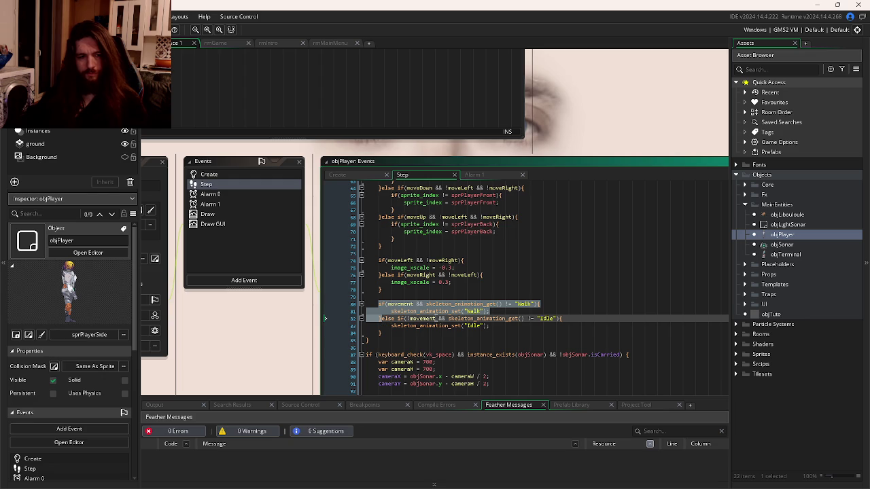
scroll(484, 293, down, 15)
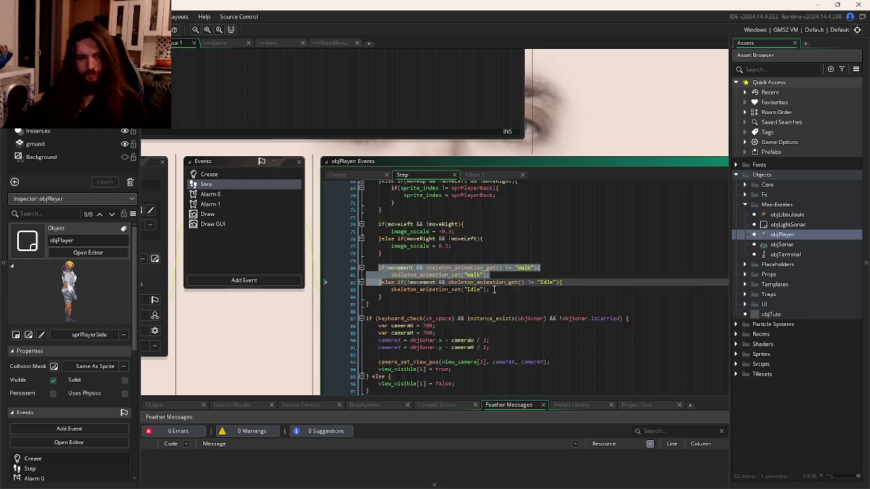
click(478, 275)
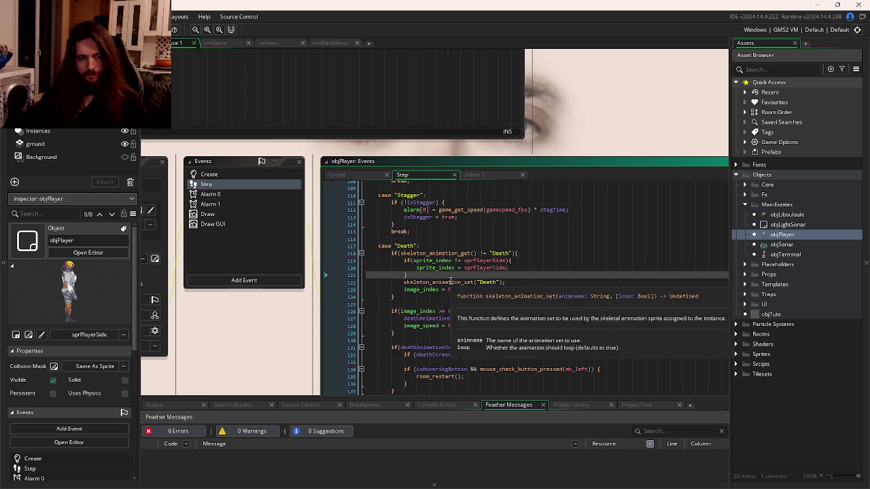
scroll(454, 294, up, 1)
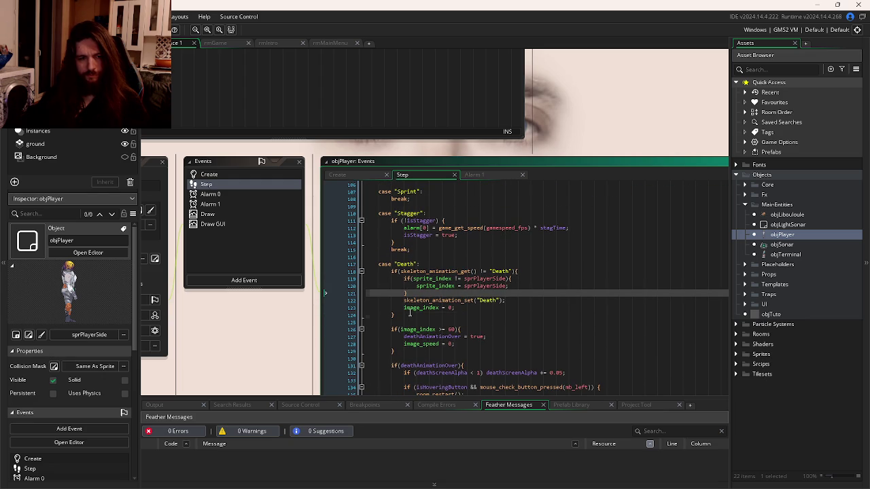
drag(410, 314, 391, 278)
scroll(421, 278, up, 3)
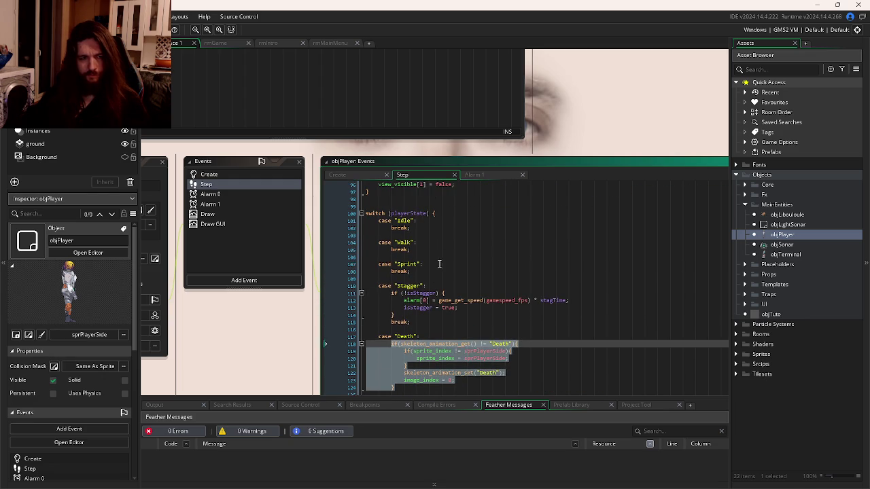
click(436, 284)
key(ctrl+v)
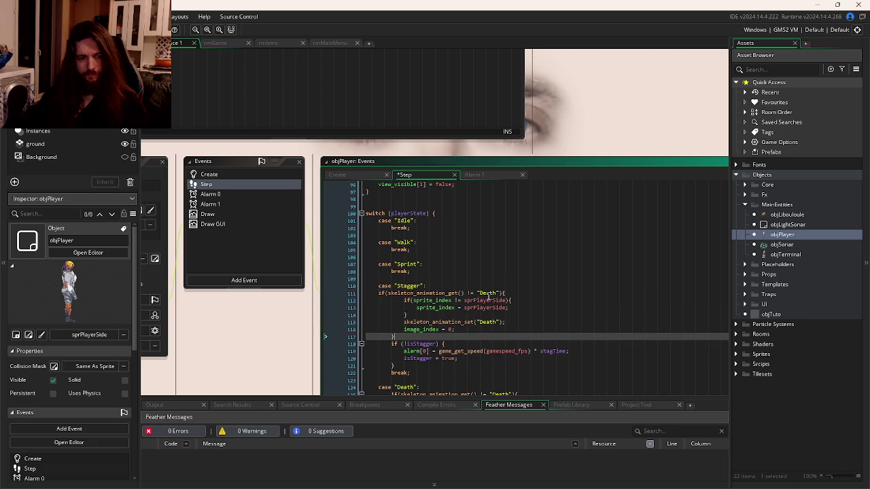
- Indent the pasted block and remove its sprite check and image_index reset line
drag(367, 291, 394, 334)
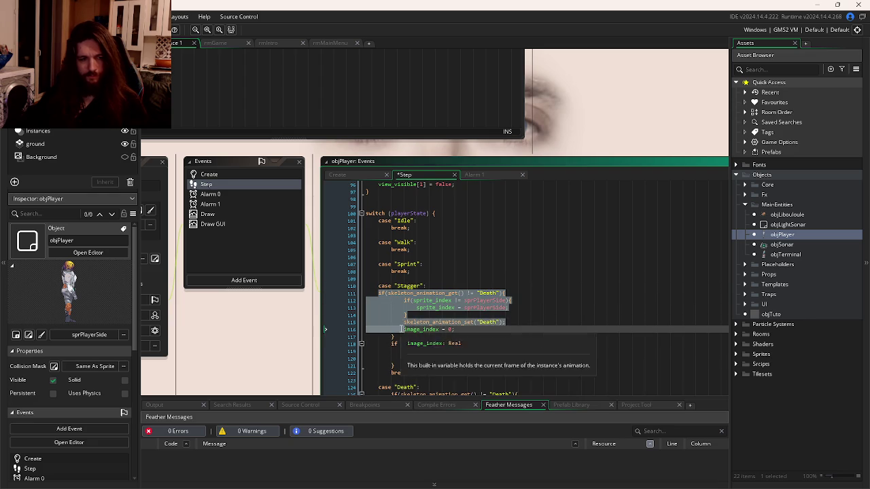
key(Tab)
click(439, 344)
drag(466, 316, 520, 293)
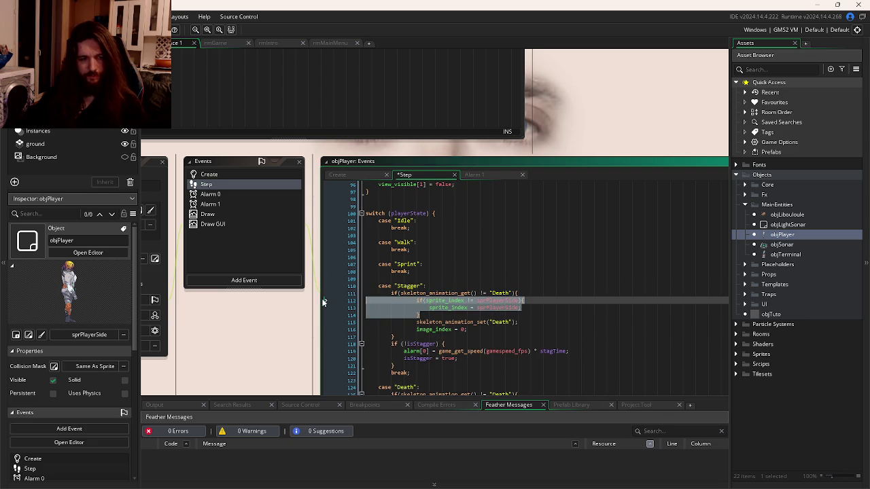
key(BackSpace)
drag(469, 309, 518, 301)
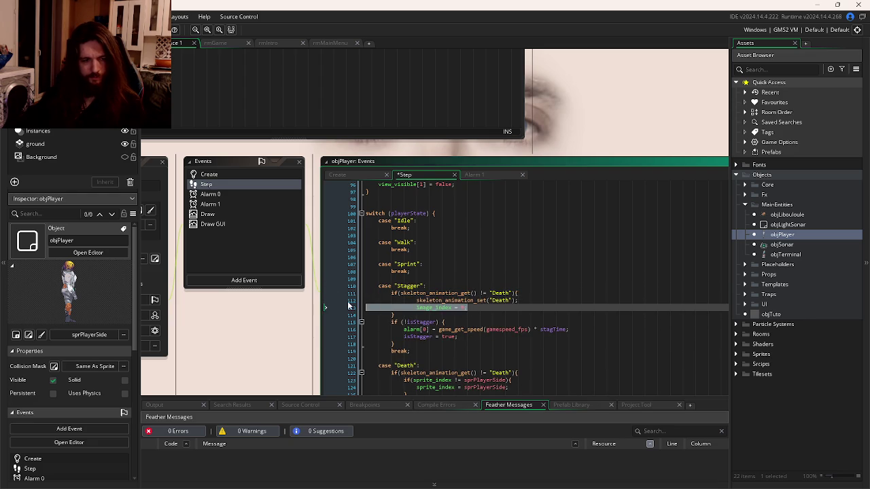
key(BackSpace)
click(416, 299)
key(shift+Tab)
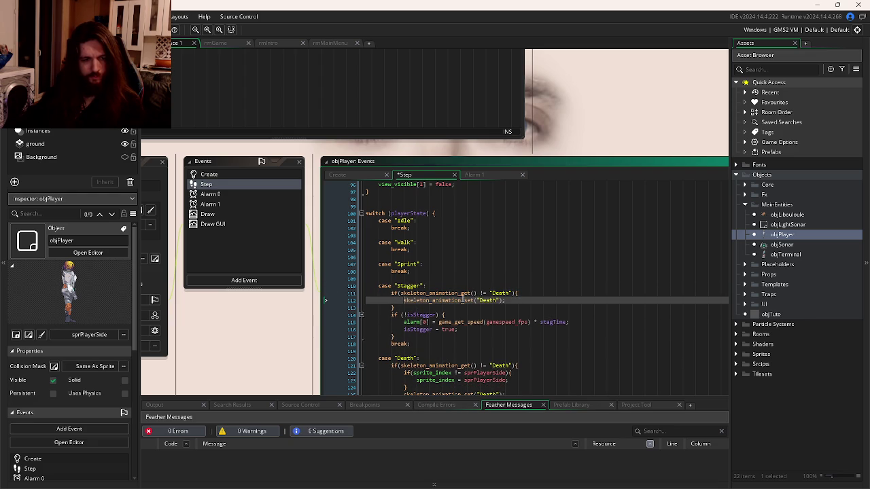
- Change Death to Stagger on lines 111 and 112 and save the Step event
double_click(500, 293)
text(St)
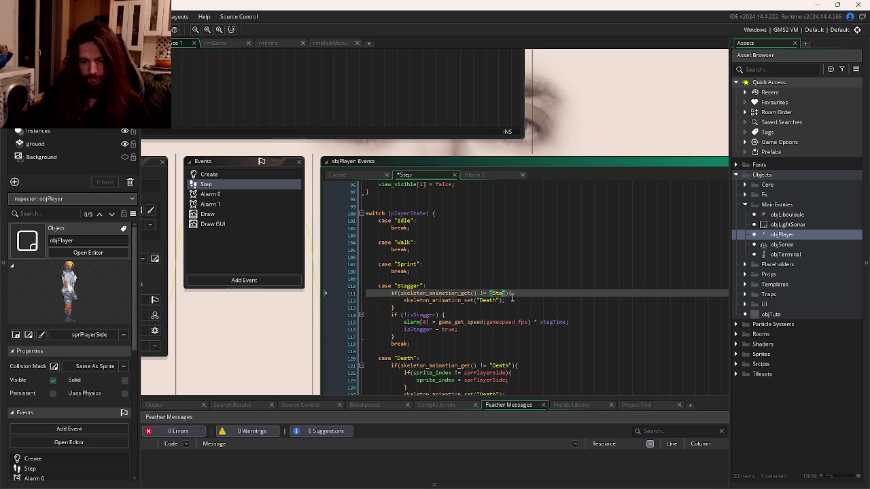
text(gger)
double_click(504, 292)
key(ctrl+c)
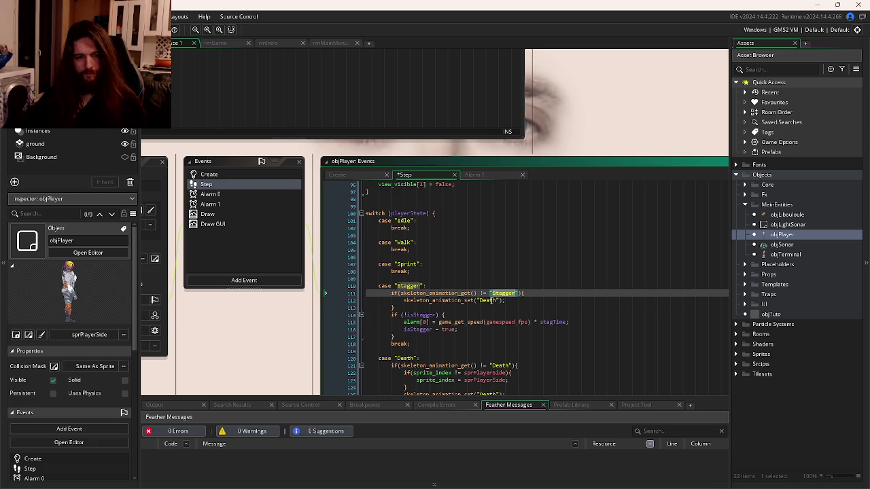
double_click(490, 300)
key(ctrl+v)
key(ctrl+s)
- Add blank lines after the if block and under case "Stagger", then run with F5
click(468, 310)
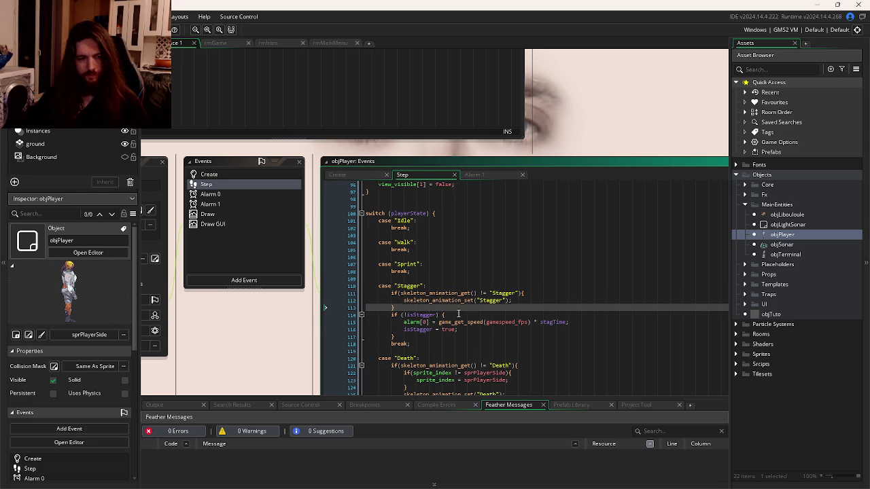
key(Return)
click(441, 286)
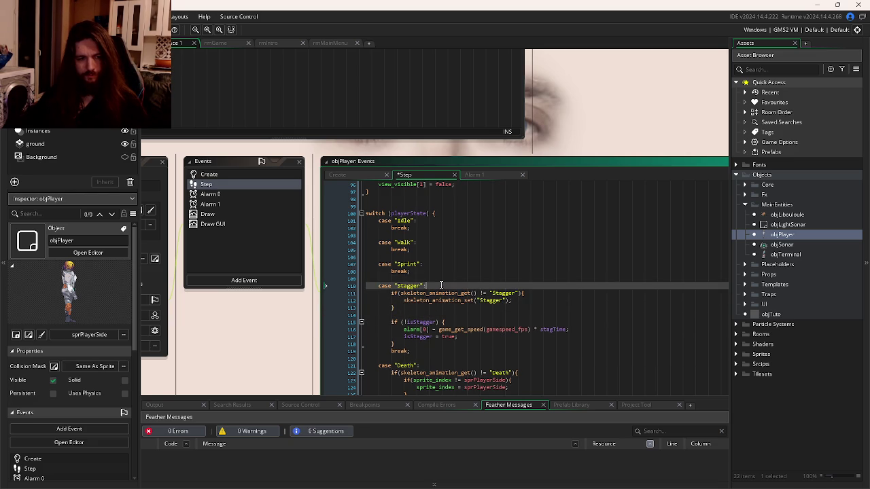
key(Return)
key(F5)
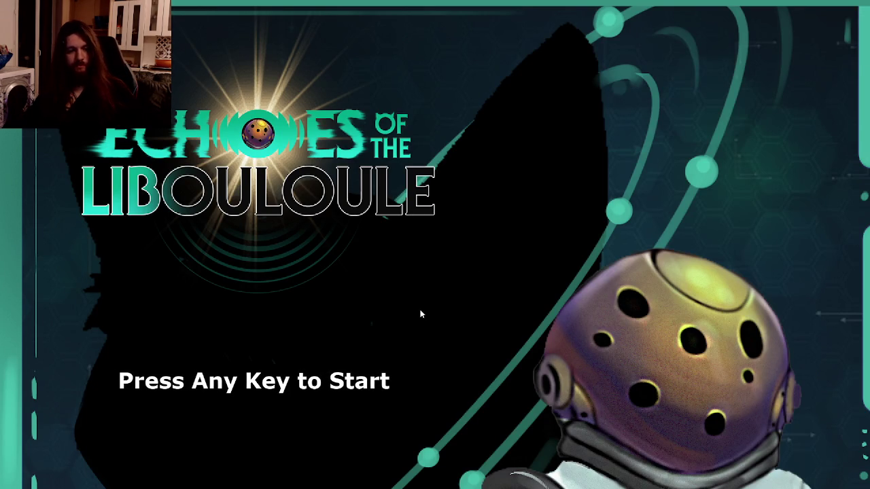
- Start a game, close the tutorial note, and walk the astronaut right past the table
key(Return)
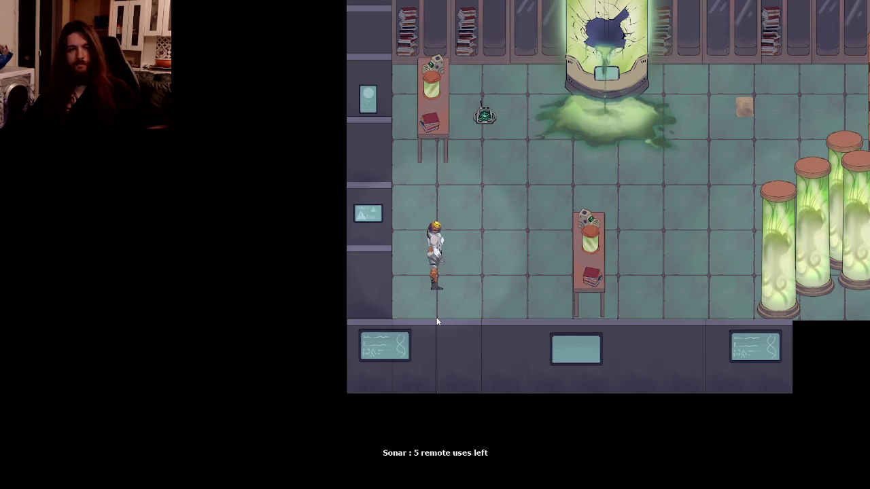
key(w)
key(d)
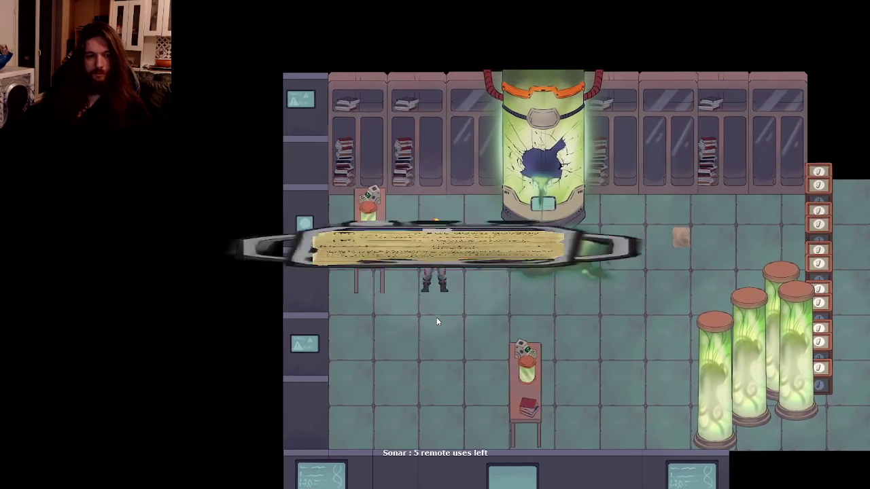
key(d)
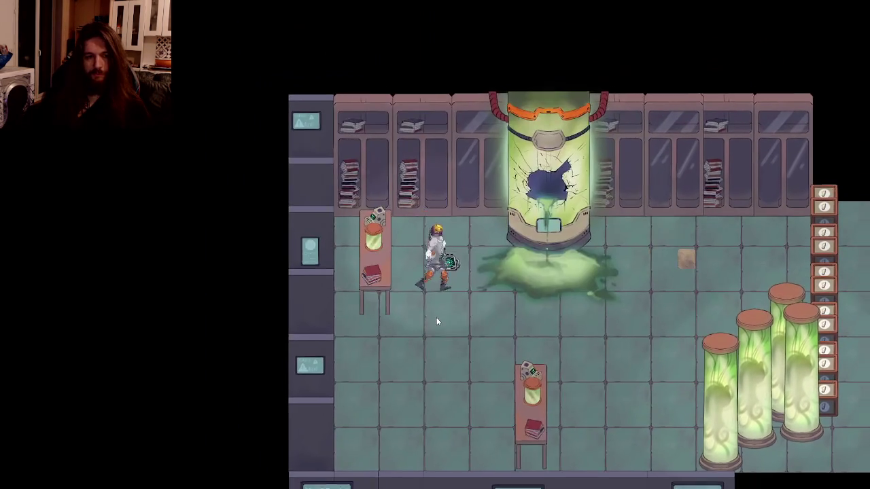
key(d)
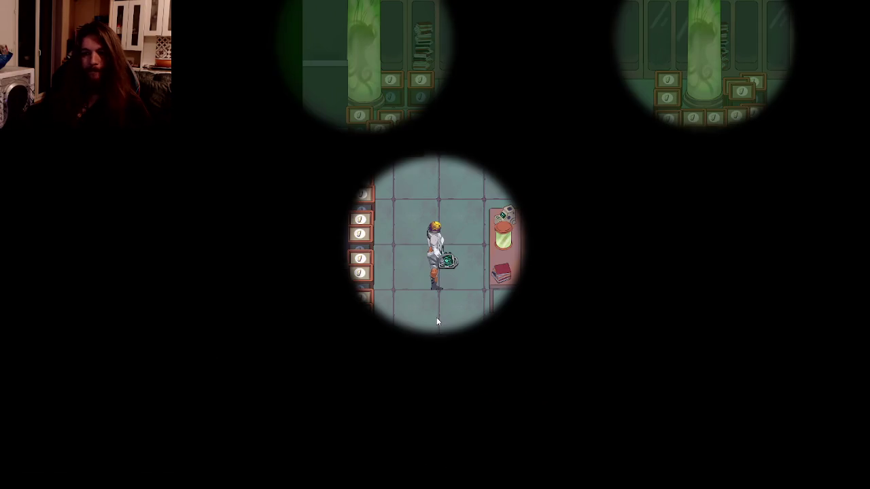
key(w)
key(d)
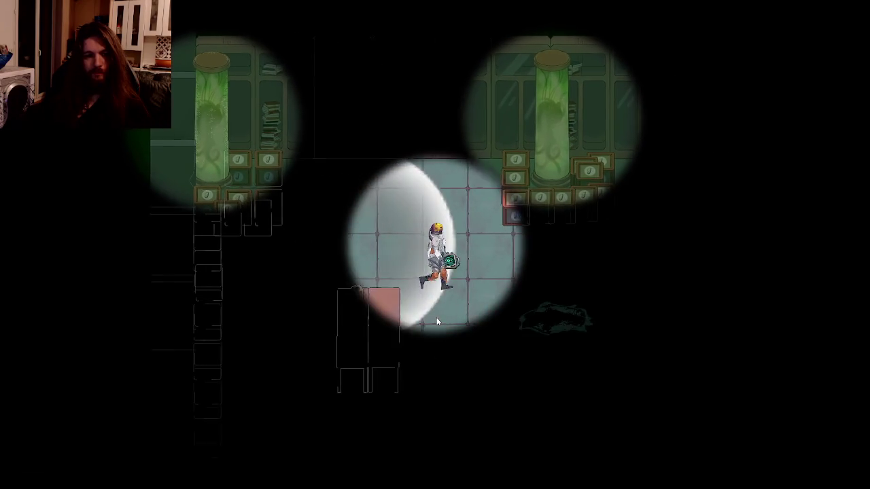
key(d)
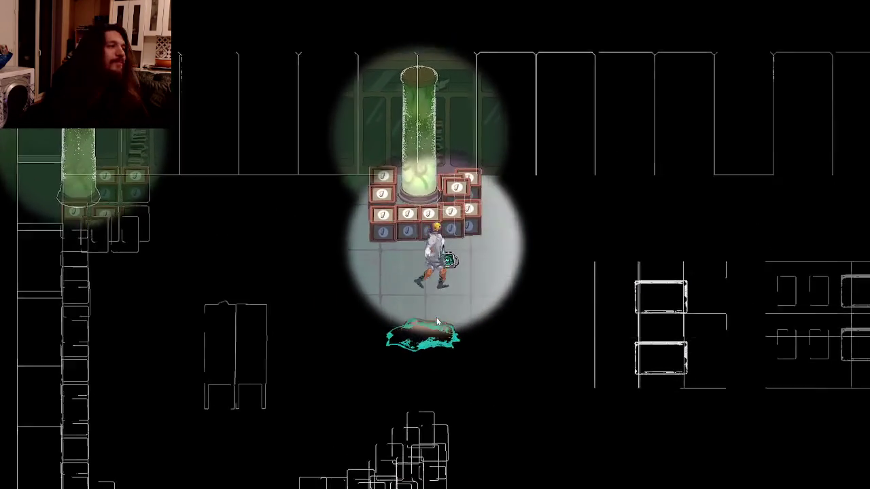
key(d)
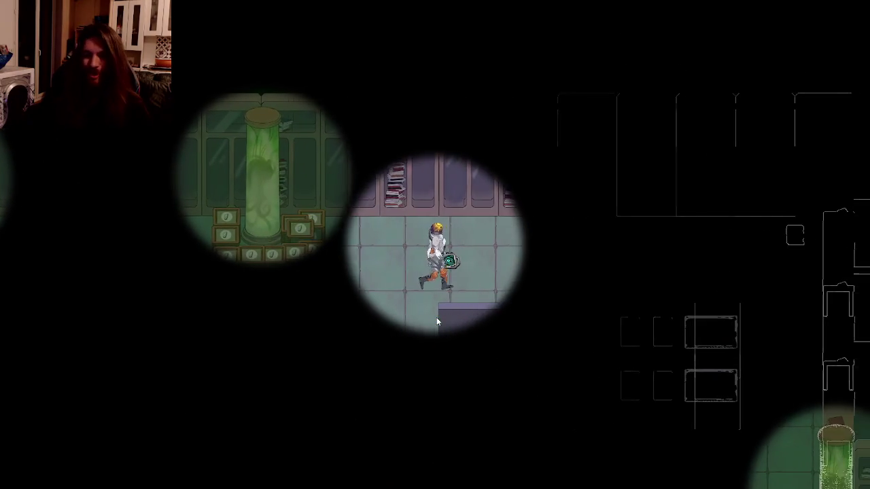
key(d)
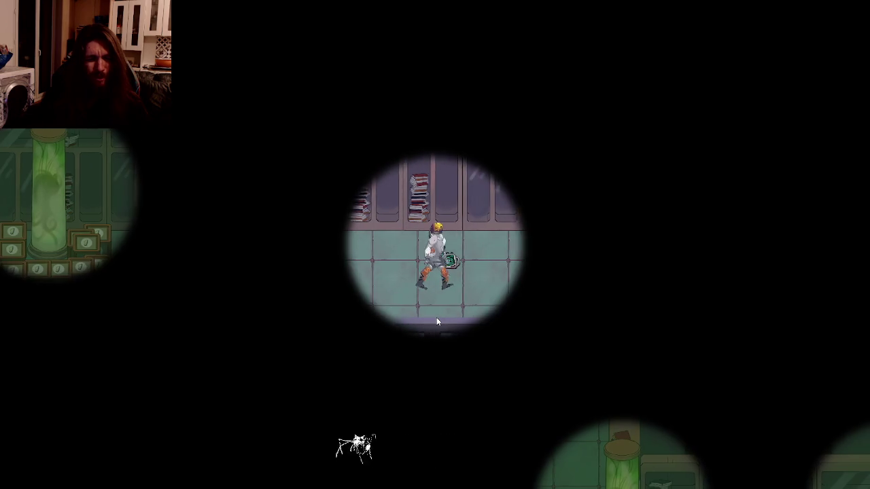
key(s)
- Walk down past the purple barrier and on to the right, then quit the game
key(s)
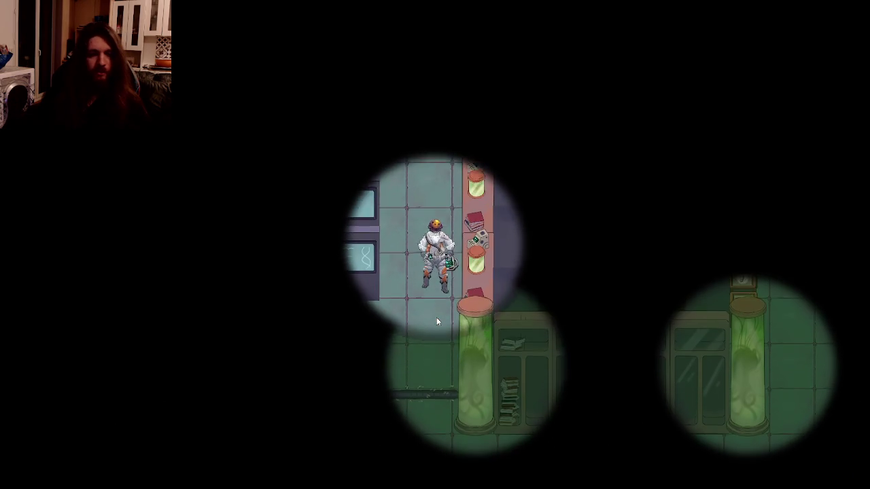
key(s)
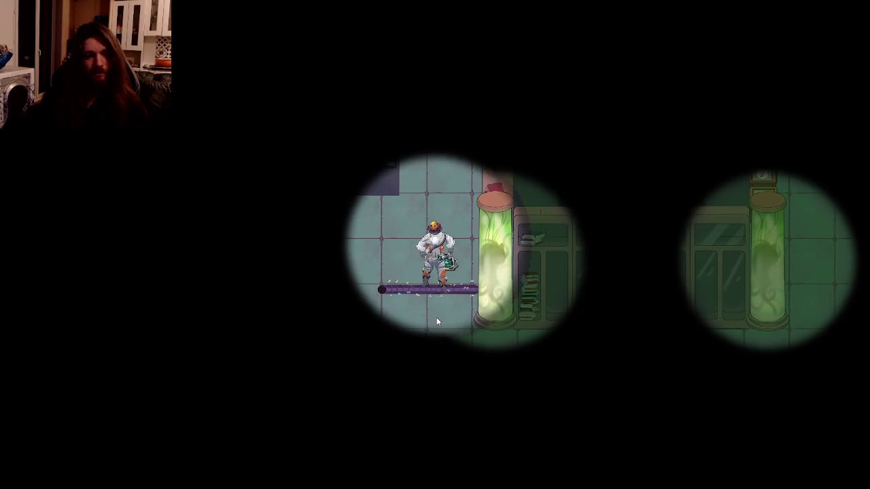
key(d)
key(d)
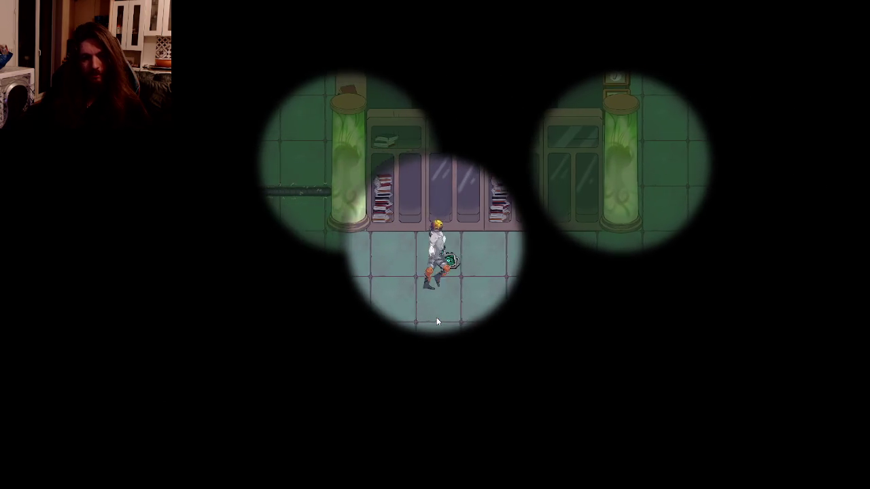
key(d)
key(w)
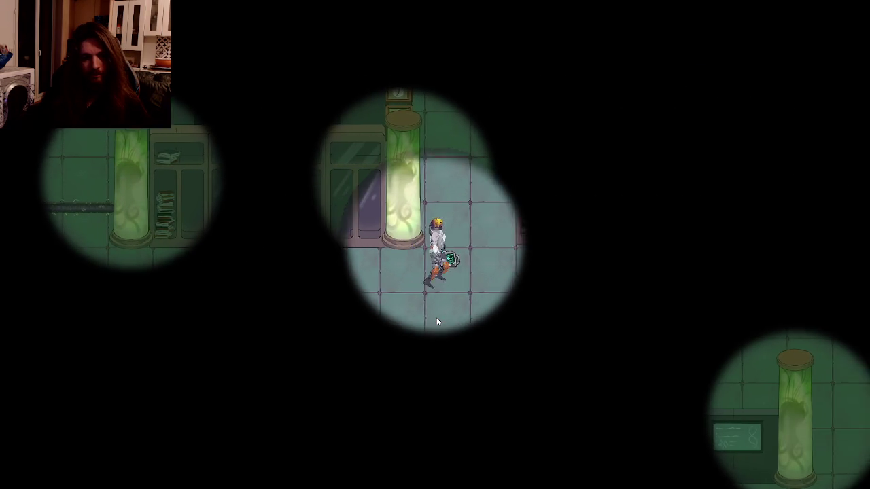
key(a)
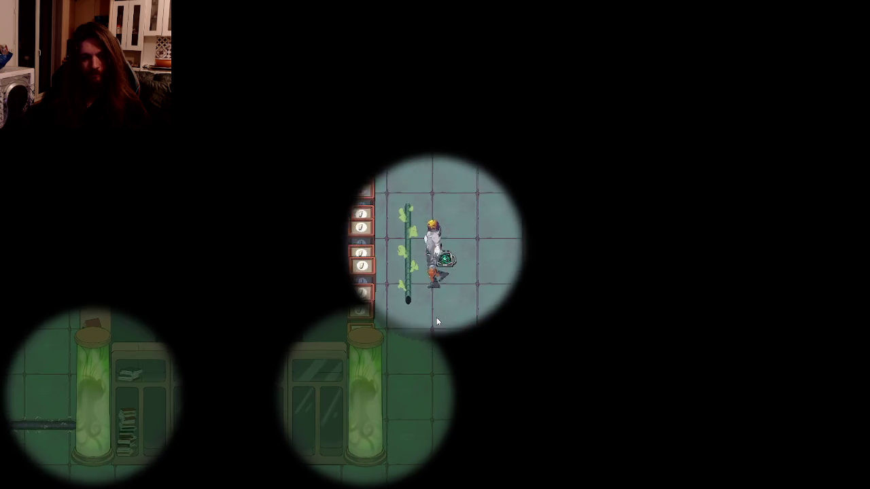
key(d)
key(Escape)
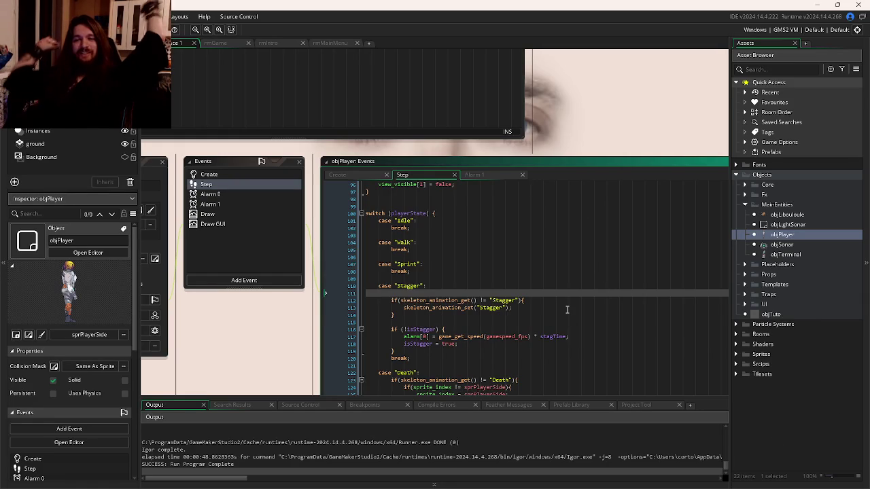
key(alt+Tab)
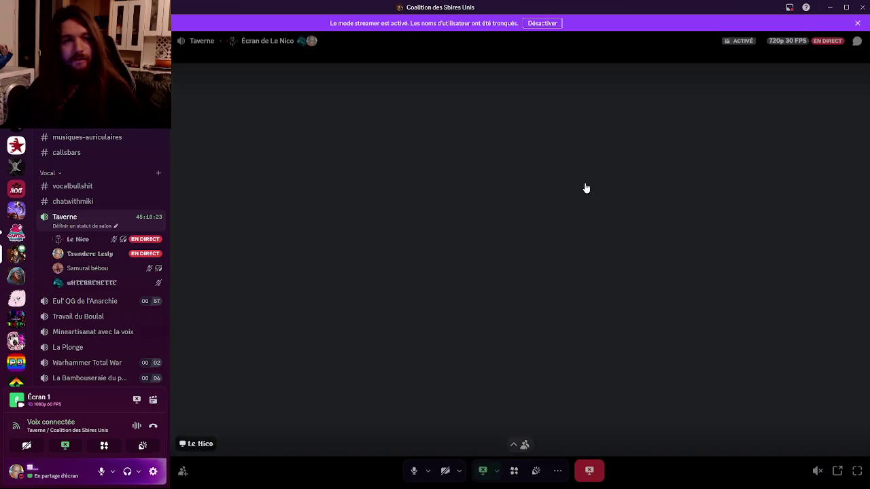
- Stage the changed objects file and commit it as 'Fix: Stagger Animation'
key(alt+Tab)
click(401, 85)
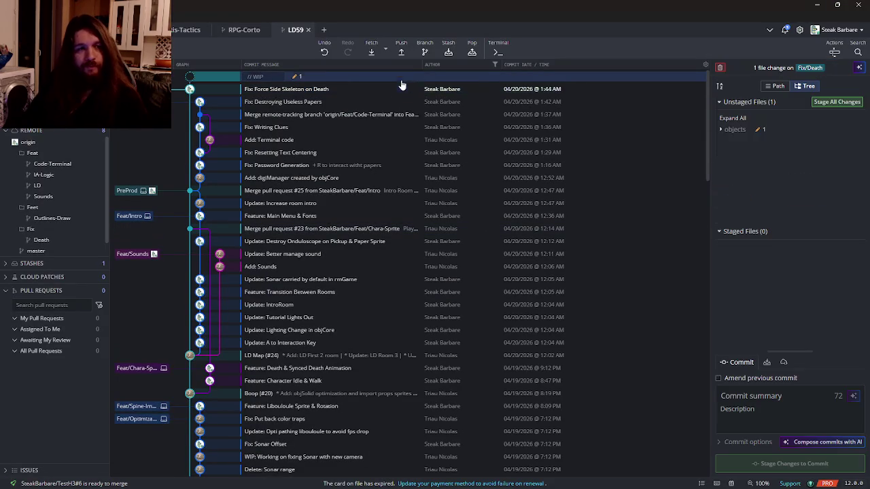
click(836, 101)
click(765, 395)
text(U)
key(BackSpace)
key(BackSpace)
key(BackSpace)
text(Fix: Stagger Animation)
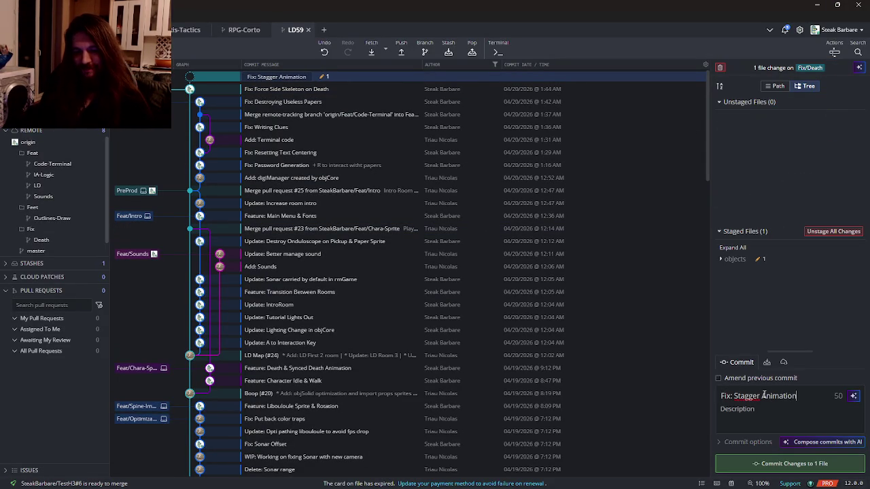
click(792, 464)
- Push the Fix: Stagger Animation commit to origin and return to Discord
click(413, 79)
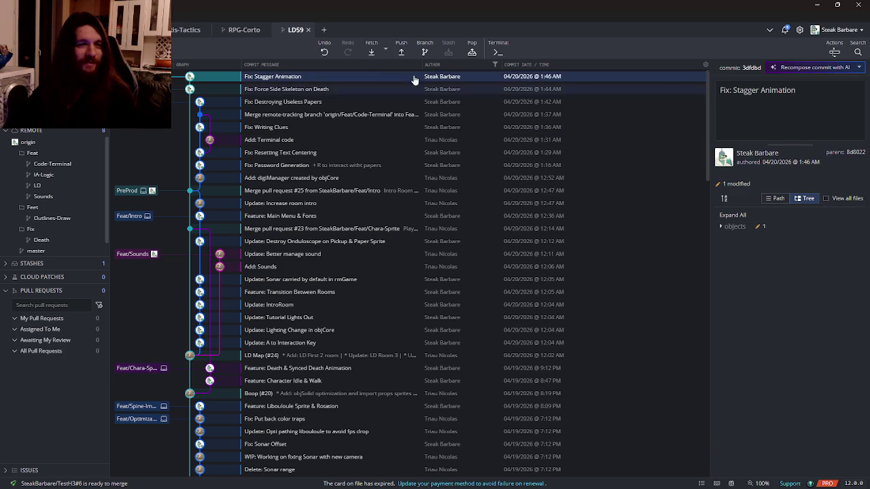
click(401, 52)
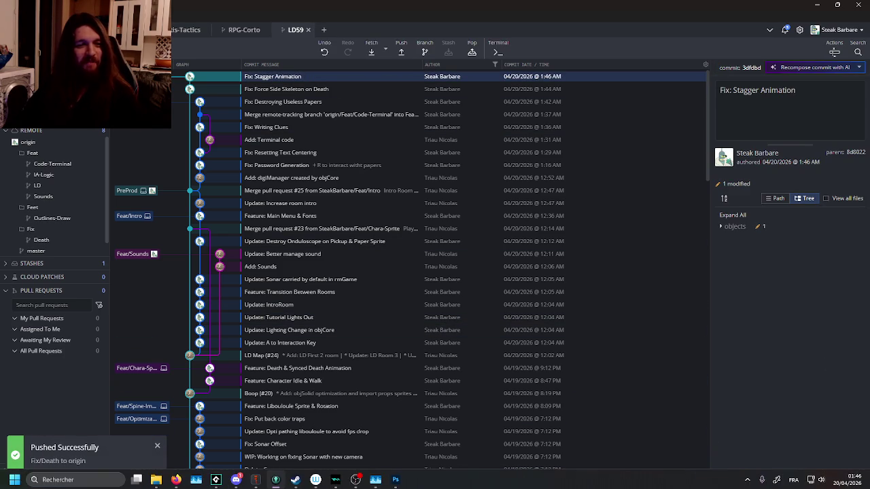
mouse_move(394, 479)
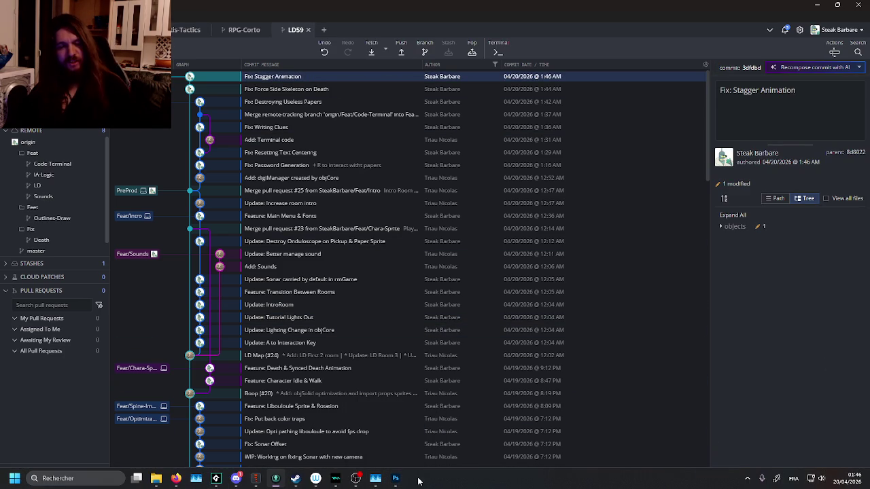
click(358, 483)
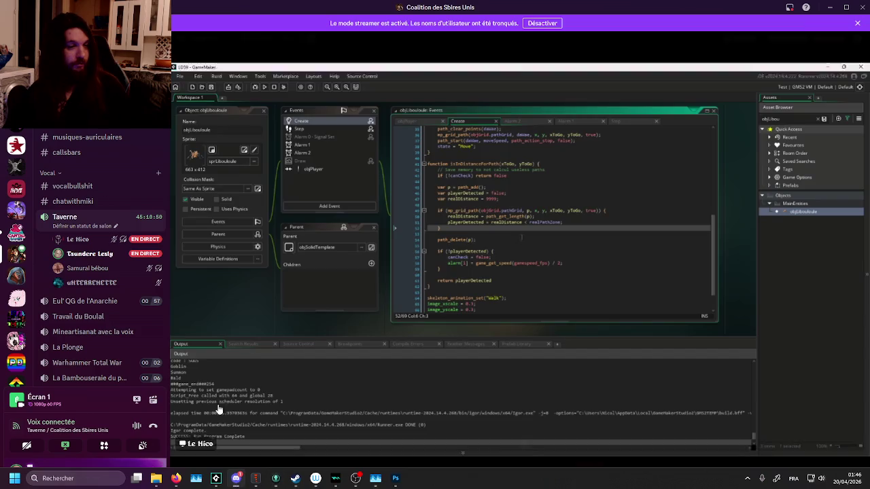
mouse_move(841, 6)
mouse_down()
mouse_move(844, 164)
mouse_move(869, 169)
mouse_up()
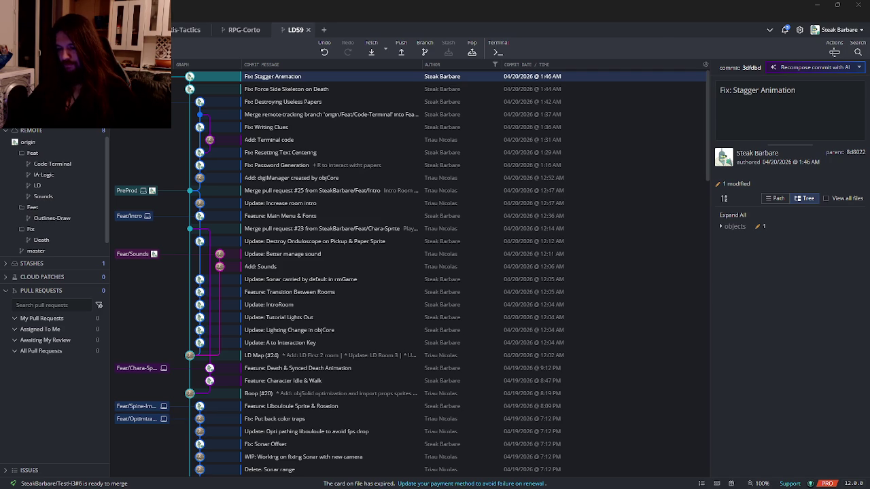
- Cycle past Firefox's Splash Google Drive tab and bring GameMaker's objPlayer Step code forward
key(alt+Tab)
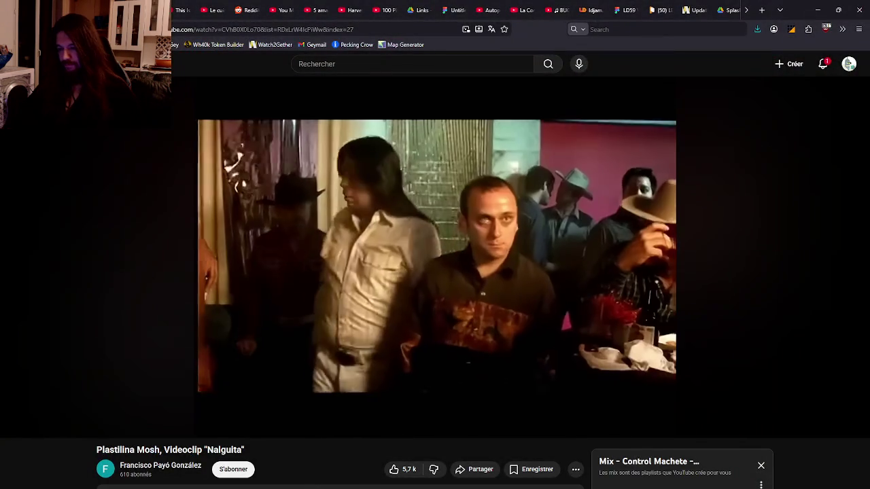
key(ctrl+Tab)
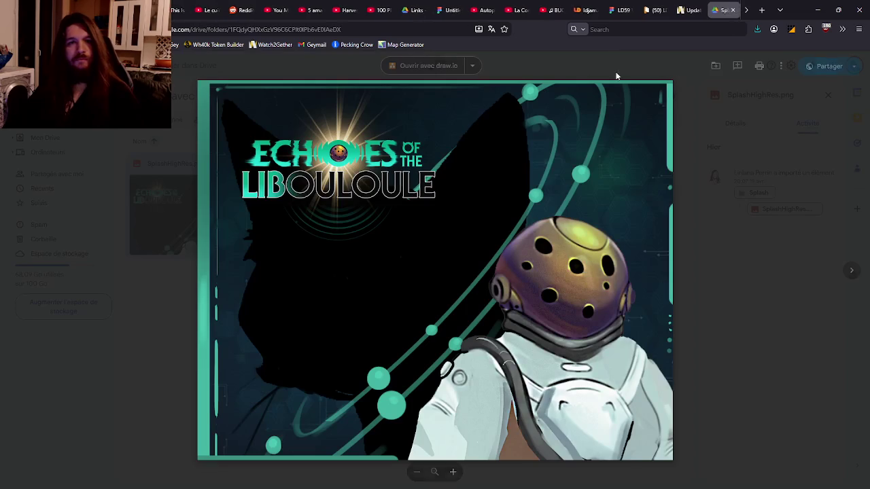
key(alt+Tab)
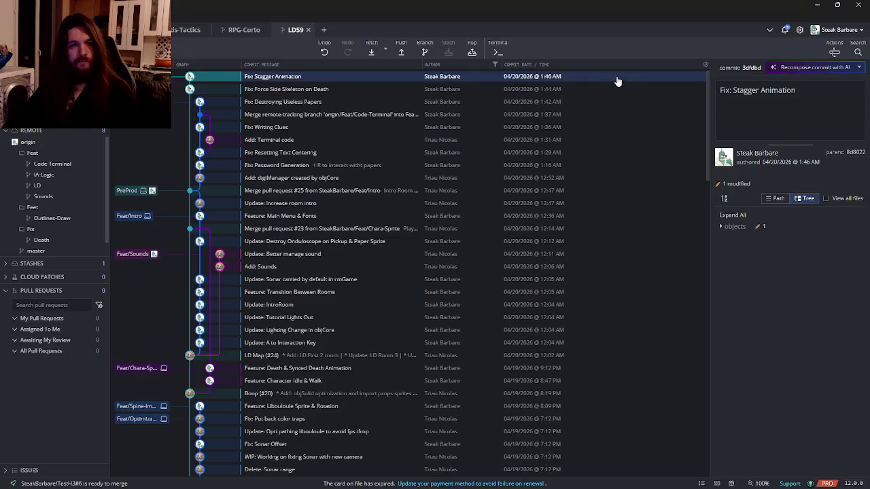
key(alt+Tab)
click(551, 150)
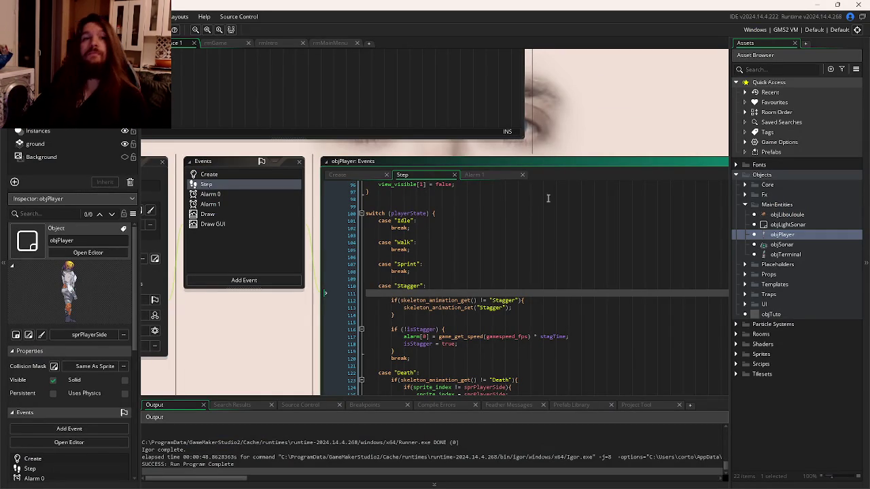
- Bring Spine forward via its taskbar recent list, keep the current project, and choose Open Project
mouse_move(504, 483)
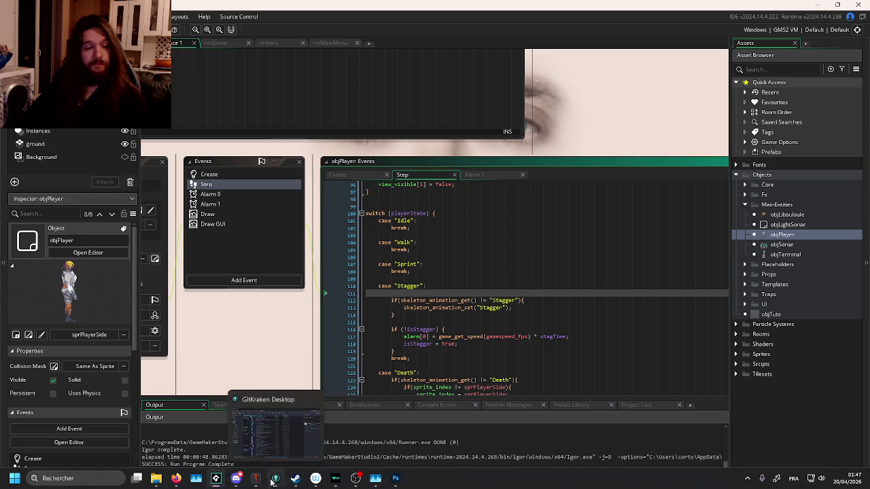
right_click(256, 478)
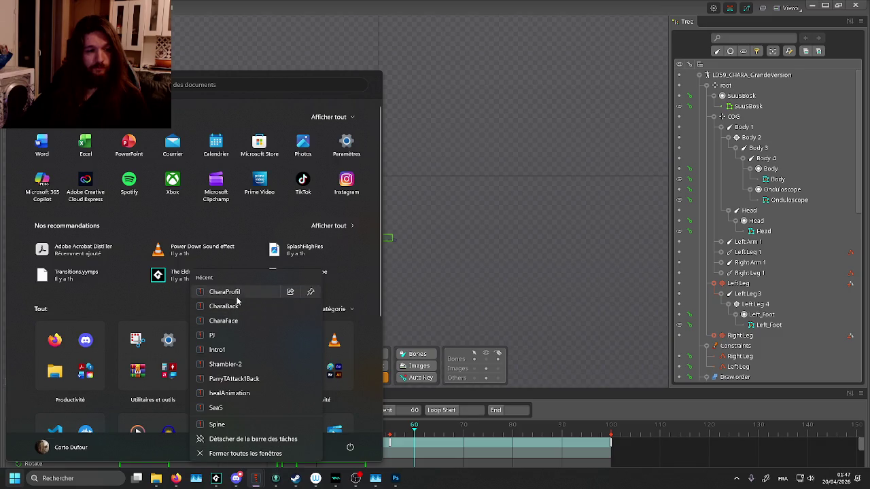
click(239, 321)
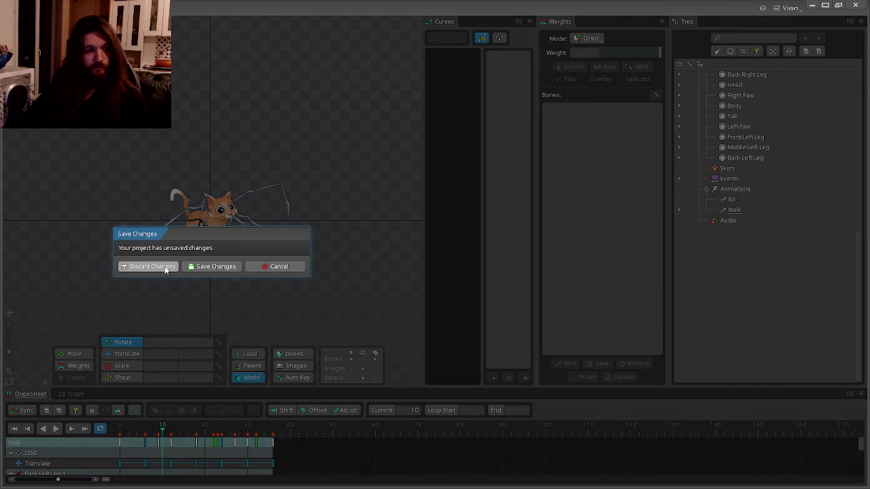
click(275, 267)
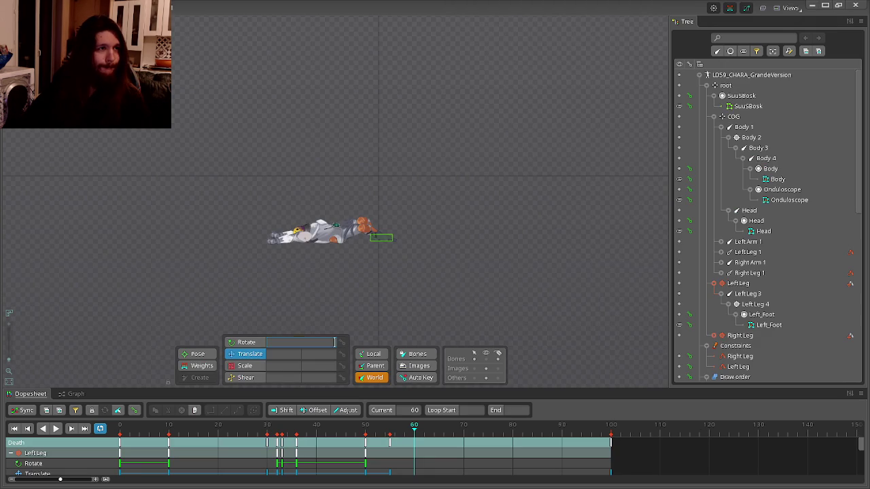
click(13, 7)
click(34, 41)
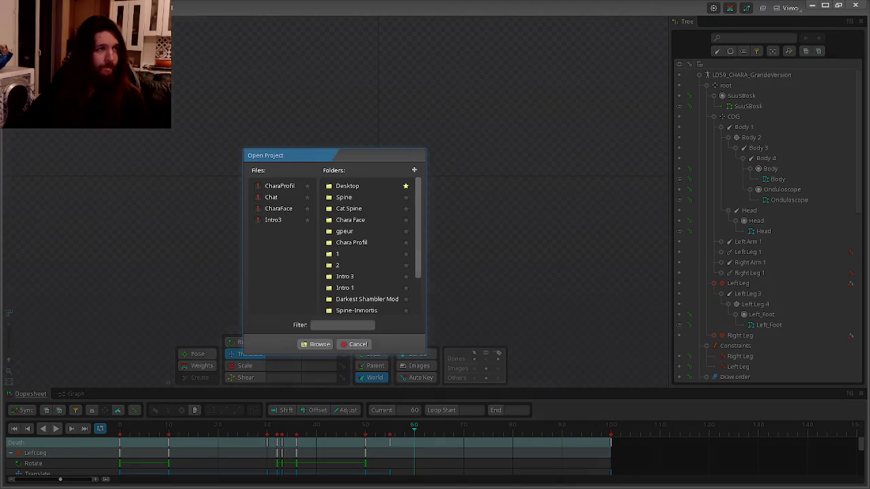
- Open the CharaProfil astronaut project, load its Walk animation and show all bone names
click(270, 207)
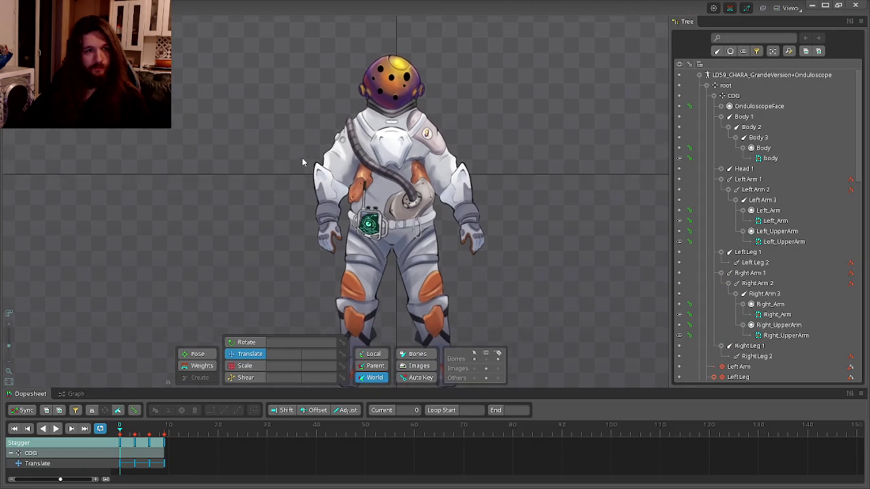
scroll(302, 162, up, 2)
scroll(761, 279, down, 10)
scroll(748, 265, down, 3)
click(682, 209)
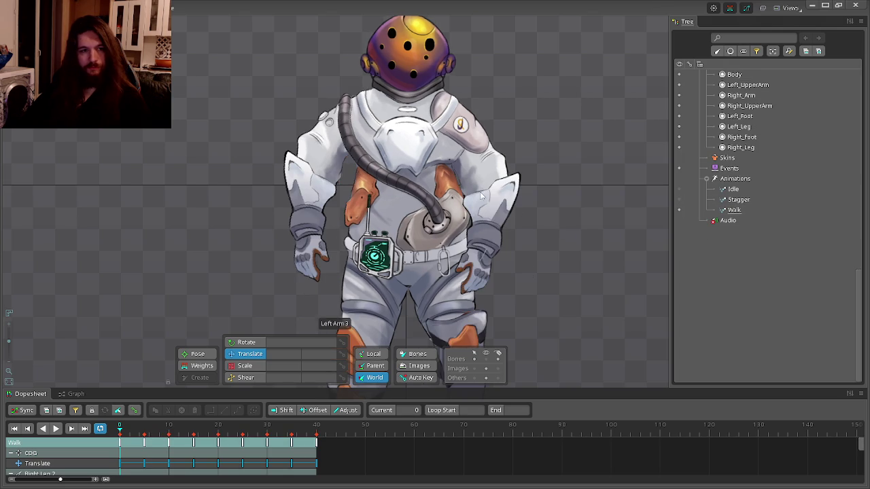
scroll(346, 158, up, 5)
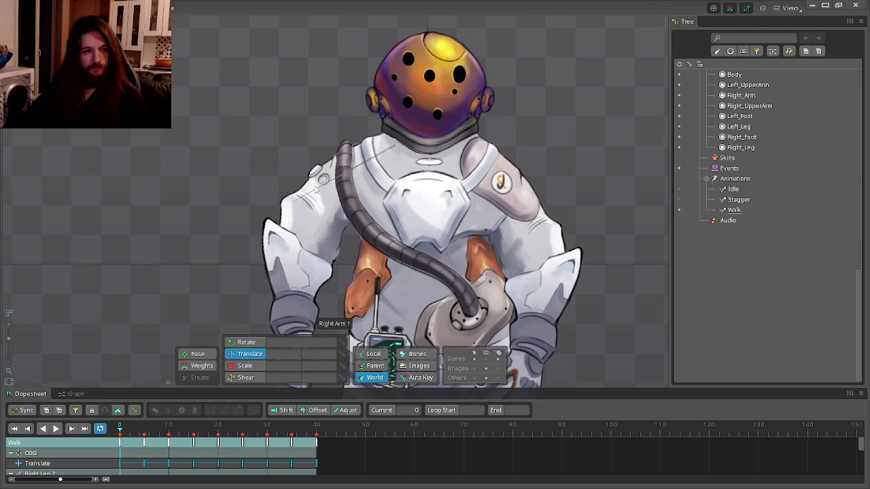
click(486, 359)
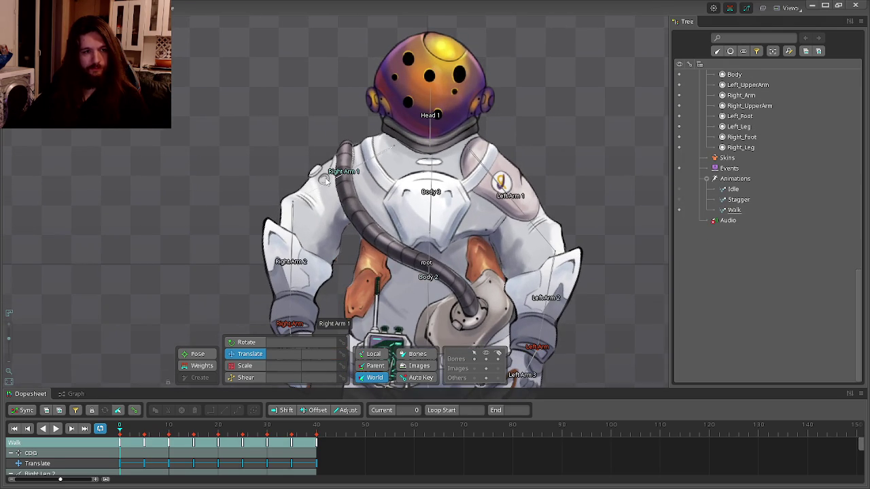
- Try shifting the Right Arm 1 and Right Arm bones slightly to the right
click(325, 189)
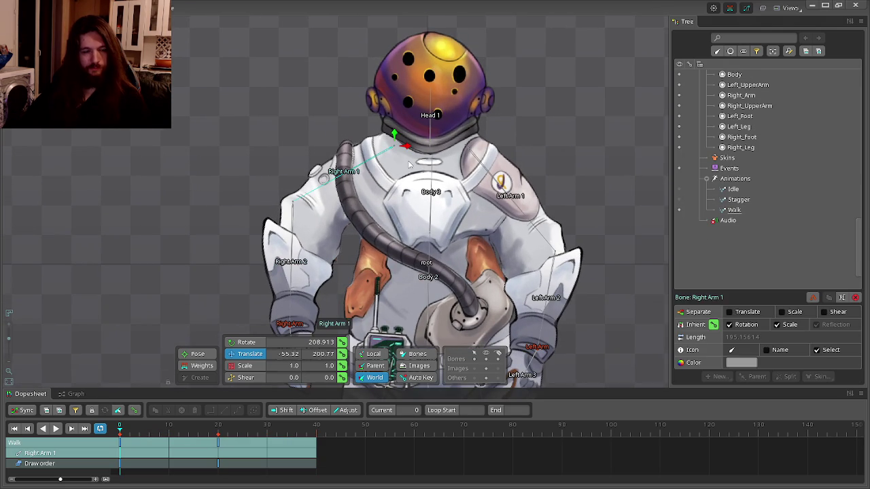
drag(405, 156, 426, 156)
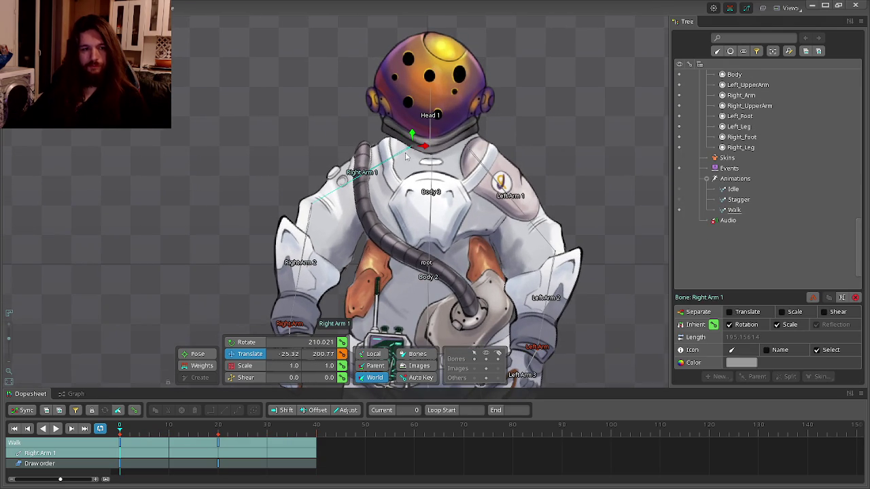
key(ctrl+z)
key(ctrl+z)
key(ctrl+z)
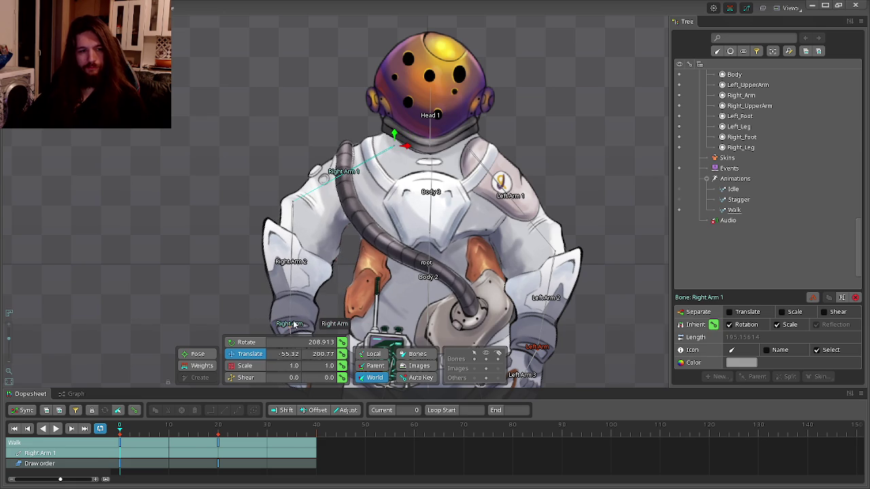
ctrl+click(293, 325)
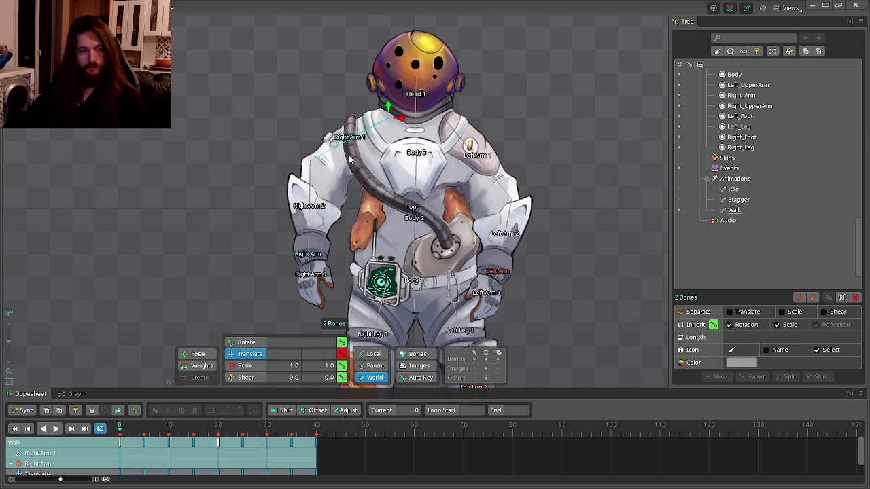
mouse_move(404, 119)
mouse_down()
mouse_move(416, 120)
mouse_move(401, 120)
mouse_up()
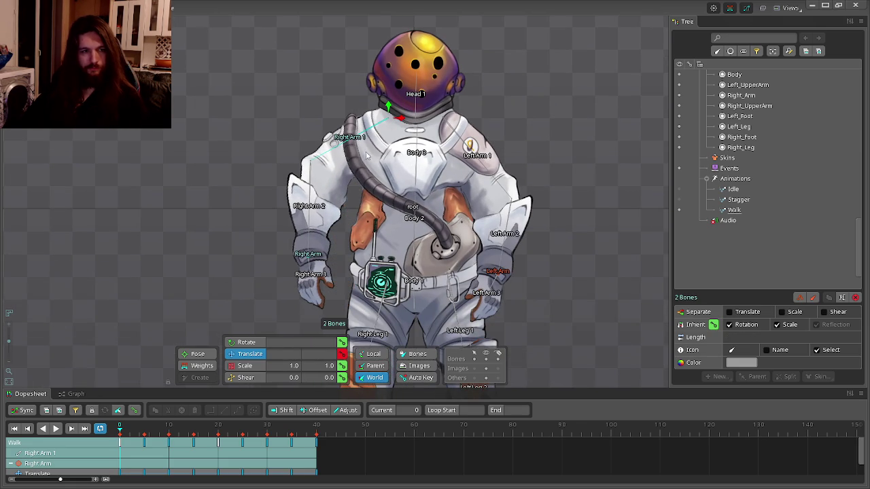
- Move Right Arm 2 and Right Arm to the right and key their translation
click(309, 179)
ctrl+click(311, 268)
drag(326, 178, 352, 175)
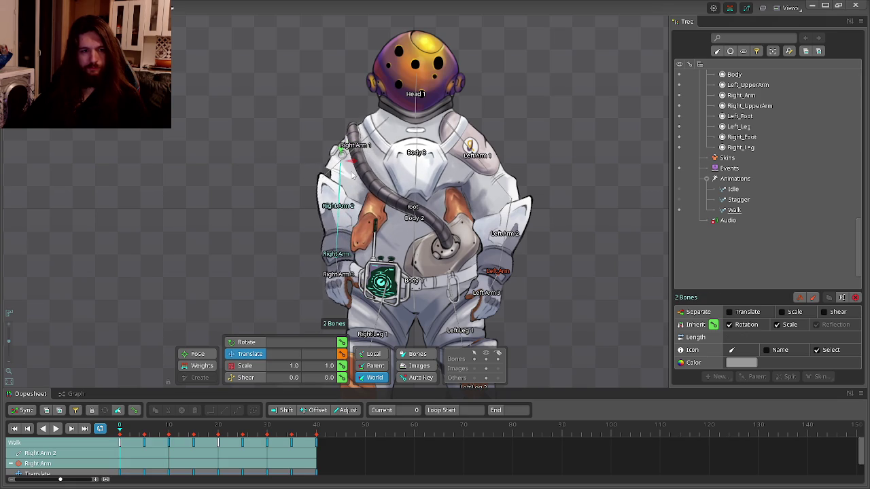
key(ctrl+z)
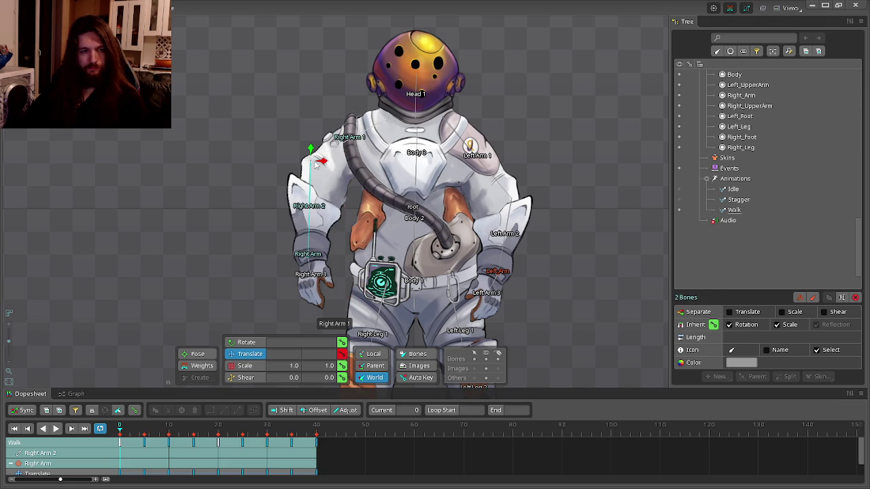
drag(315, 164, 338, 164)
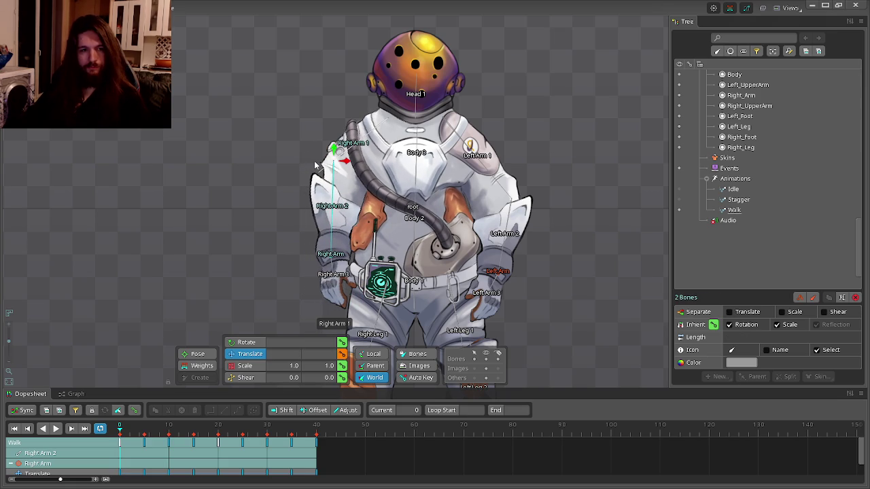
click(342, 354)
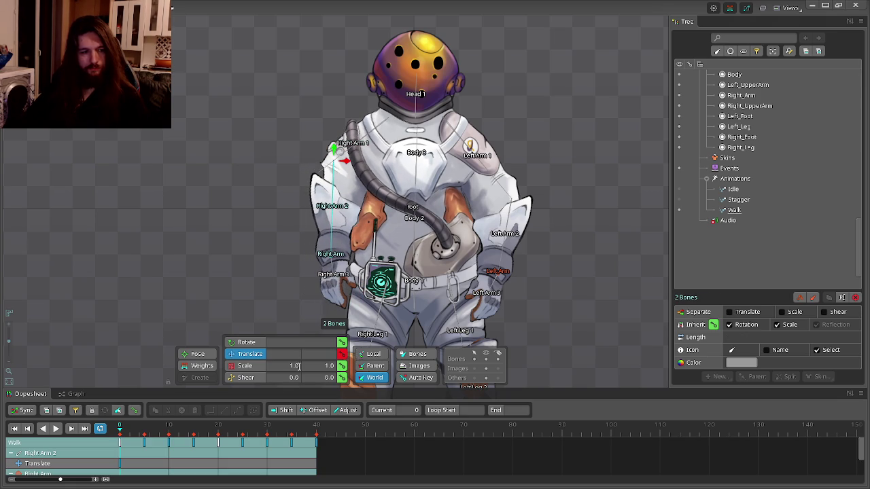
- Check the arm pose at frames 5, 10, 15 and 25, then return to frame 0
click(145, 429)
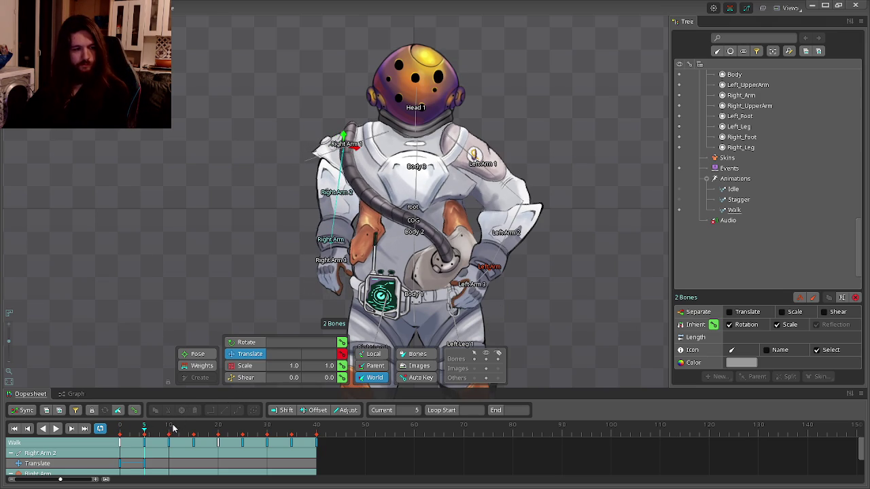
click(173, 428)
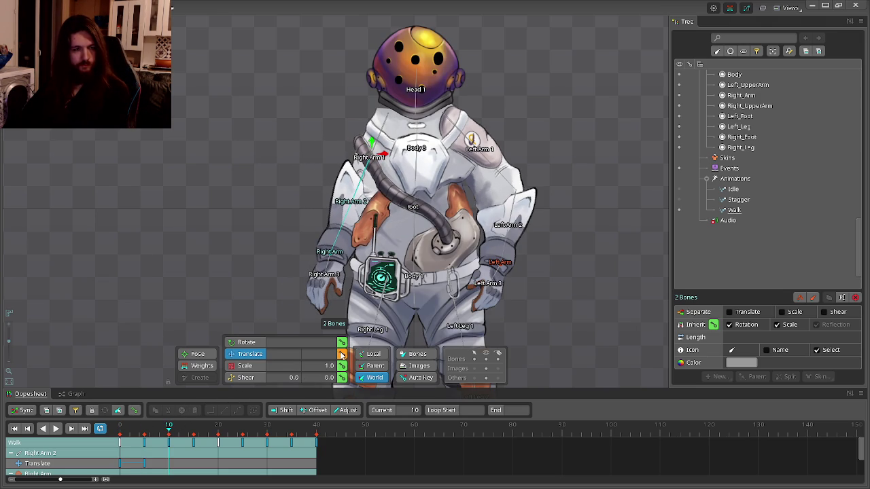
click(194, 429)
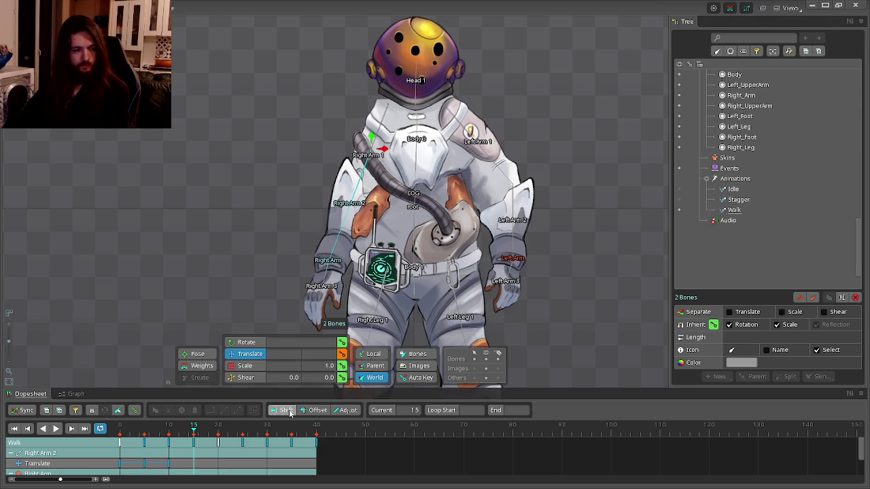
click(242, 428)
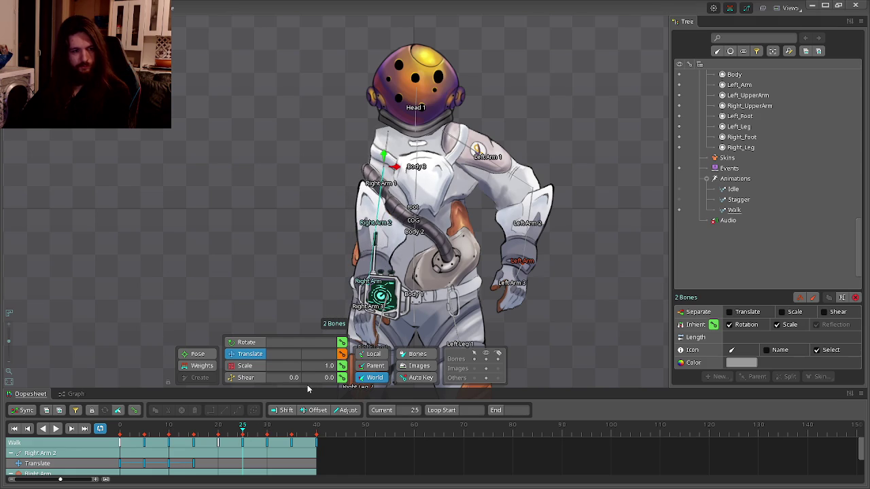
click(120, 428)
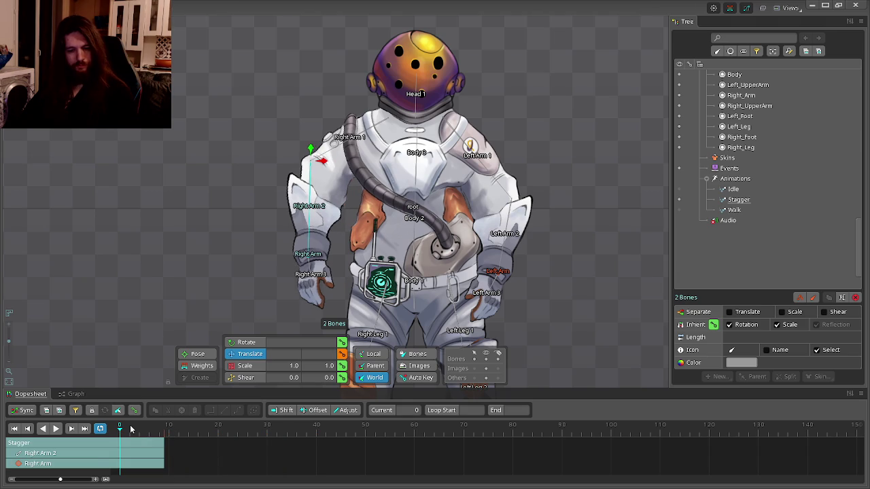
- Back in Walk, push the right-arm bones right and key their translation
key(Down)
key(Left)
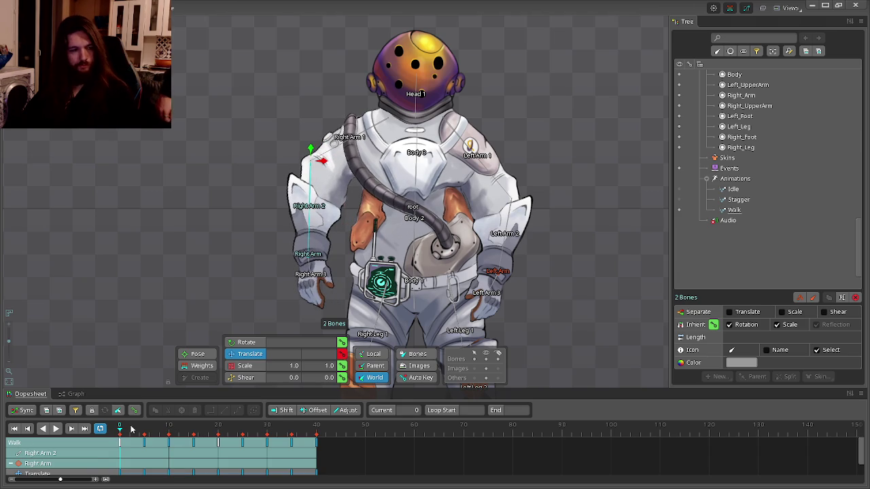
click(130, 430)
mouse_move(130, 429)
mouse_down()
mouse_move(318, 442)
mouse_move(120, 435)
mouse_up()
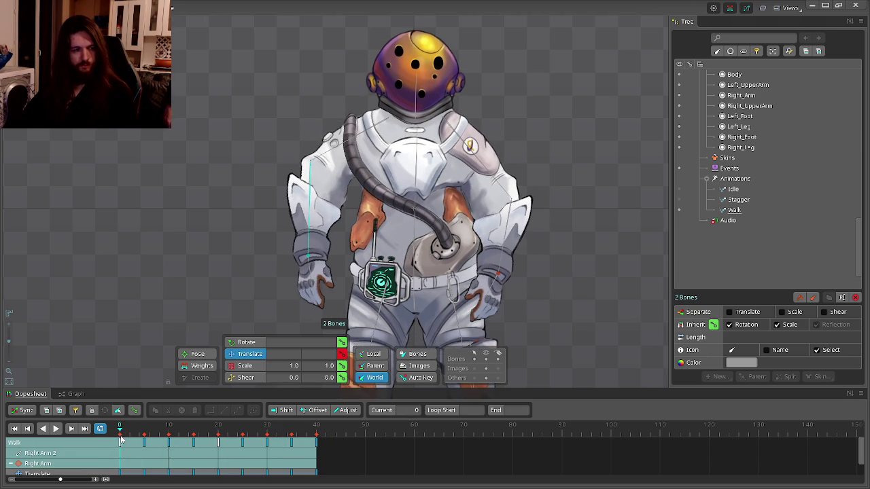
drag(323, 166, 339, 166)
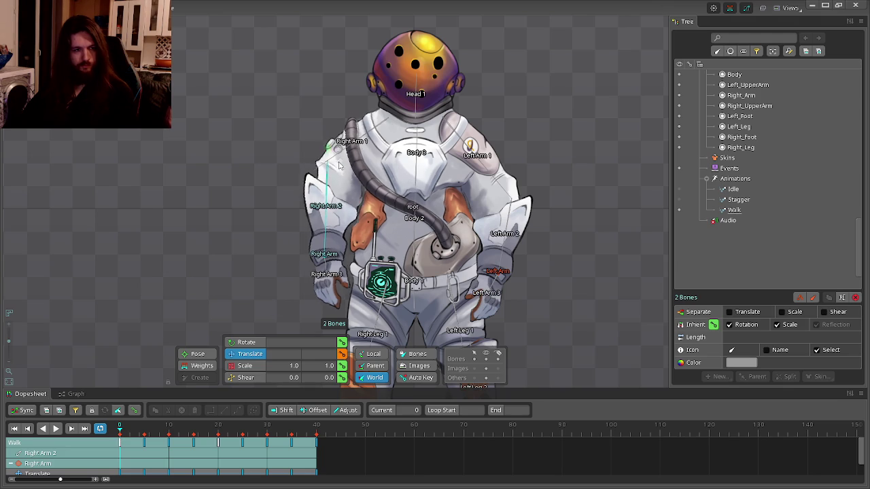
click(341, 354)
- Shift the right-arm bones right at frame 5 and preview frames 5 to 16
click(146, 428)
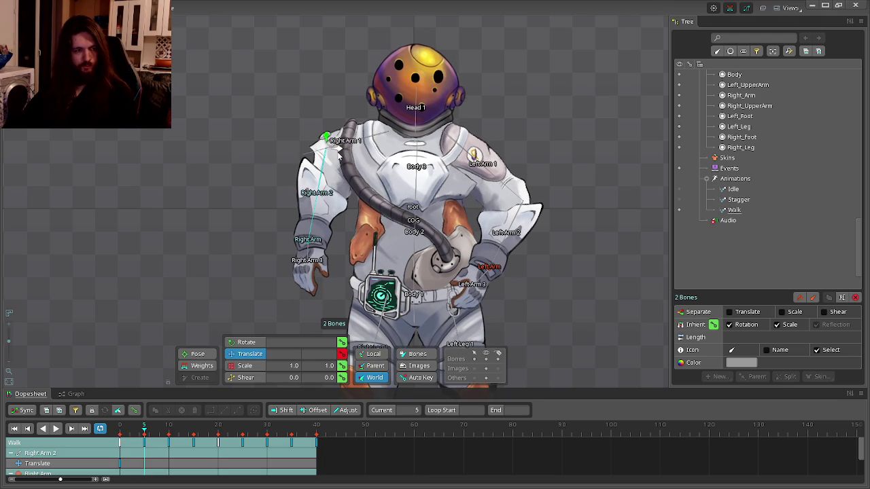
drag(338, 154, 356, 156)
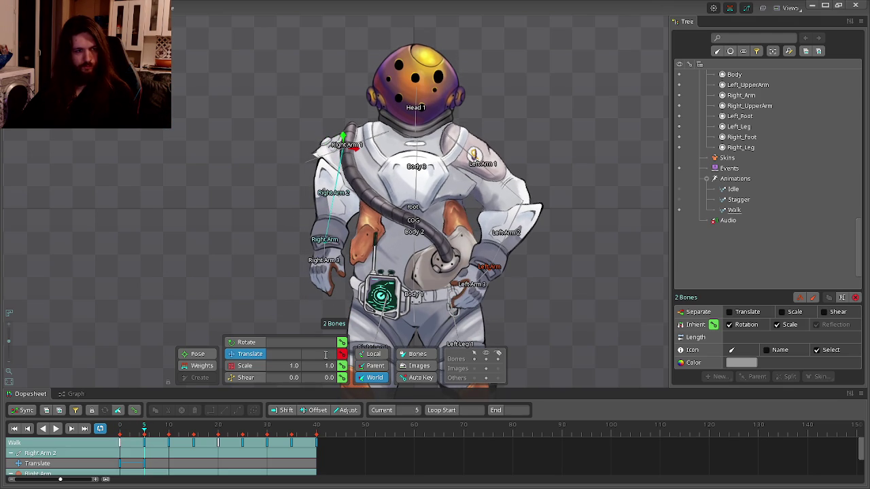
drag(145, 426, 317, 443)
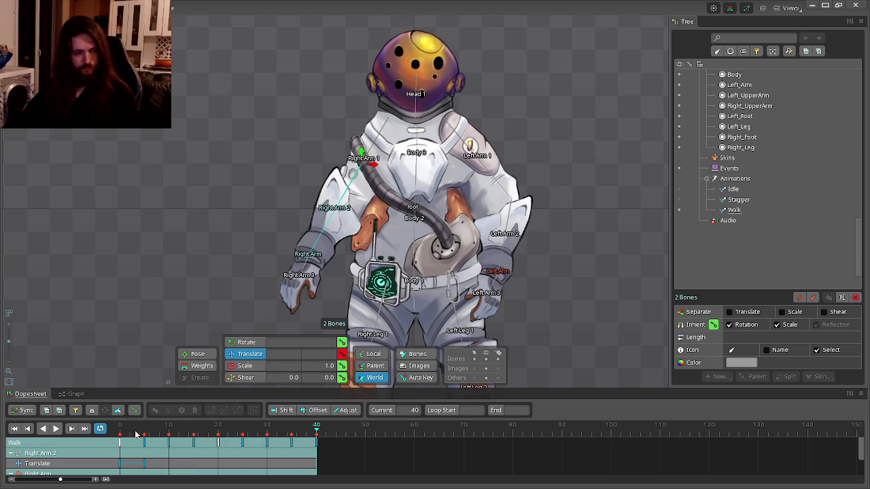
- Paste the first-frame right-arm keys onto frame 40, play to check, then switch to Stagger
click(121, 442)
click(316, 427)
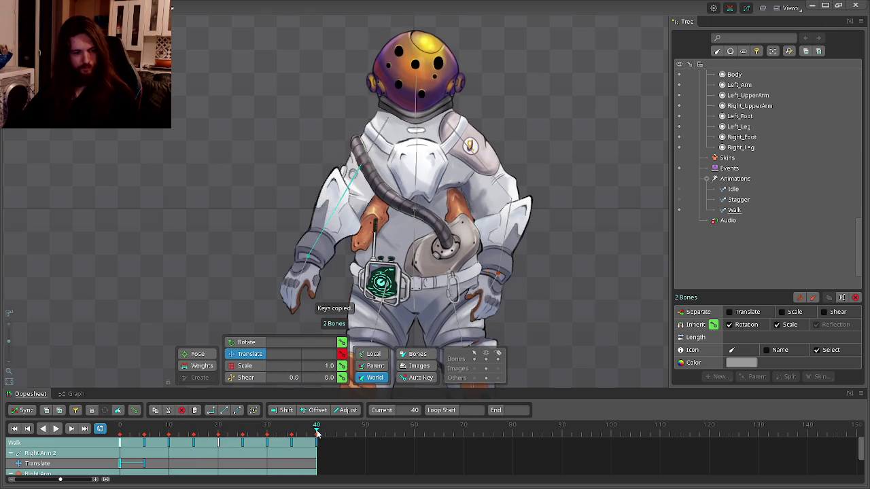
key(ctrl+c)
key(ctrl+v)
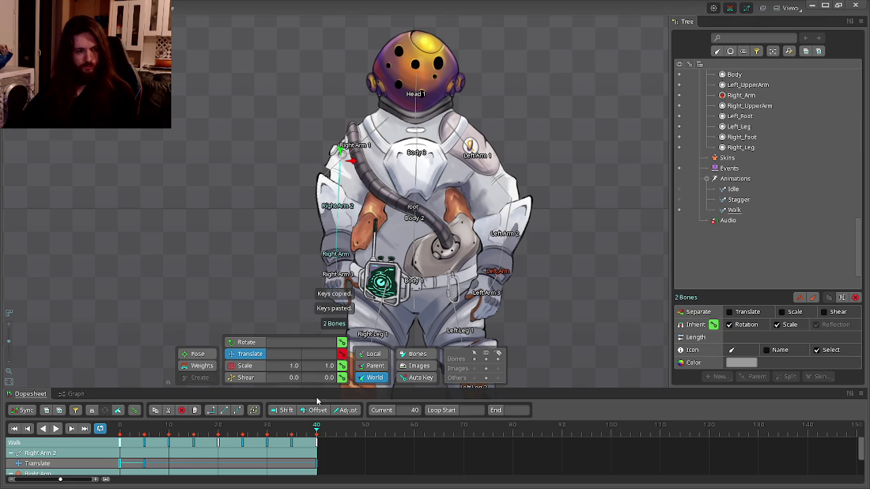
click(57, 431)
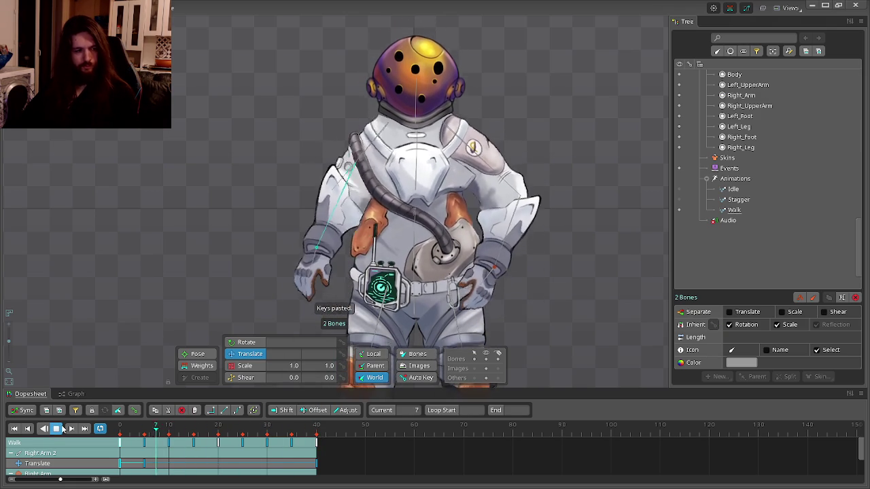
click(60, 429)
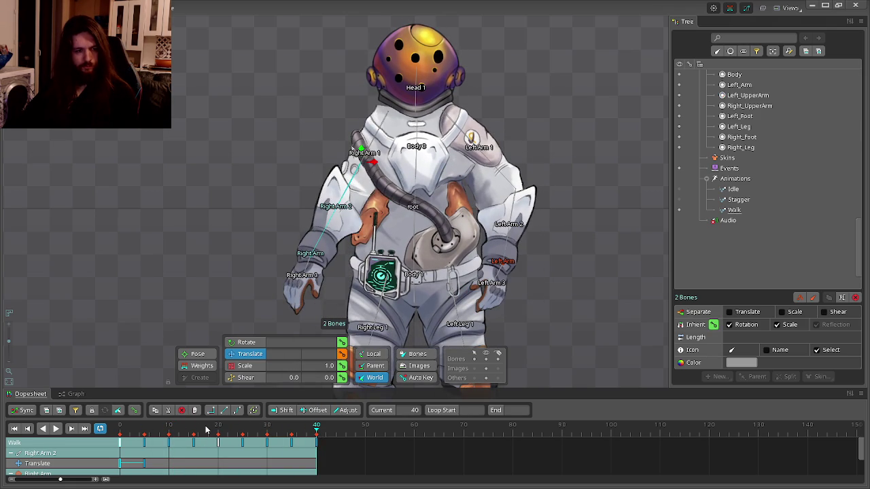
key(Up)
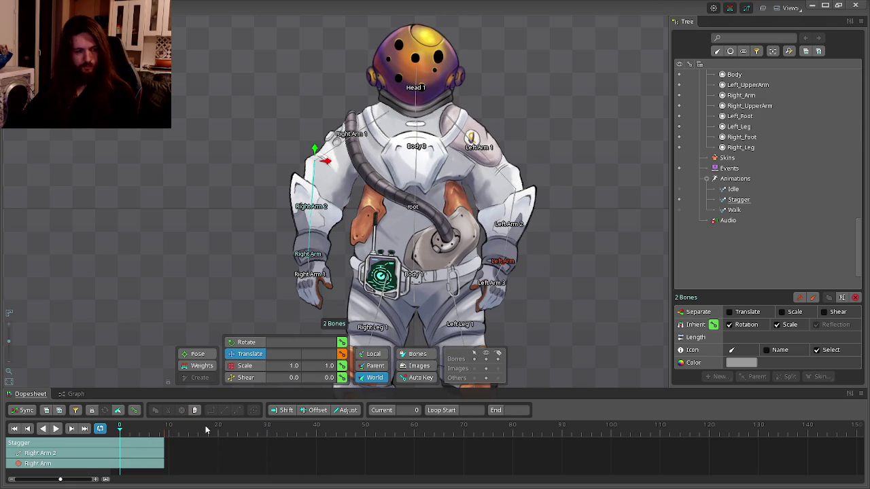
click(133, 361)
- Reload Walk and shift Right Arm and Right Arm 2 right and slightly down
scroll(134, 306, down, 2)
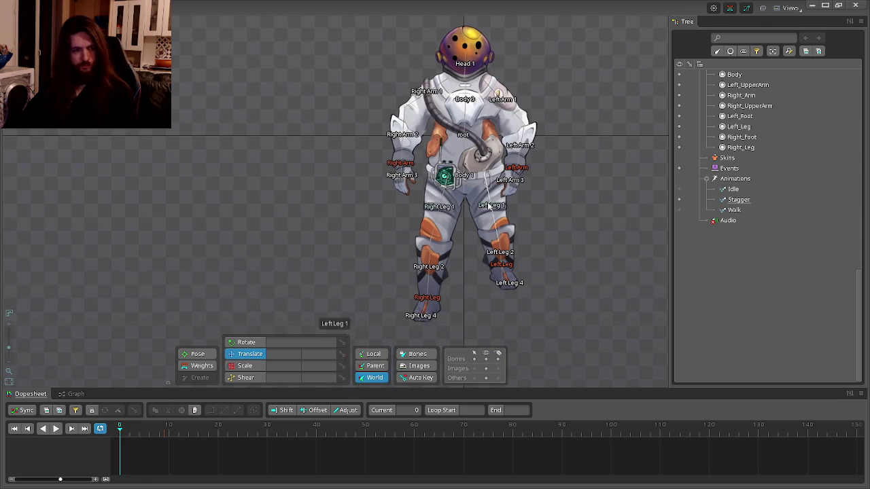
click(686, 209)
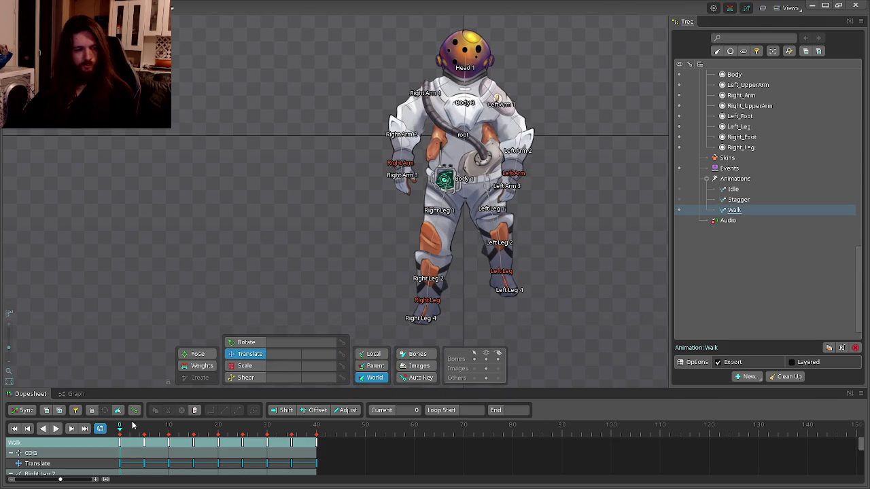
scroll(361, 211, up, 3)
click(394, 235)
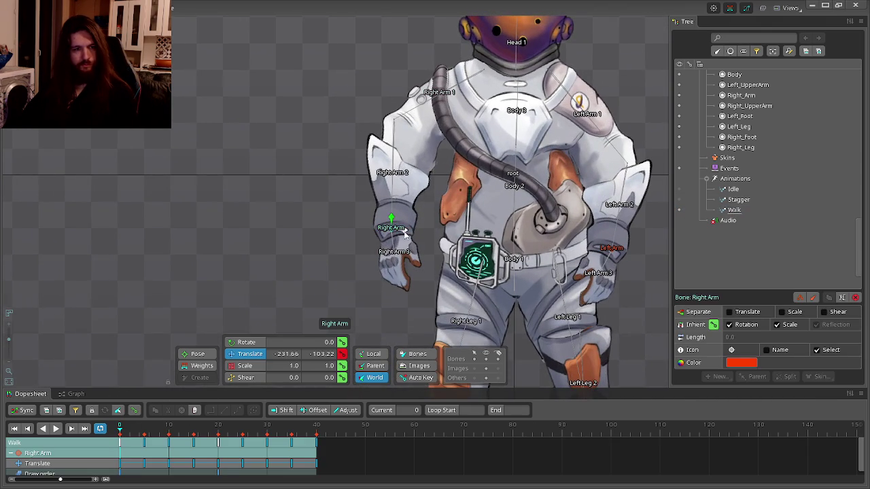
drag(407, 235, 454, 243)
key(ctrl+z)
ctrl+click(398, 157)
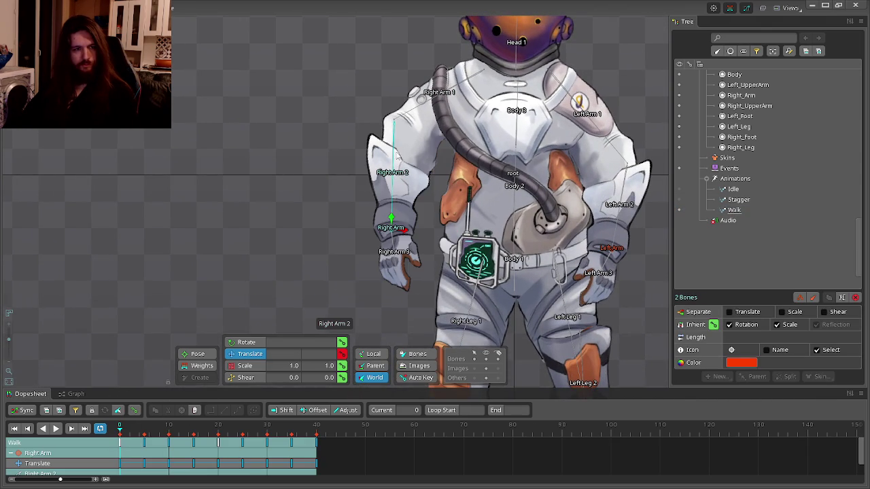
drag(403, 227, 433, 239)
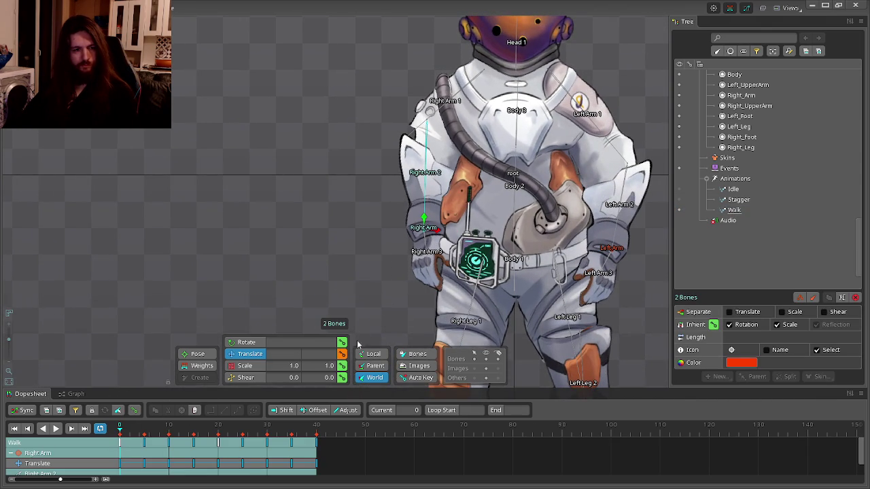
- Compare the arm pose at frames 11, 20 and 40, then return to frame 0
mouse_move(143, 429)
mouse_down()
mouse_move(120, 427)
mouse_move(194, 435)
mouse_move(112, 434)
mouse_move(169, 437)
mouse_up()
click(427, 100)
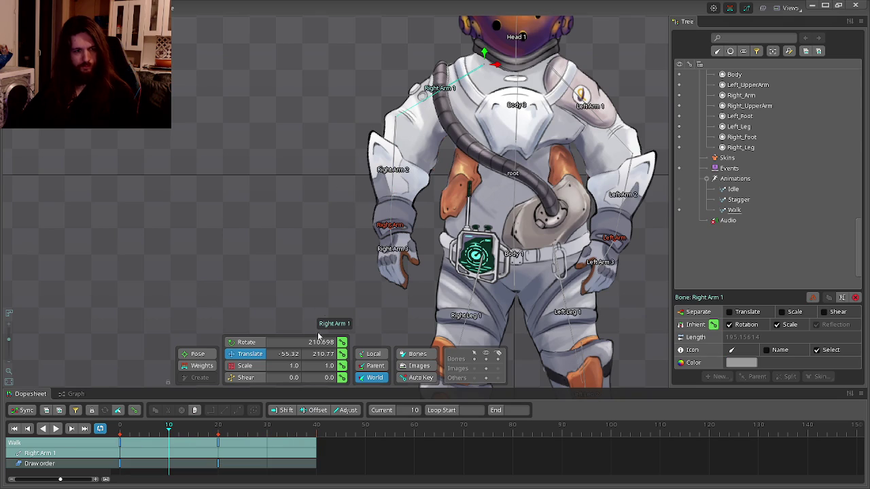
mouse_move(174, 424)
mouse_down()
mouse_move(218, 430)
mouse_move(170, 426)
mouse_up()
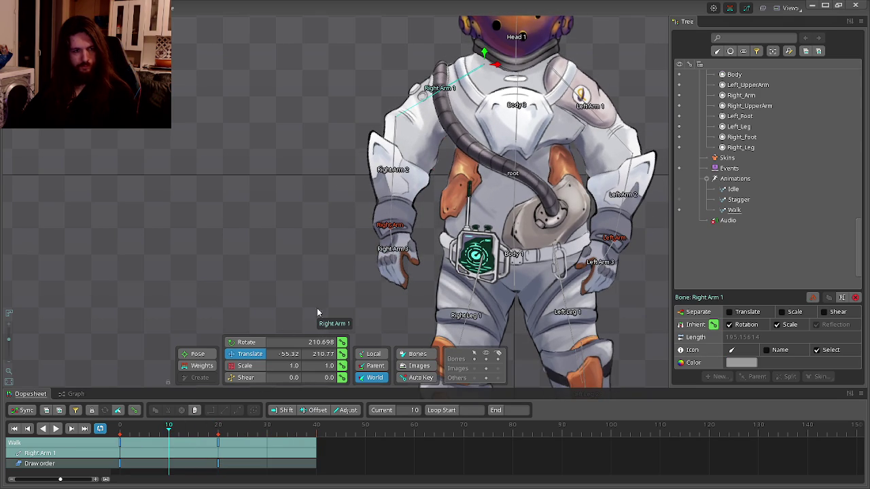
drag(218, 425, 316, 425)
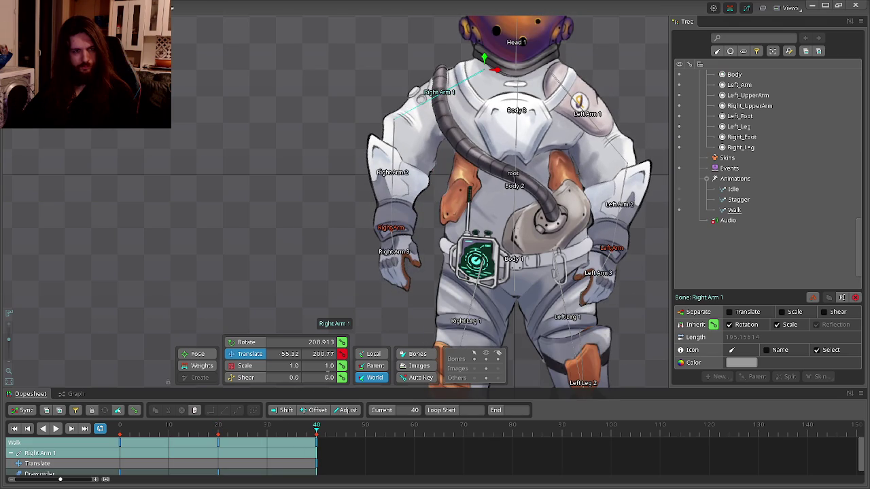
click(120, 428)
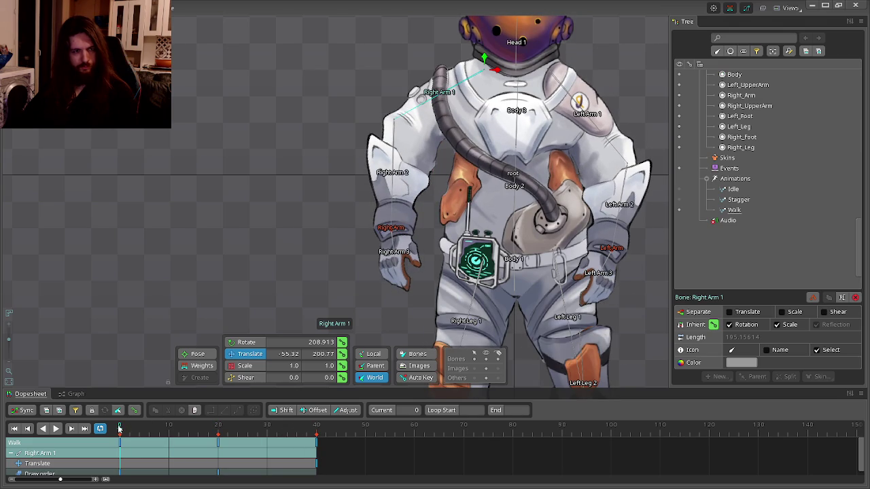
- Reselect the right-arm bones, try a 30 px right shift, and undo it
ctrl+click(389, 228)
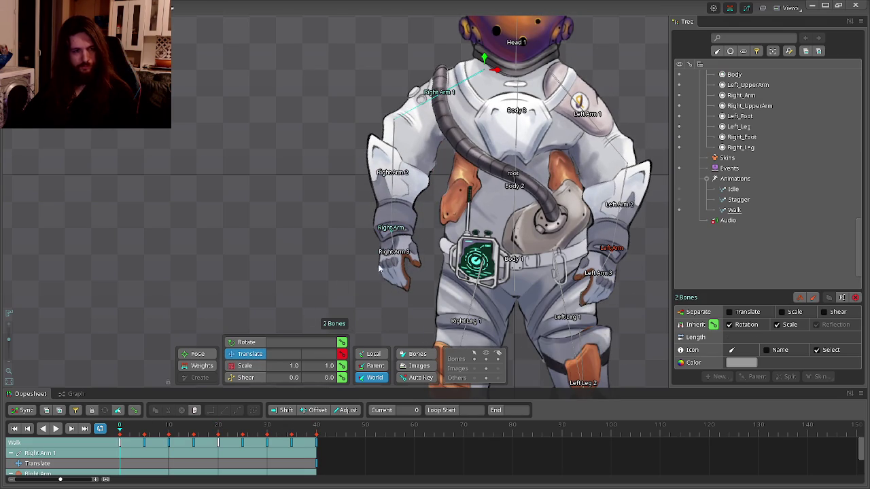
scroll(374, 151, down, 2)
click(373, 151)
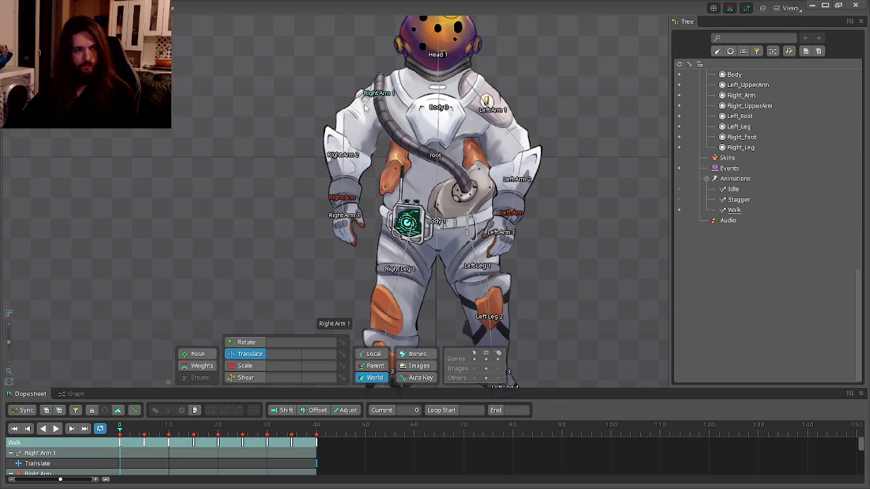
click(345, 197)
ctrl+click(364, 144)
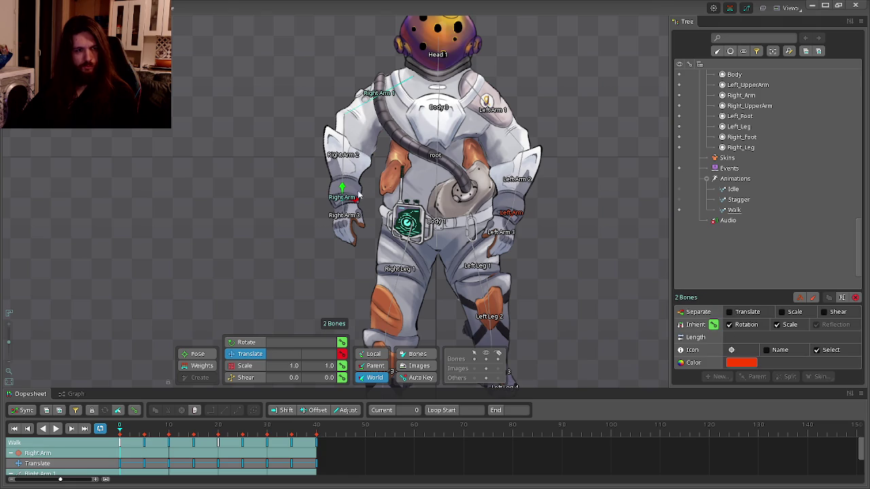
drag(356, 202, 377, 208)
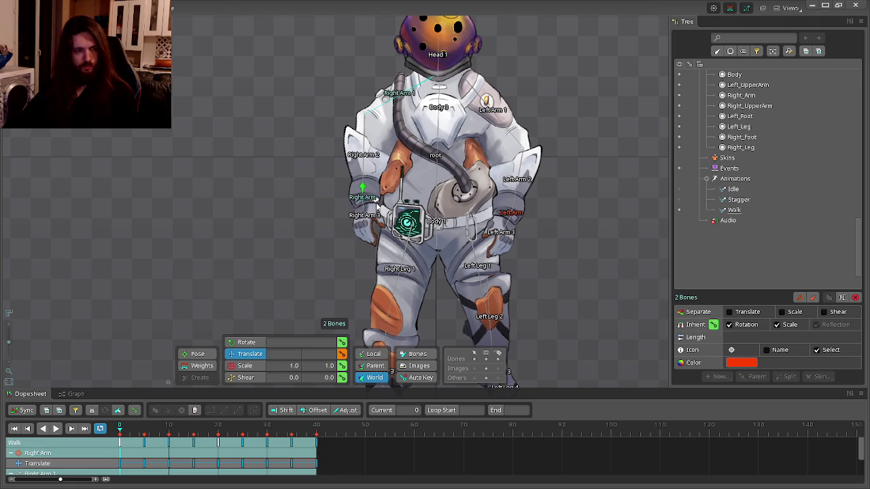
key(ctrl+z)
click(341, 189)
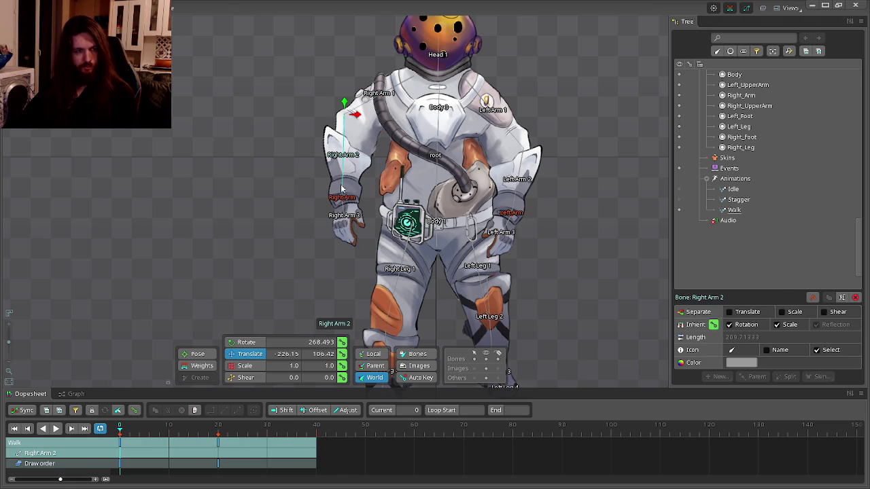
- At frame 0, shift Right Arm 2 and Right Arm about 32 px right and key it
drag(218, 435, 317, 431)
click(342, 354)
click(121, 433)
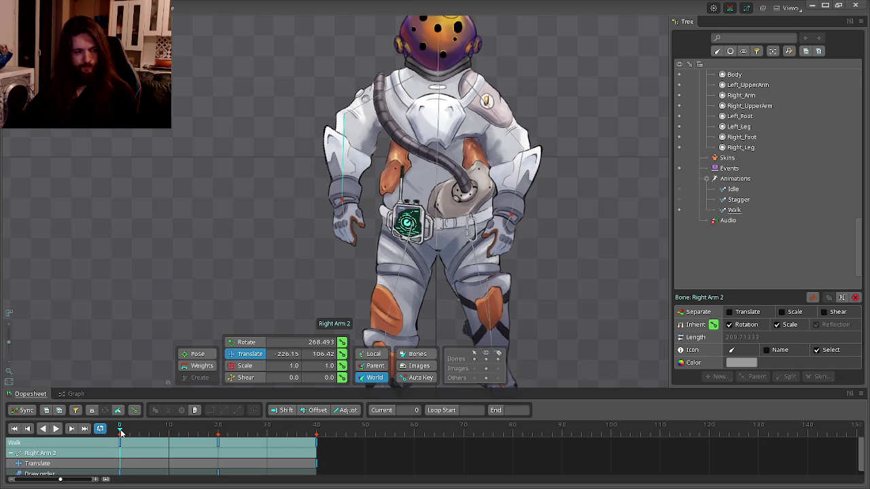
scroll(339, 175, up, 1)
ctrl+click(335, 202)
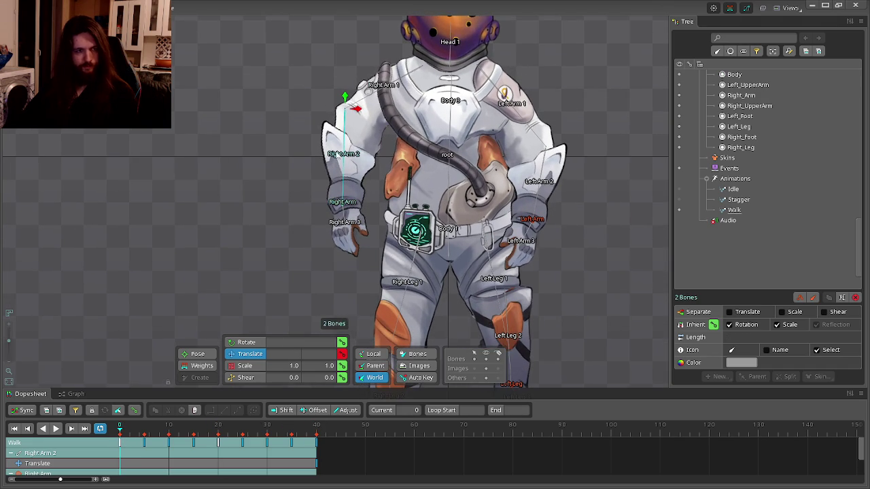
drag(358, 110, 380, 121)
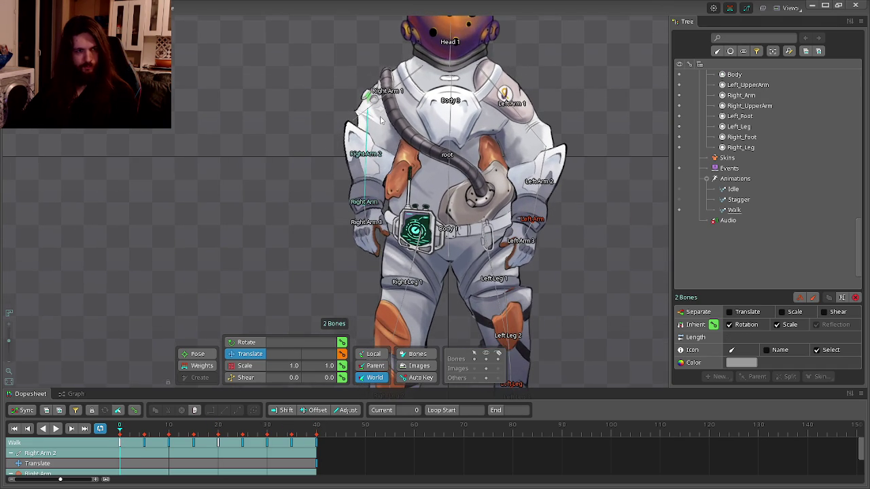
click(342, 355)
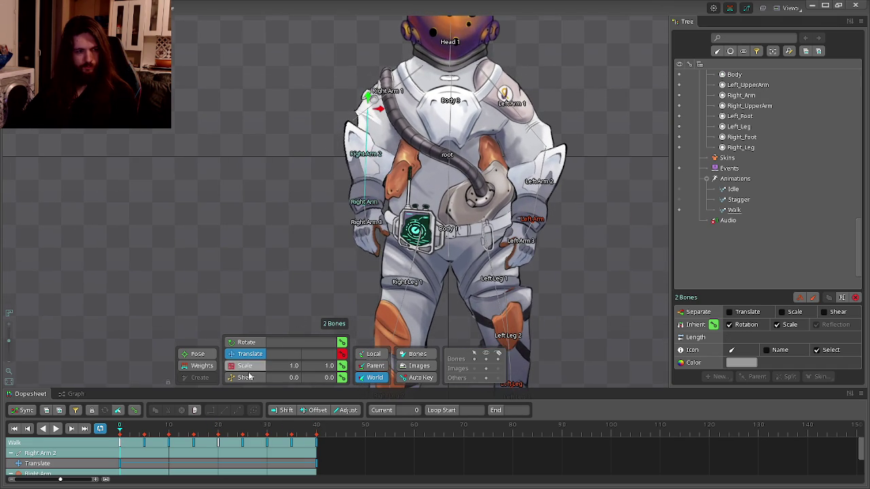
- Copy the frame-0 right-arm keys and paste them onto frame 40
drag(150, 428, 275, 426)
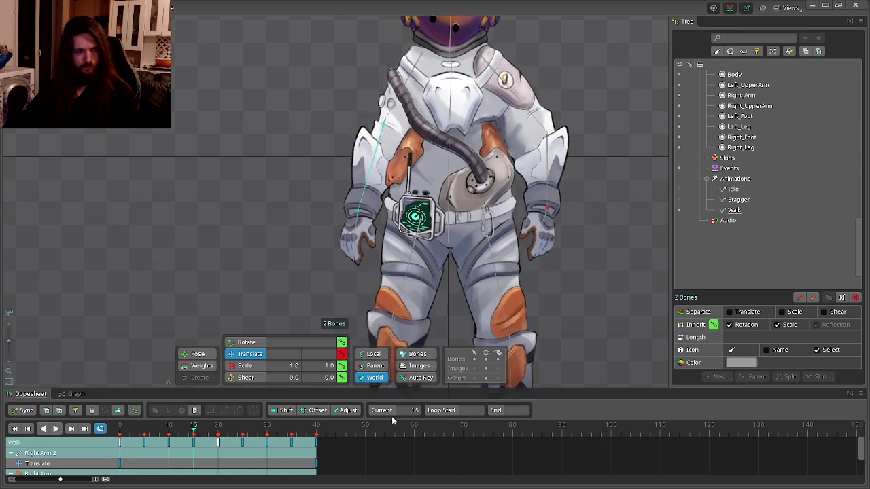
click(119, 427)
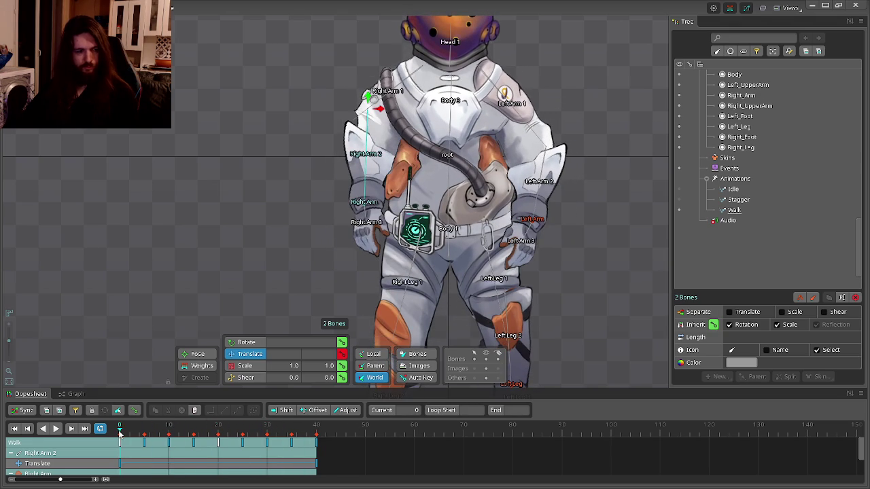
key(ctrl+c)
click(316, 428)
key(ctrl+v)
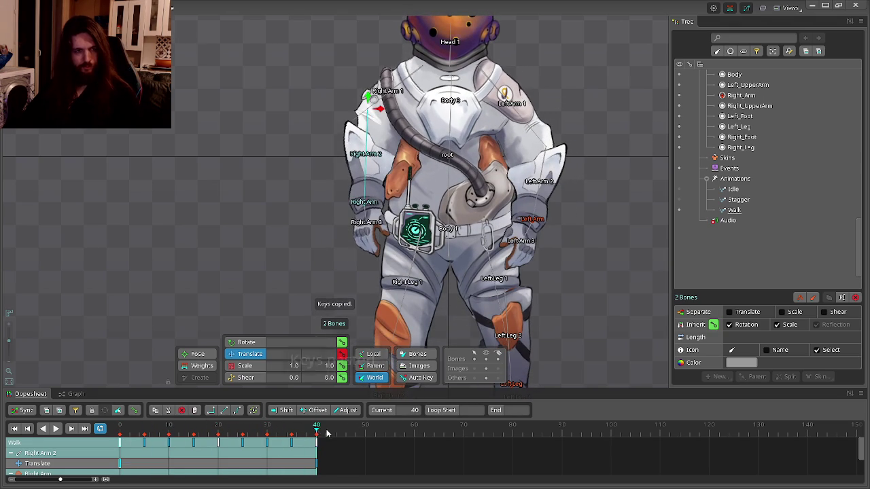
- Play the Walk loop to check the arm, then select Right Arm 1 at frame 15
click(56, 428)
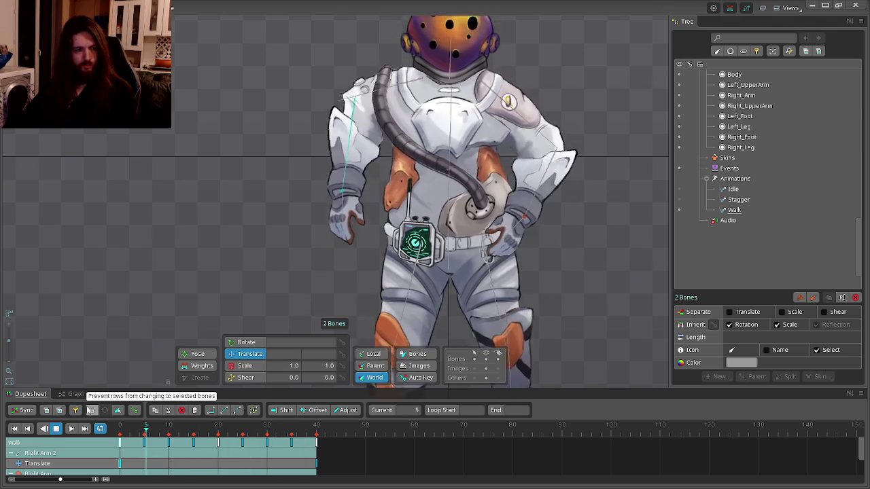
click(89, 410)
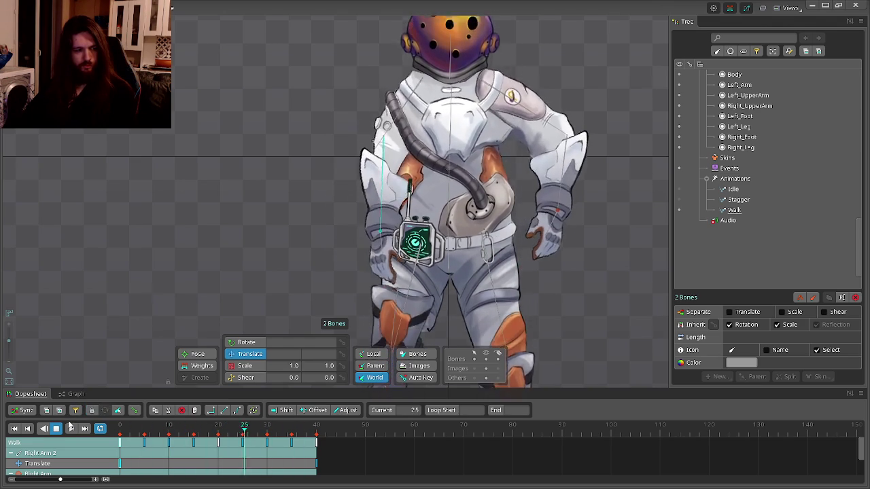
click(122, 430)
drag(126, 432, 218, 433)
scroll(218, 432, up, 1)
scroll(410, 83, up, 3)
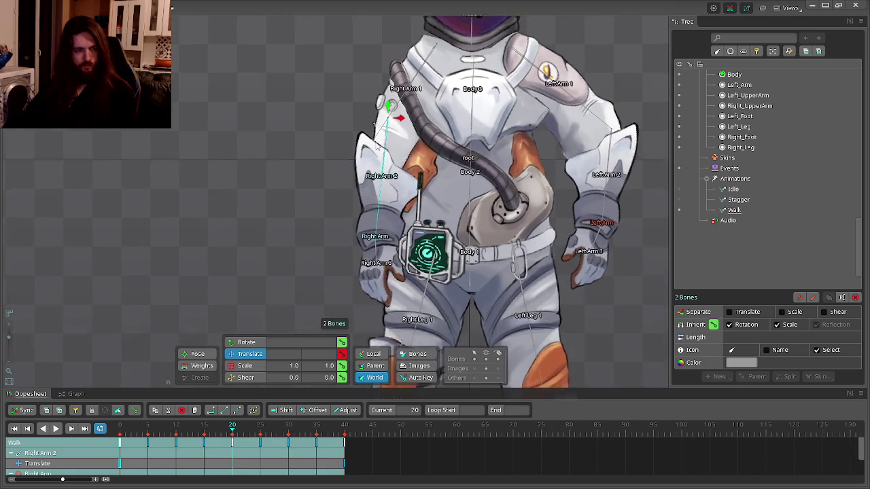
click(204, 432)
click(401, 117)
mouse_move(371, 95)
mouse_down()
mouse_move(372, 169)
mouse_move(337, 173)
mouse_up()
- Select Right Arm 2 and play the Walk animation from frame 0 to watch the arm
key(c)
click(324, 128)
click(381, 231)
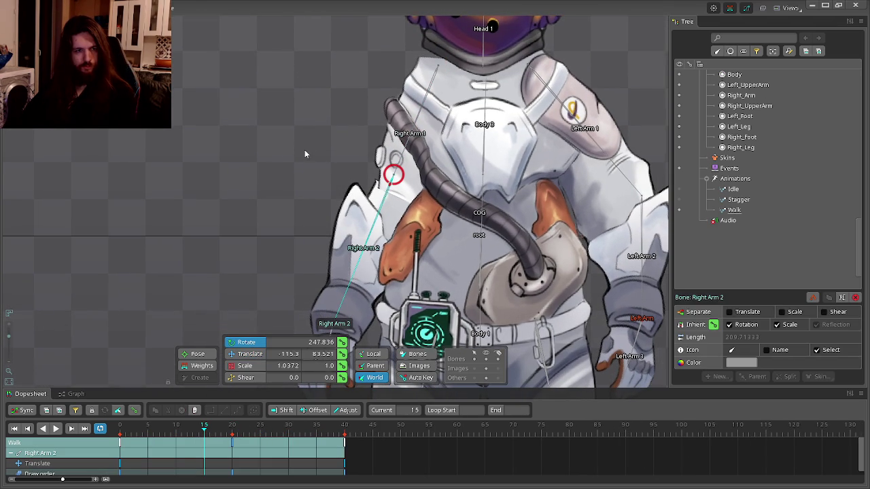
scroll(314, 199, down, 2)
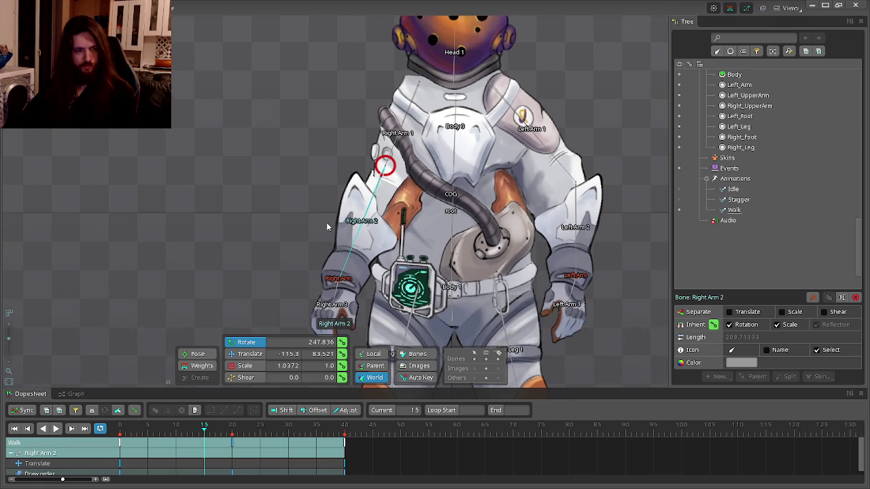
mouse_move(202, 426)
mouse_down()
mouse_move(101, 427)
mouse_move(159, 412)
mouse_move(334, 435)
mouse_move(137, 428)
mouse_up()
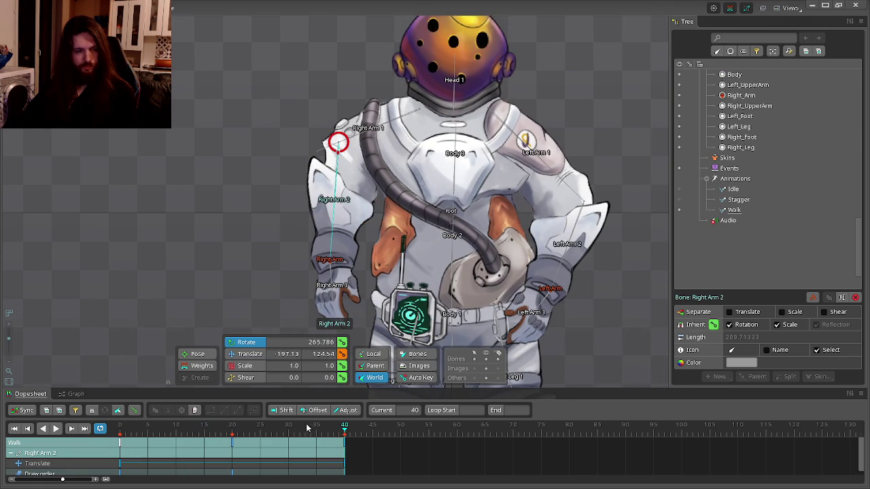
click(118, 436)
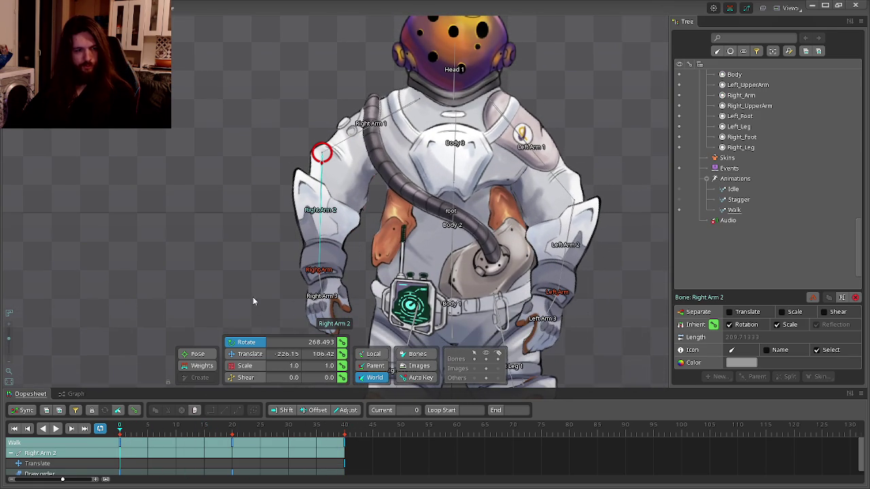
key(space)
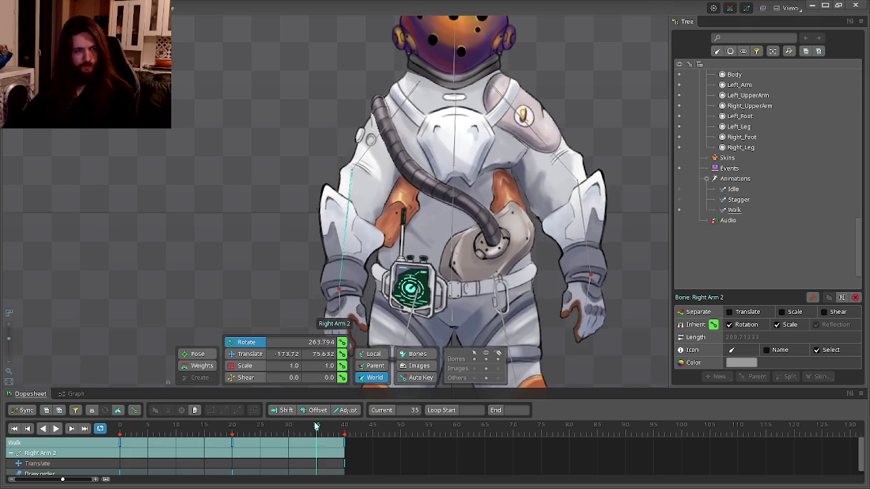
key(space)
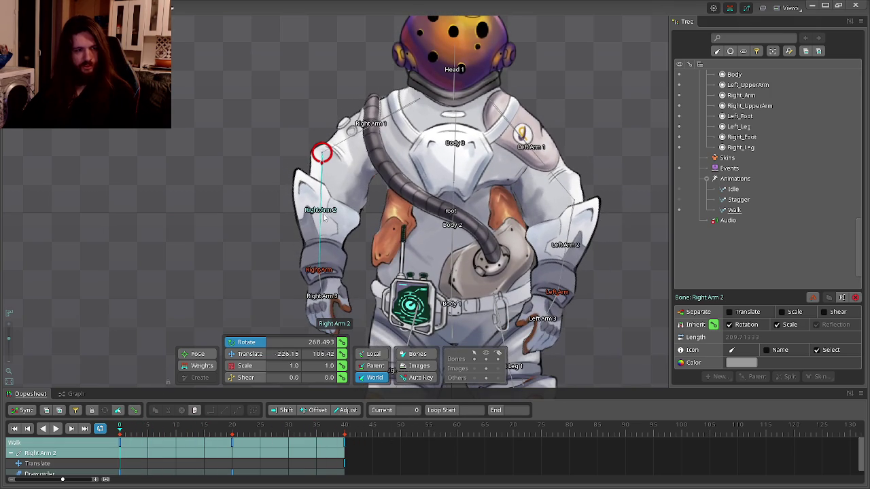
- Move Right Arm 2 up and right, then try and undo a shift at frame 5
key(v)
drag(336, 159, 361, 159)
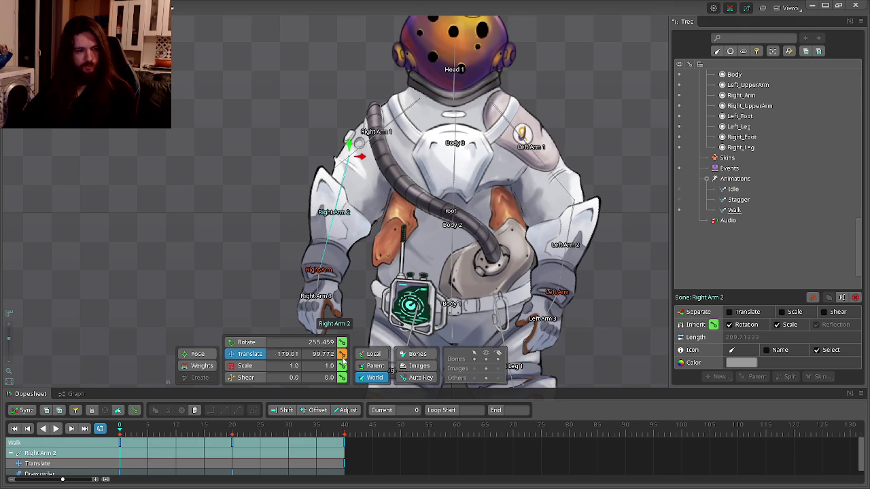
mouse_move(116, 435)
mouse_down()
mouse_move(182, 434)
mouse_move(112, 452)
mouse_move(170, 444)
mouse_move(149, 446)
mouse_up()
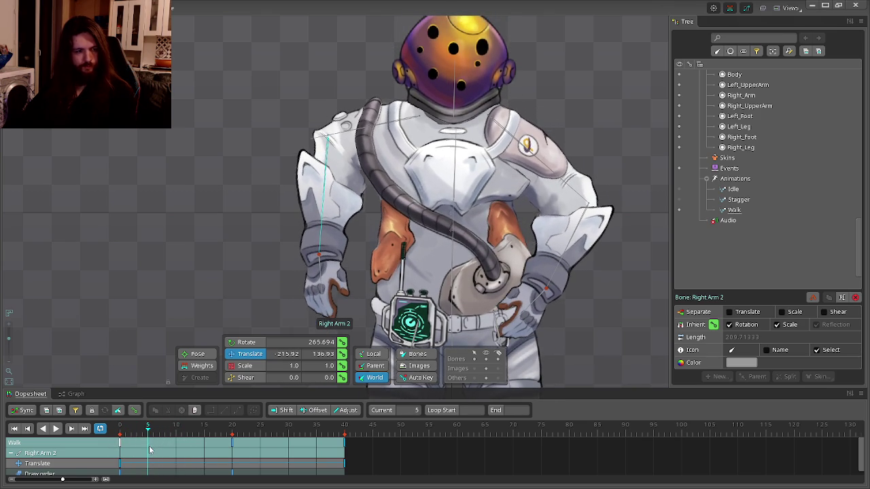
drag(340, 148, 361, 151)
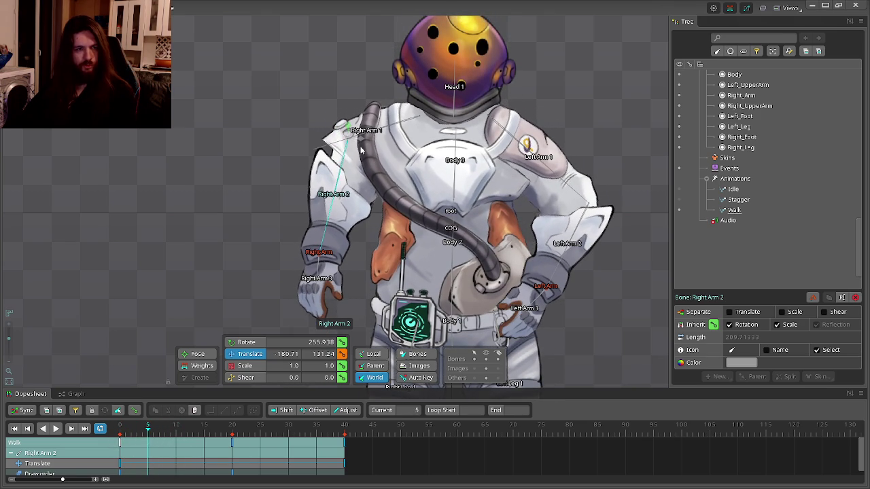
key(ctrl+z)
- Undo the Right Arm 2 move and shift Right Arm 1 right at frame 0
click(122, 428)
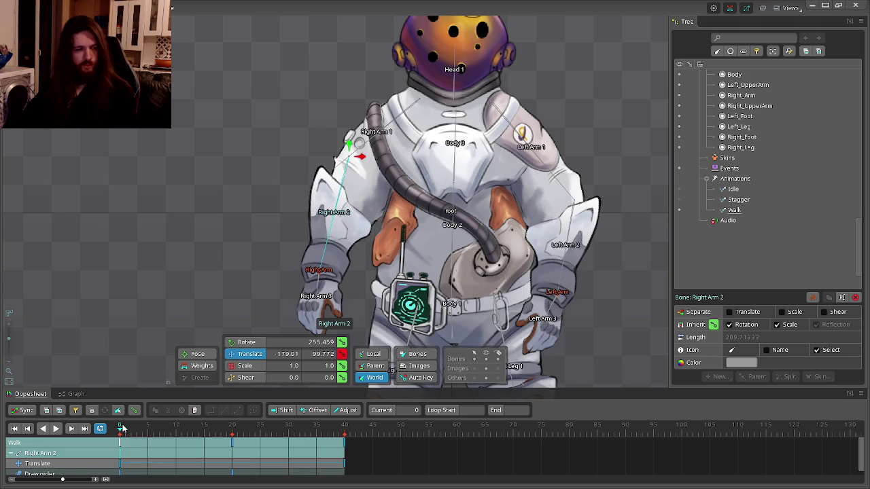
key(ctrl+z)
mouse_move(132, 430)
mouse_down()
mouse_move(156, 429)
mouse_move(120, 429)
mouse_up()
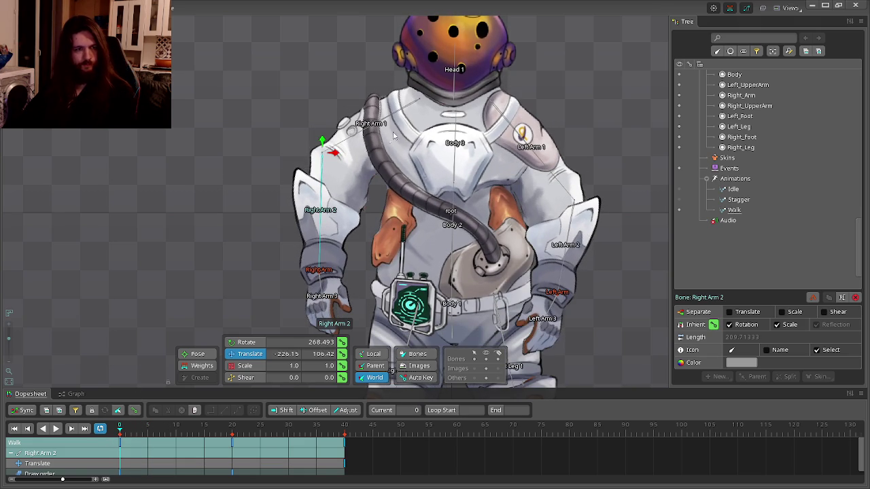
drag(429, 102, 447, 107)
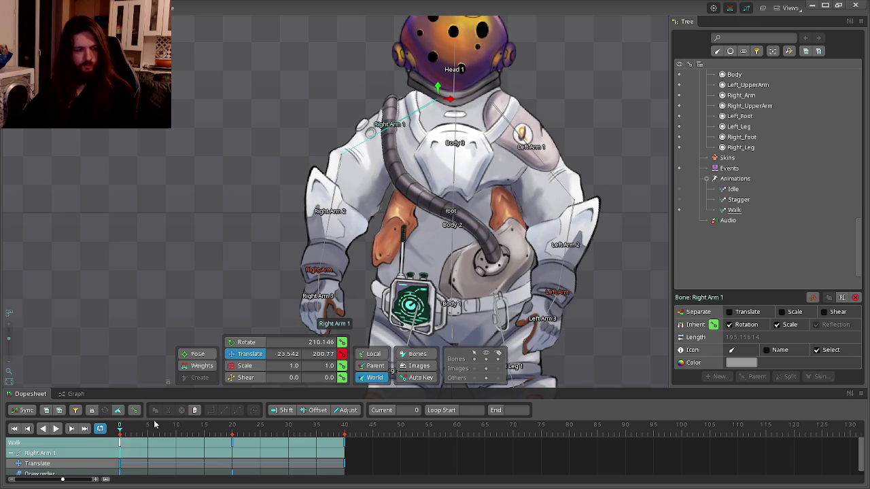
- Copy Right Arm 1's frame-0 pose and paste it onto frame 40
key(space)
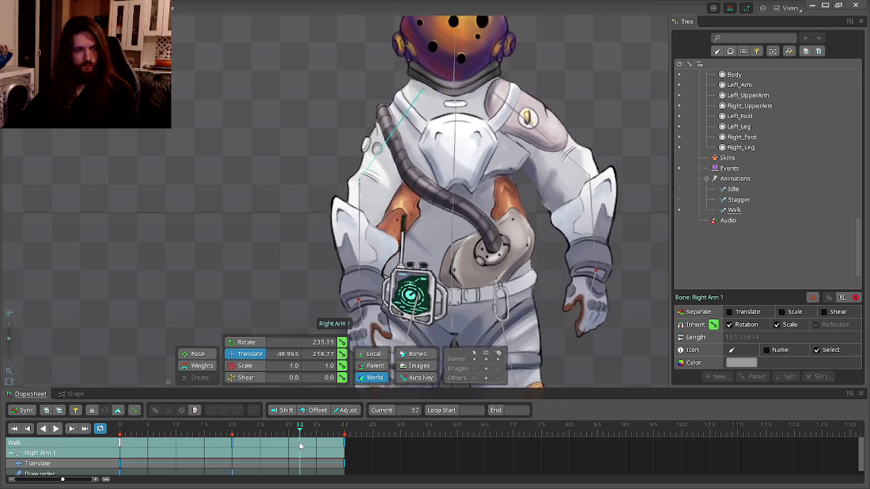
click(344, 431)
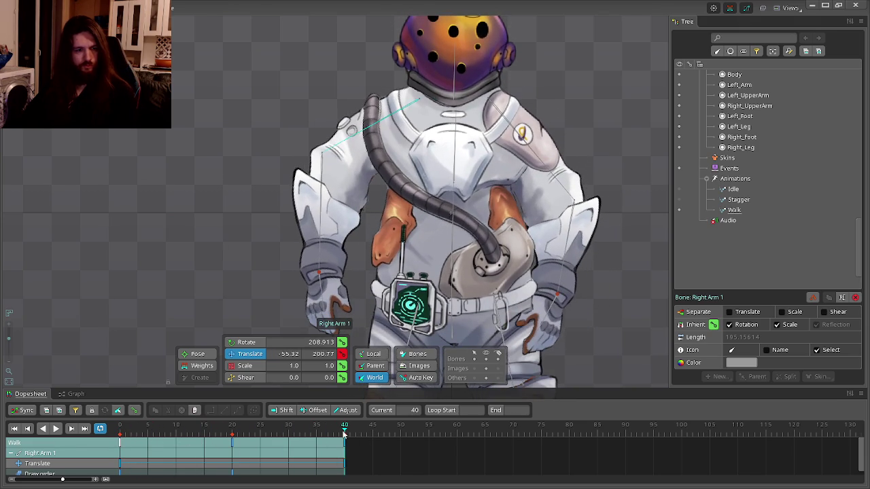
key(ctrl+v)
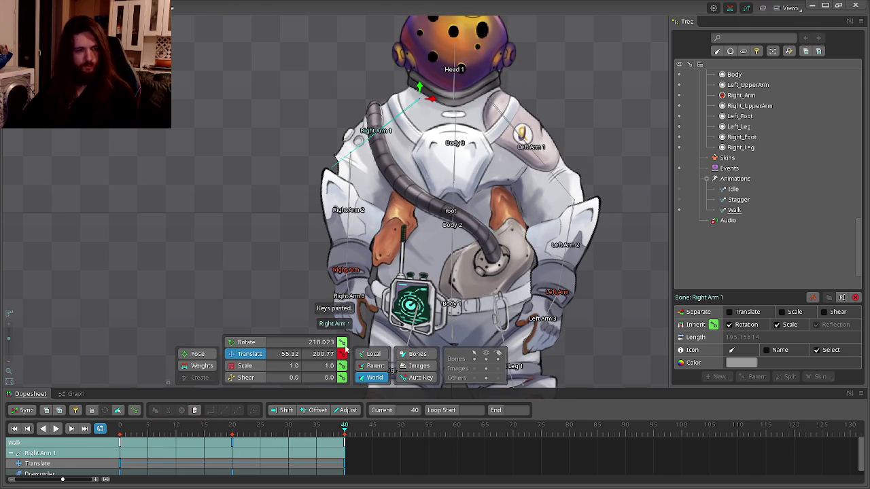
click(129, 459)
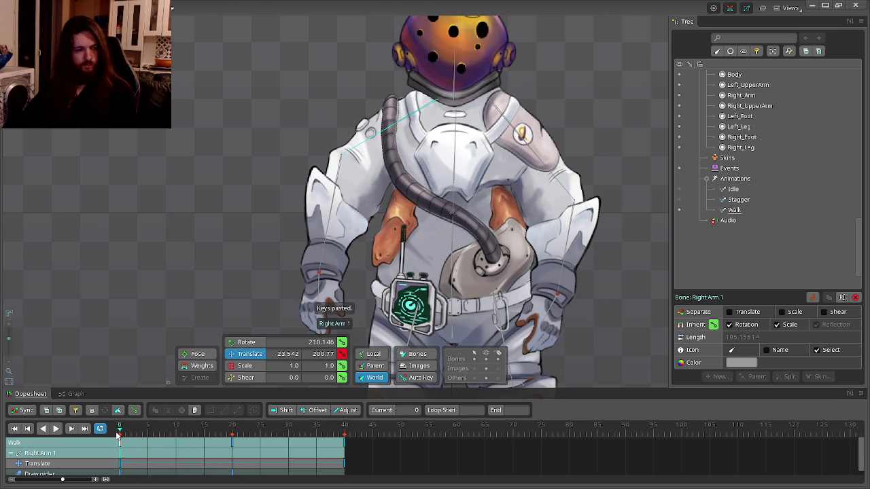
key(ctrl+c)
click(344, 432)
key(ctrl+v)
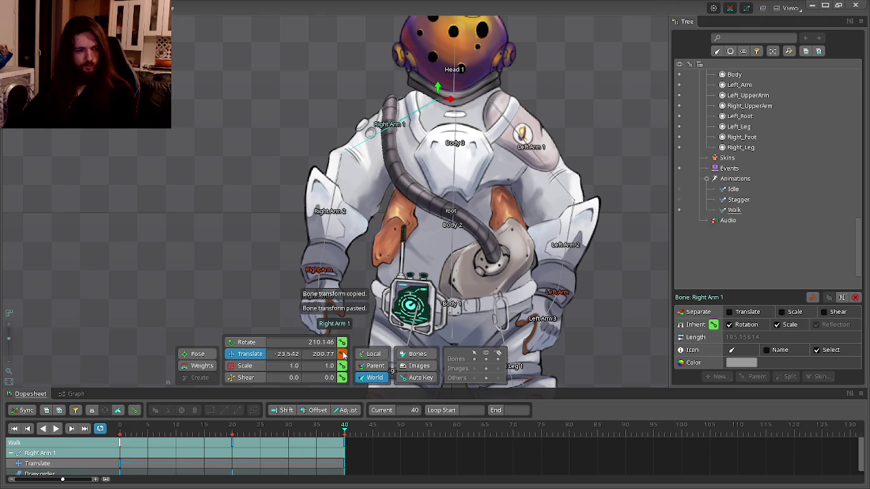
- Raise Right Arm 1 at frame 20 to translation -23.542, 224.8 and replay the loop
click(57, 429)
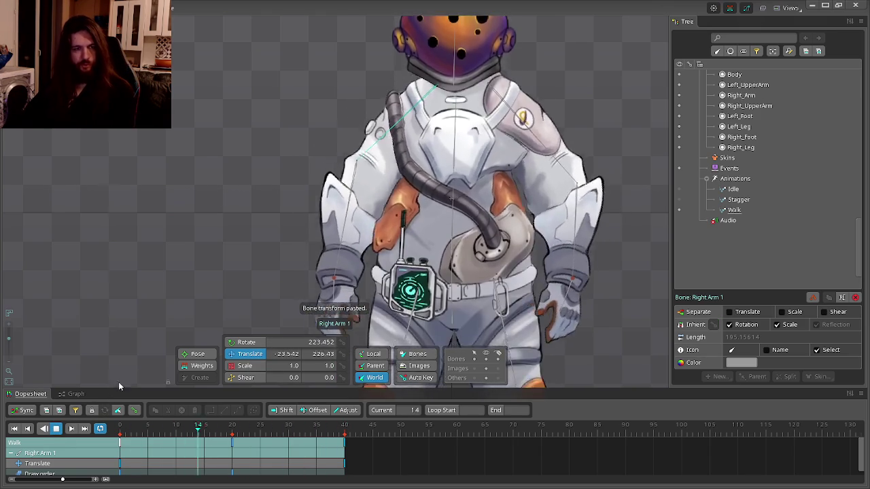
scroll(184, 219, down, 5)
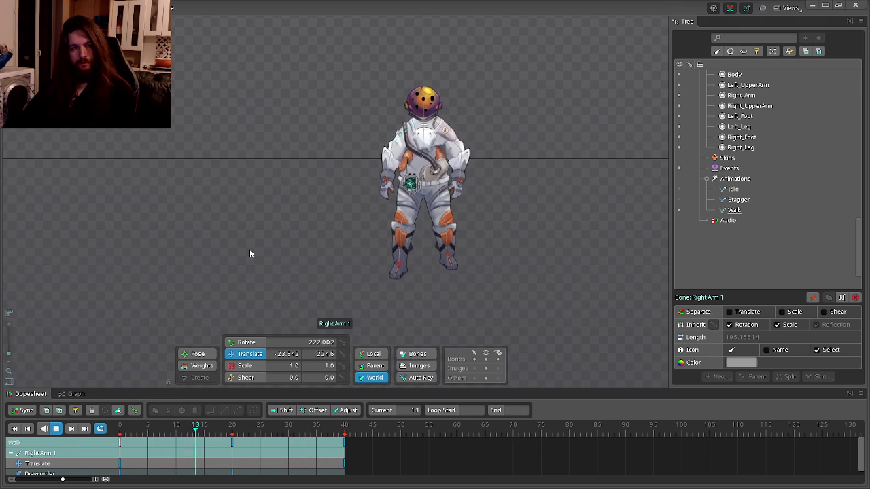
scroll(392, 135, up, 5)
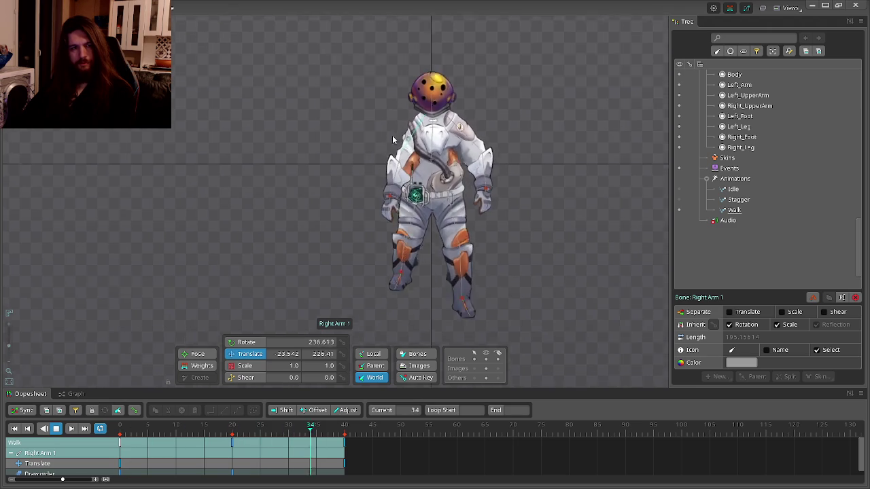
click(234, 425)
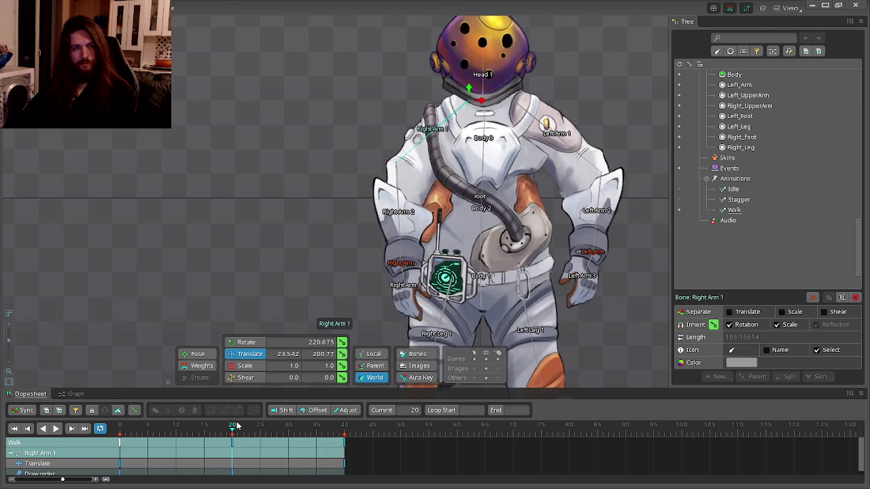
drag(470, 100, 466, 82)
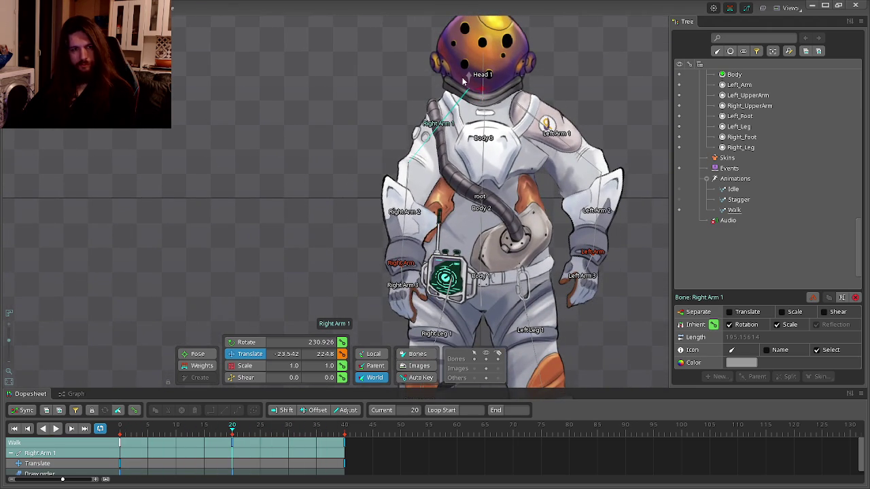
click(57, 431)
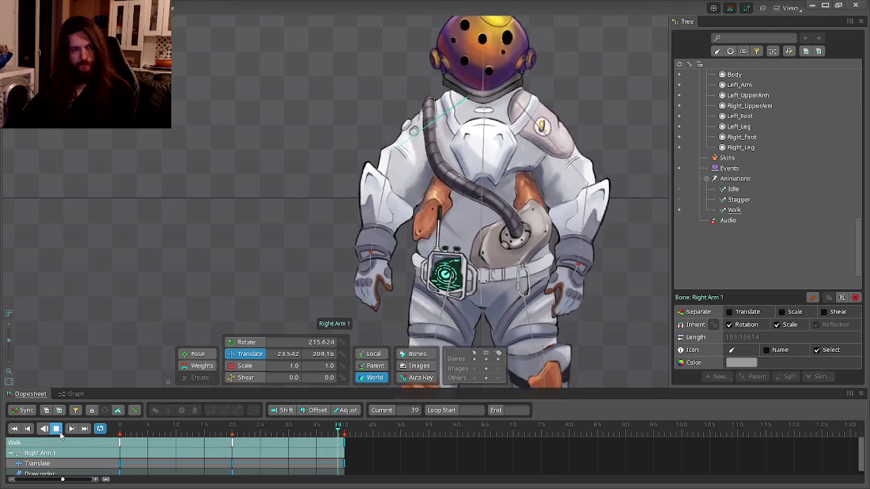
click(57, 430)
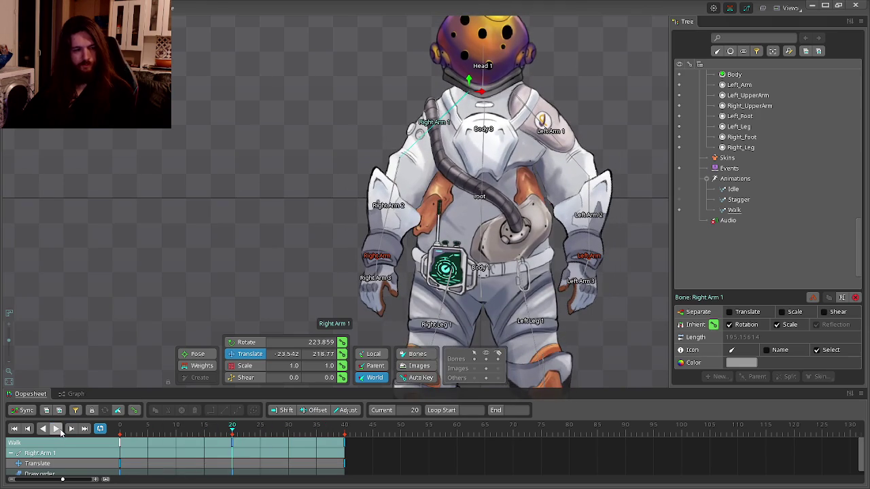
- At frame 0, reselect Right Arm 2, Right Arm 1 and Right Arm with rotation mode
click(119, 435)
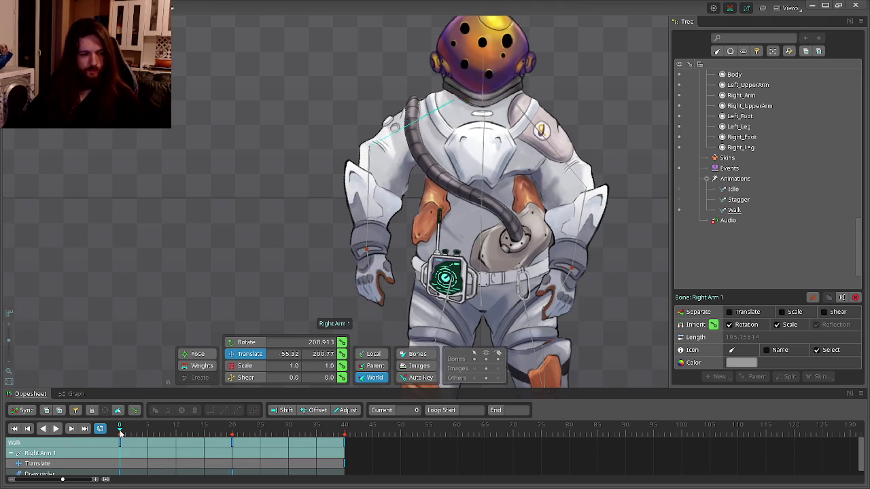
click(285, 244)
click(371, 185)
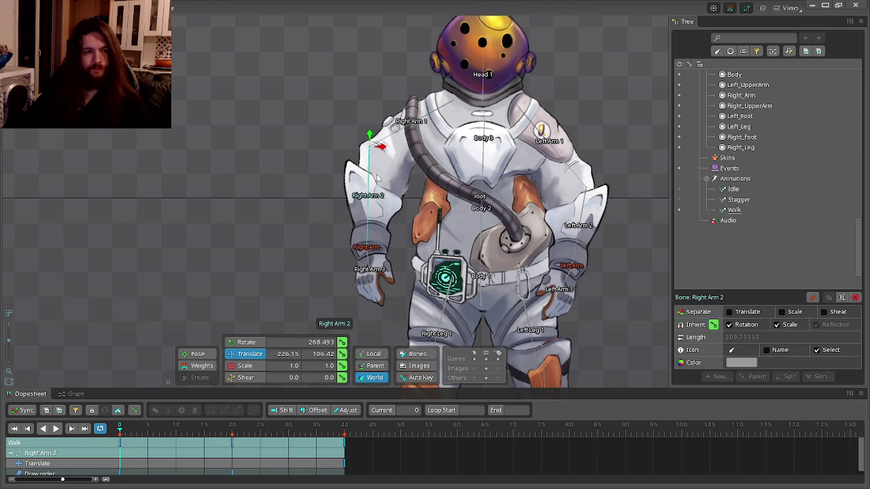
click(401, 130)
key(c)
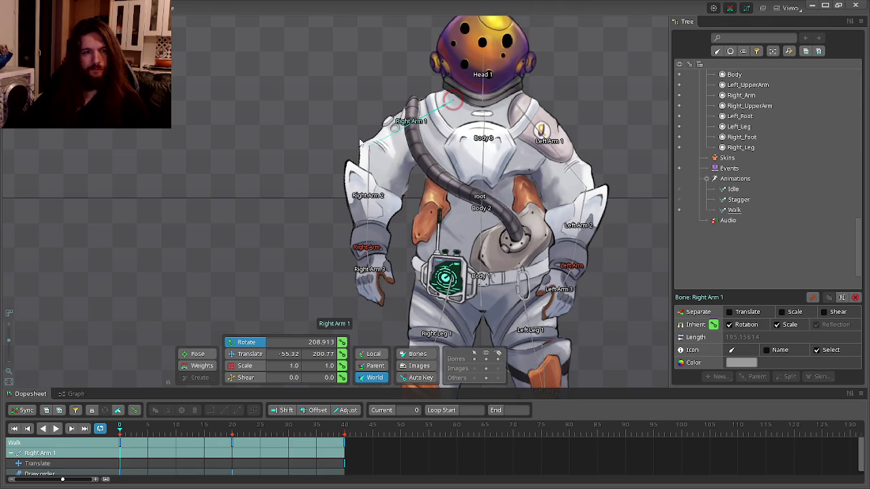
click(368, 248)
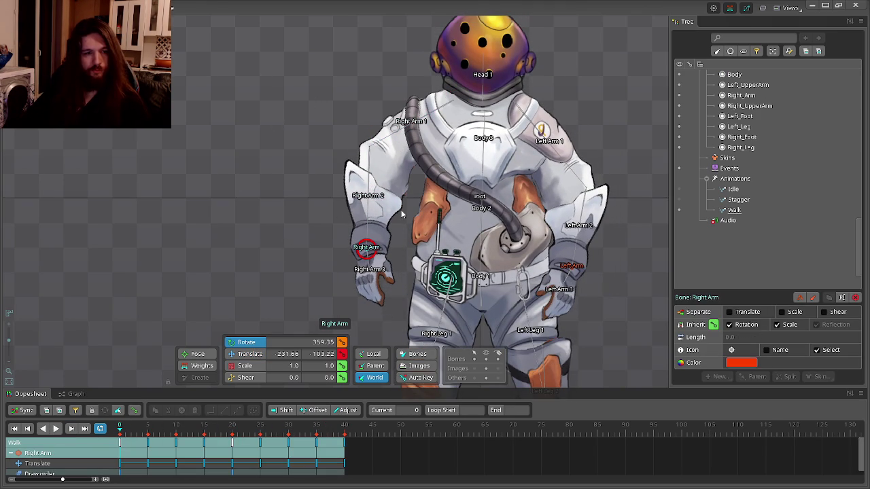
- Move the Right Arm bone down and right, then raise it at frame 35
key(v)
drag(392, 214, 408, 238)
mouse_move(119, 428)
mouse_down()
mouse_move(325, 439)
mouse_move(317, 438)
mouse_up()
drag(383, 252, 384, 249)
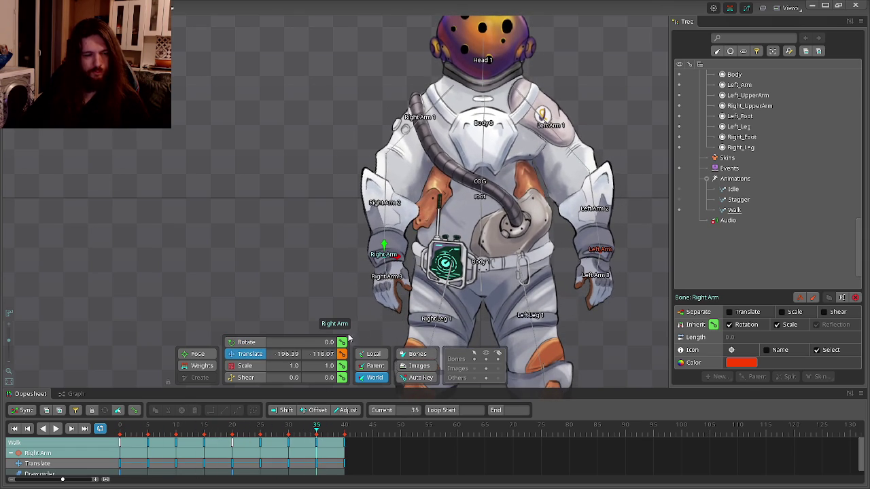
- Nudge the Right Arm bone at frame 40, then shift Right Arm 1 right
mouse_move(310, 426)
mouse_down()
mouse_move(124, 435)
mouse_move(376, 426)
mouse_up()
mouse_move(334, 210)
mouse_down()
mouse_move(333, 233)
mouse_move(353, 228)
mouse_move(350, 211)
mouse_up()
key(ctrl+z)
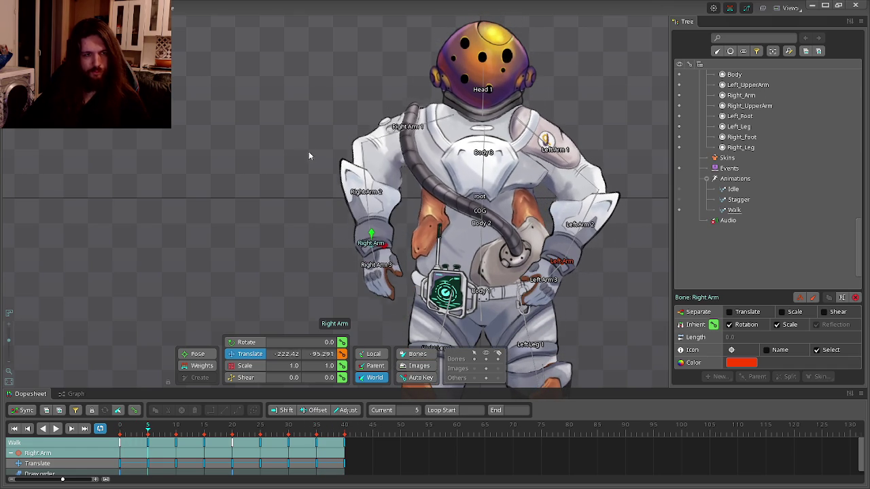
key(ctrl+y)
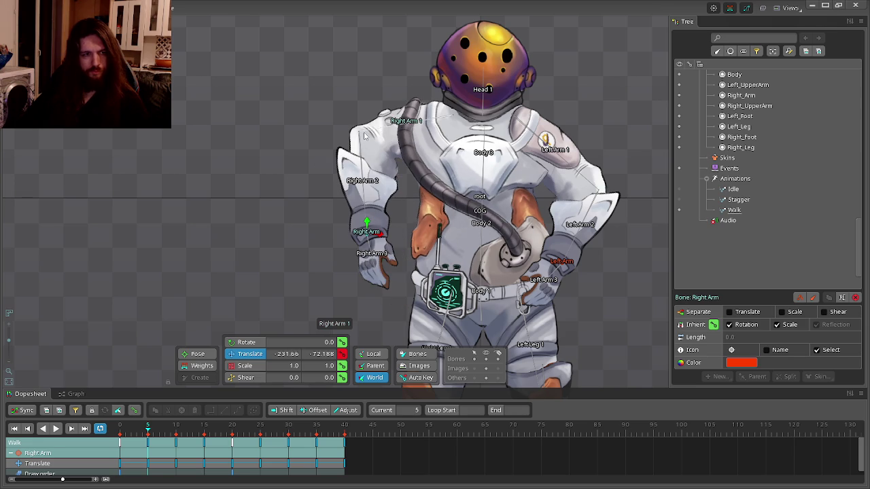
click(358, 156)
drag(465, 121, 482, 121)
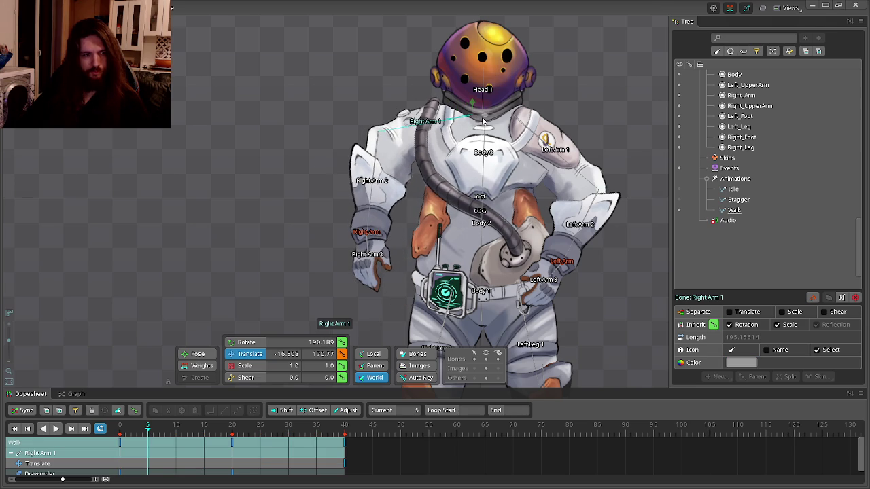
- Check the later arm pose, then shift Right Arm 1 further right at frame 5
mouse_move(147, 430)
mouse_down()
mouse_move(194, 430)
mouse_move(175, 430)
mouse_up()
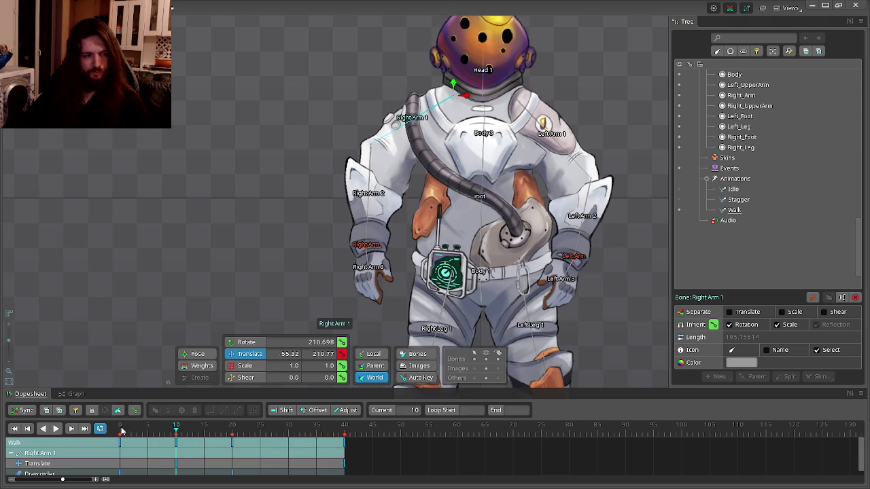
drag(122, 430, 148, 430)
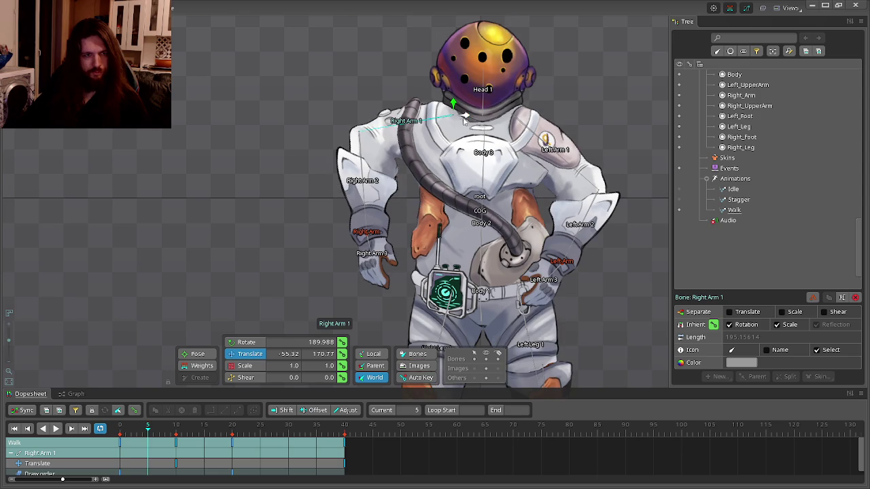
drag(464, 121, 480, 122)
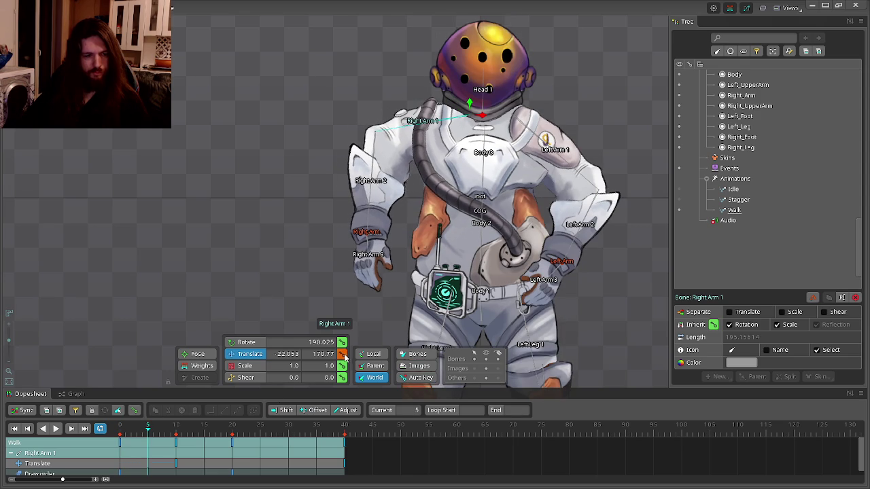
- Preview the Walk loop's arm swing by scrubbing frames 0 to 20 and playing it
drag(121, 433, 238, 435)
key(space)
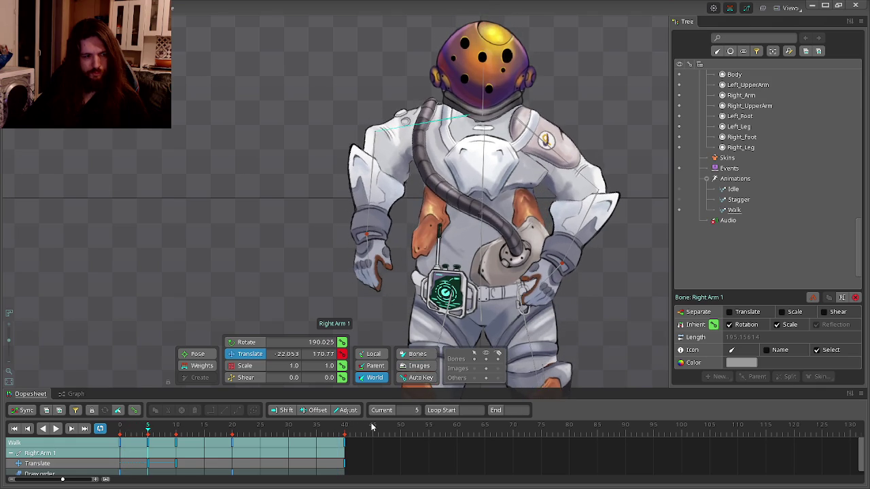
key(space)
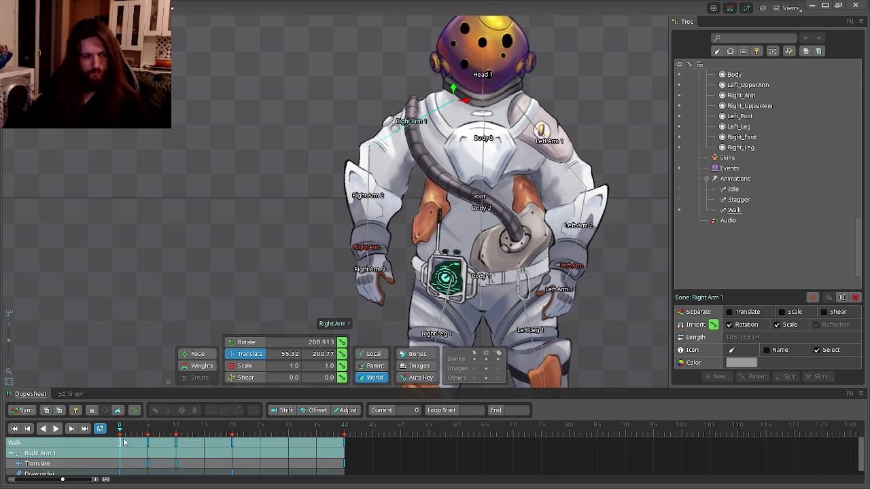
click(120, 435)
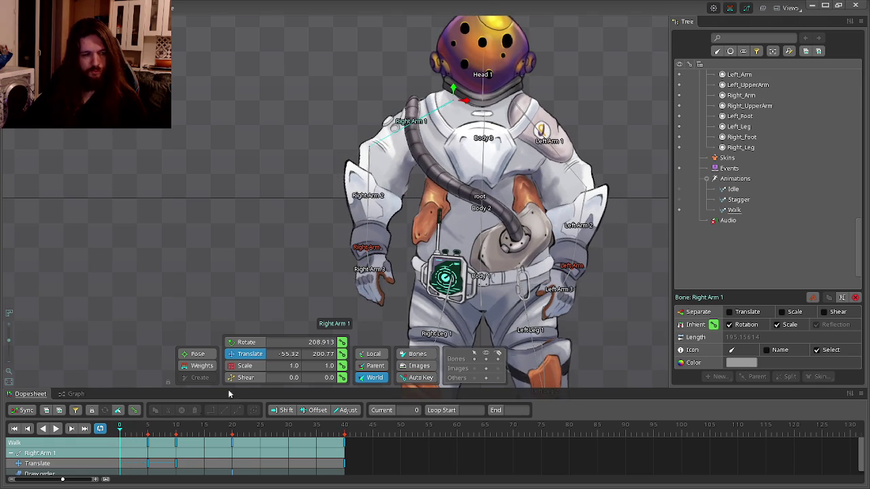
drag(120, 433, 236, 440)
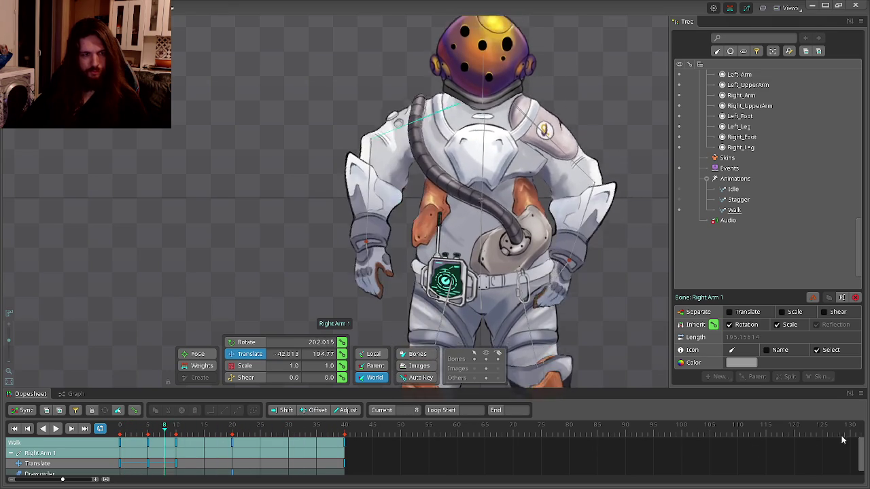
scroll(842, 441, down, 2)
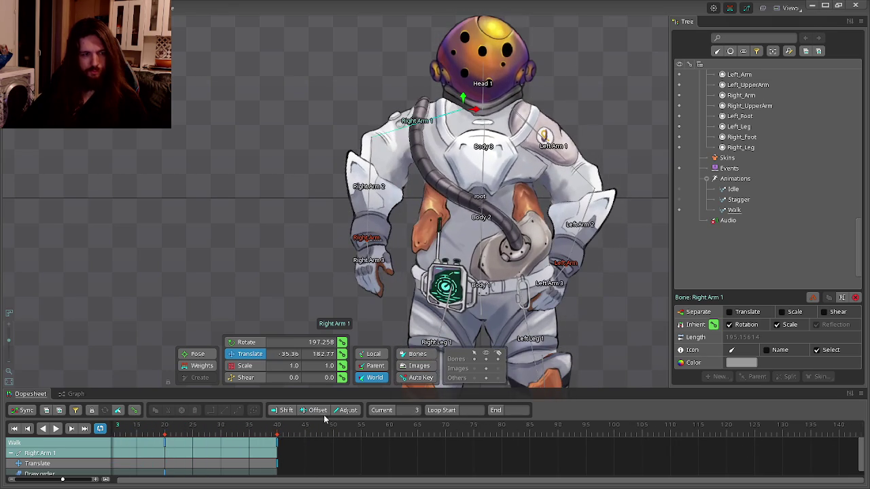
click(56, 428)
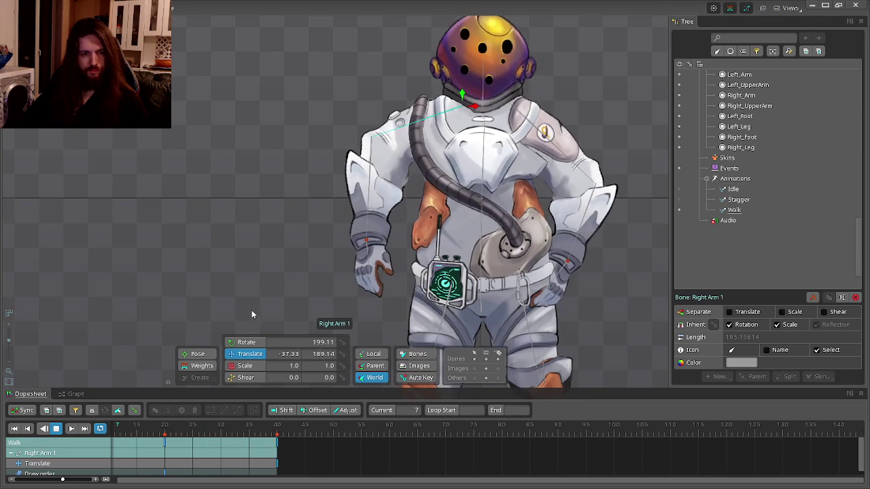
scroll(280, 309, down, 5)
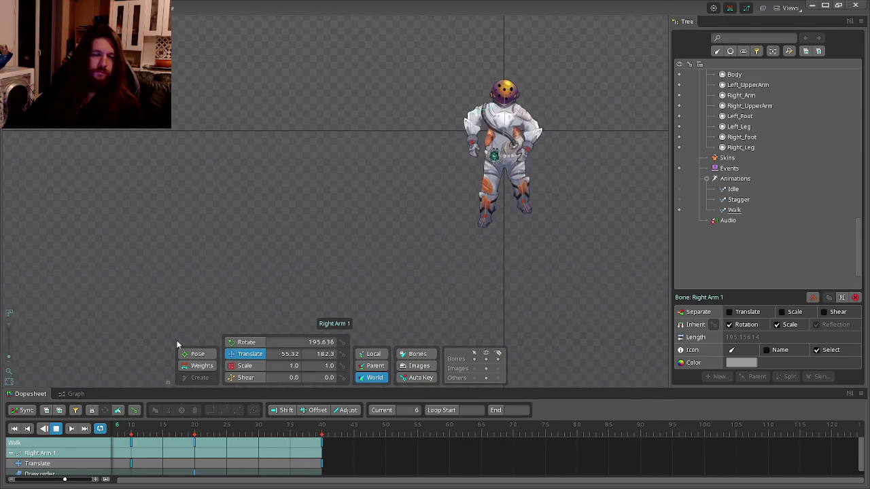
- Reset Walk to frame 0 and switch to the browser showing the Echoes of the Libouloule splash image
key(alt+Tab)
key(alt+Tab)
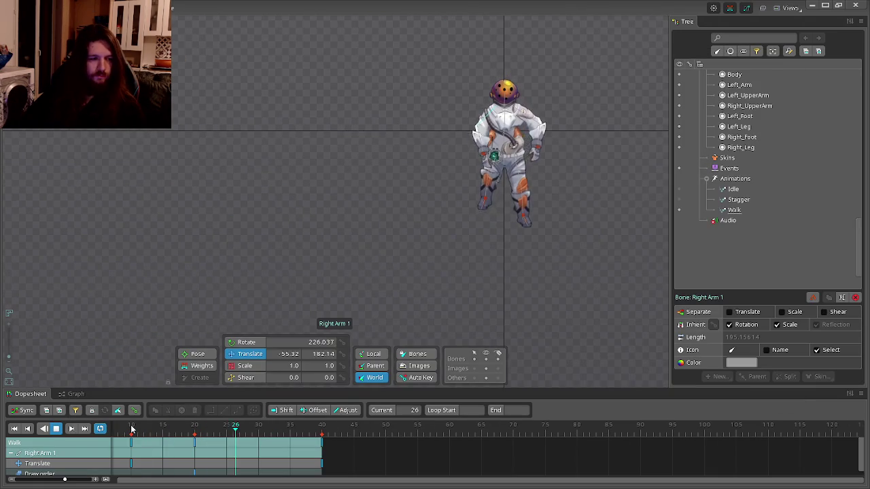
click(127, 428)
drag(127, 429, 109, 430)
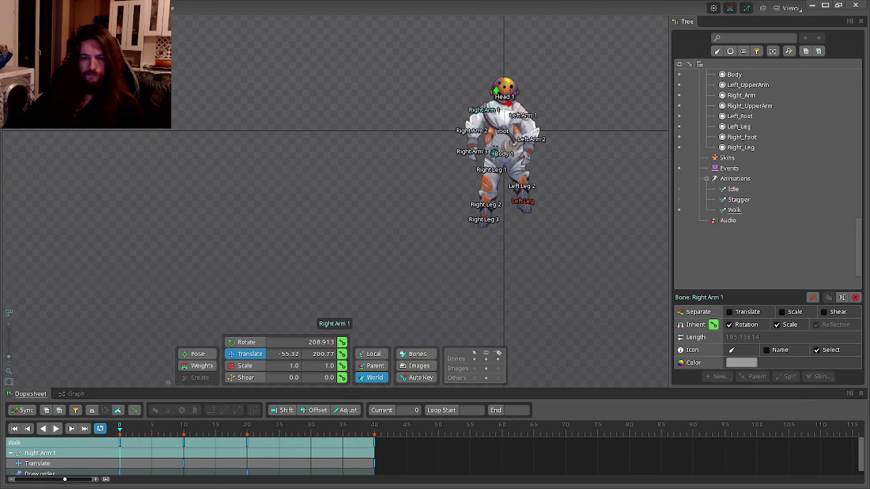
key(super)
click(466, 310)
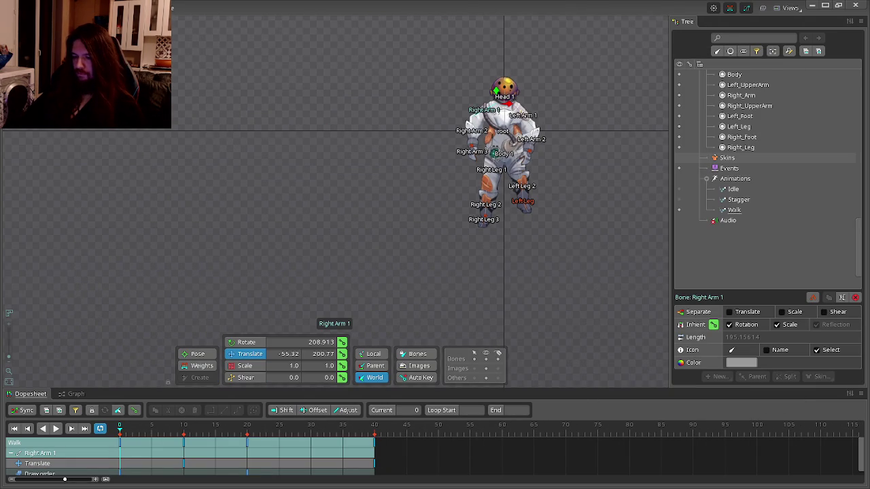
key(alt+Tab)
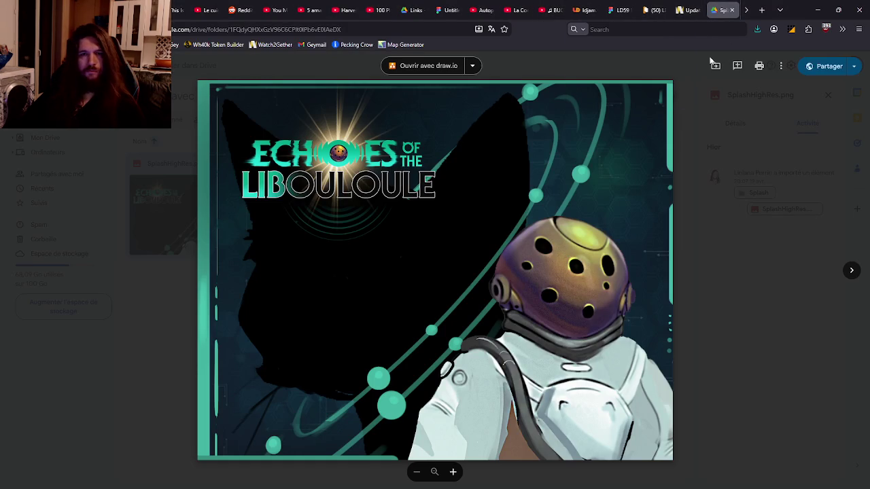
- Leave the splash image preview and bring the Spine astronaut project back to the front
key(alt+Tab)
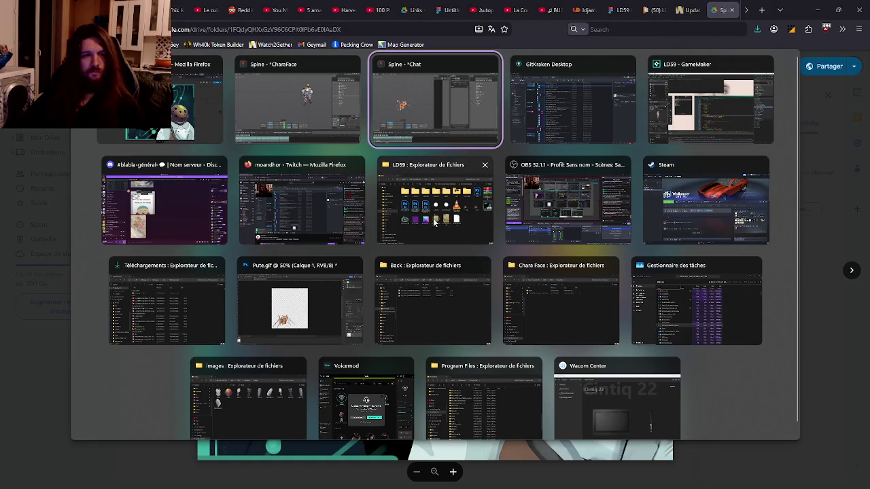
key(Escape)
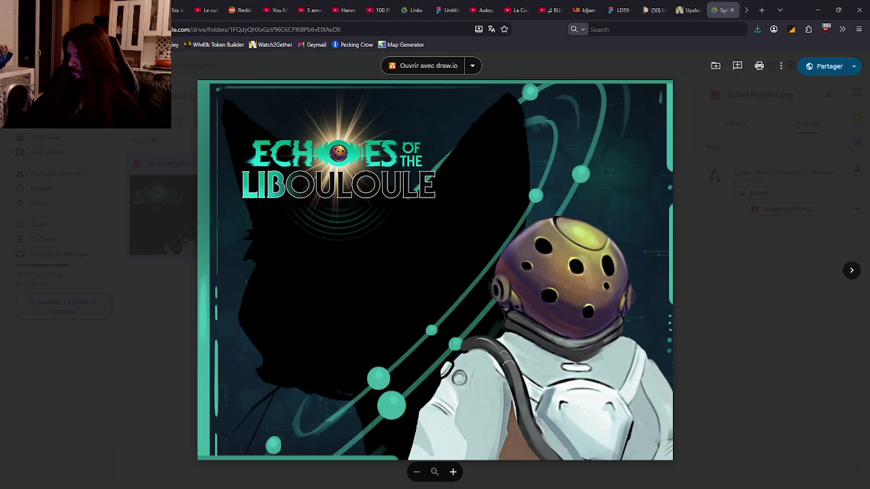
key(alt+Tab)
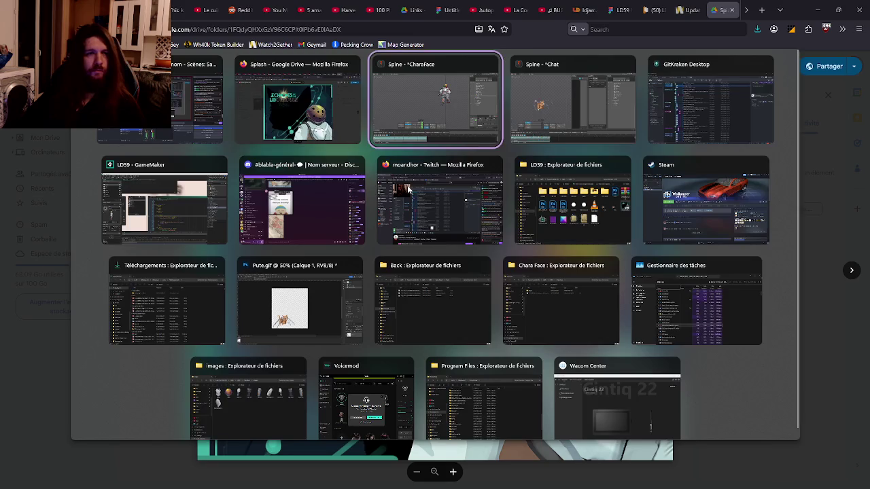
scroll(398, 201, up, 5)
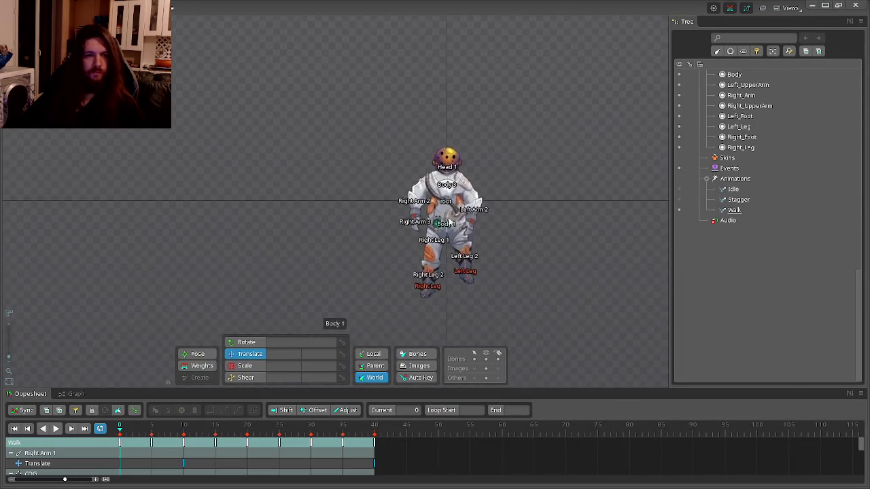
- Select Right Arm 1 and undo an accidental shift of the arm chain
click(361, 163)
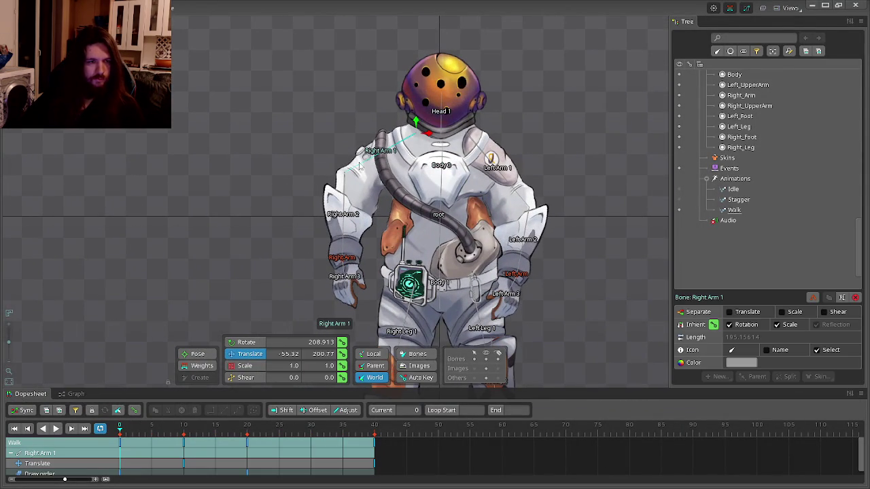
drag(428, 135, 440, 139)
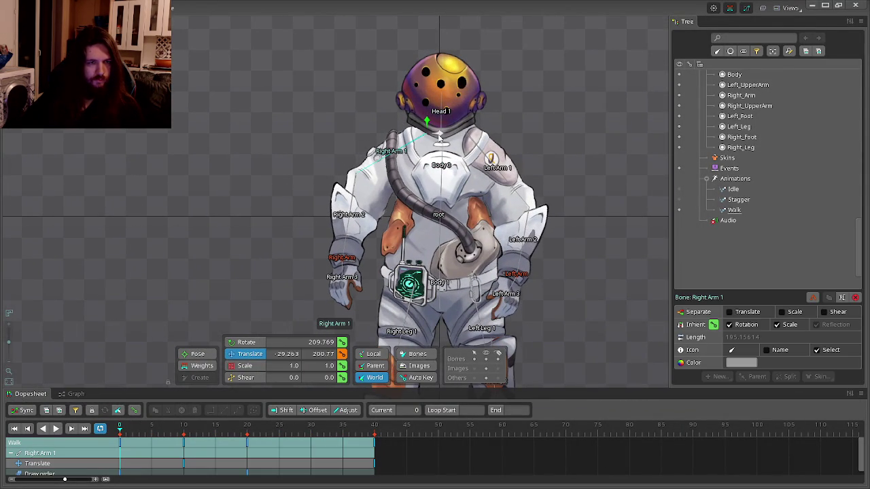
key(ctrl+z)
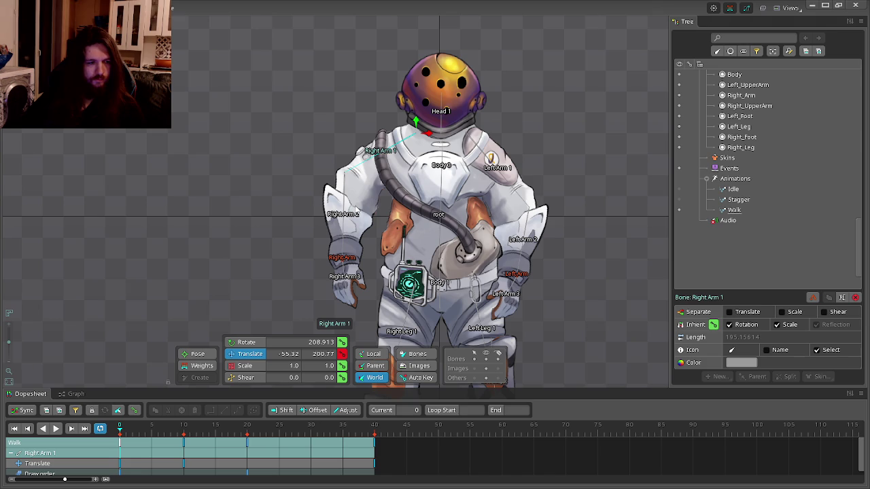
- Delete Right Arm 1's frame 5 and 15 keys, keeping frames 0 and 20, and recheck Walk
click(152, 437)
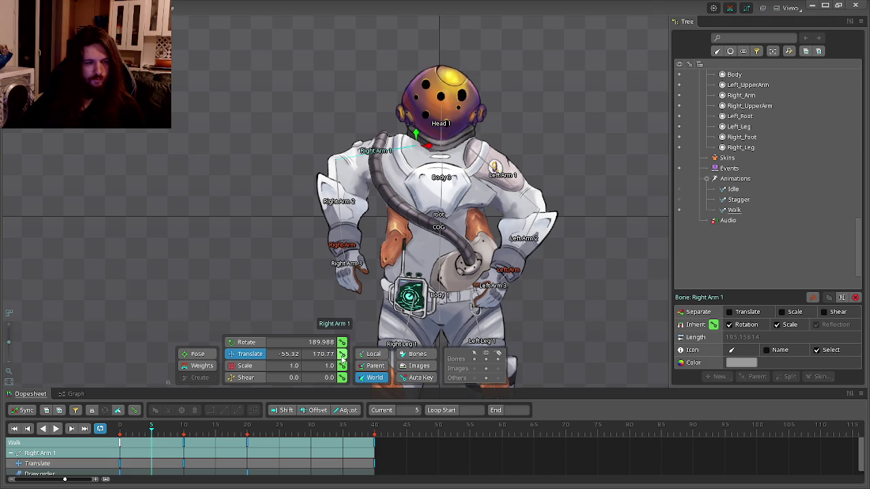
click(216, 435)
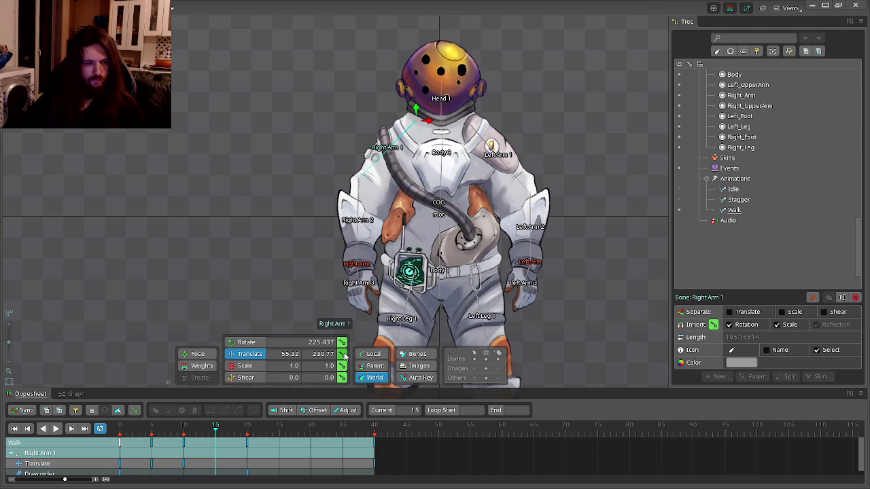
click(248, 433)
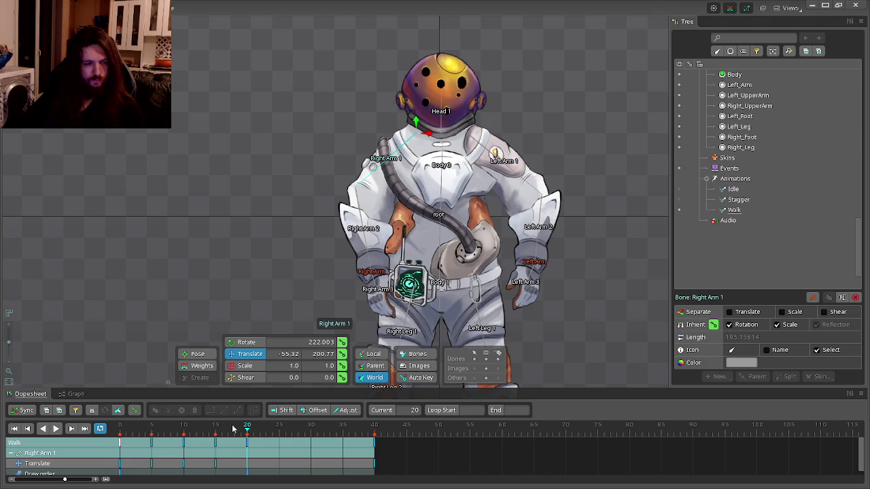
key(ctrl+z)
key(ctrl+z)
key(ctrl+z)
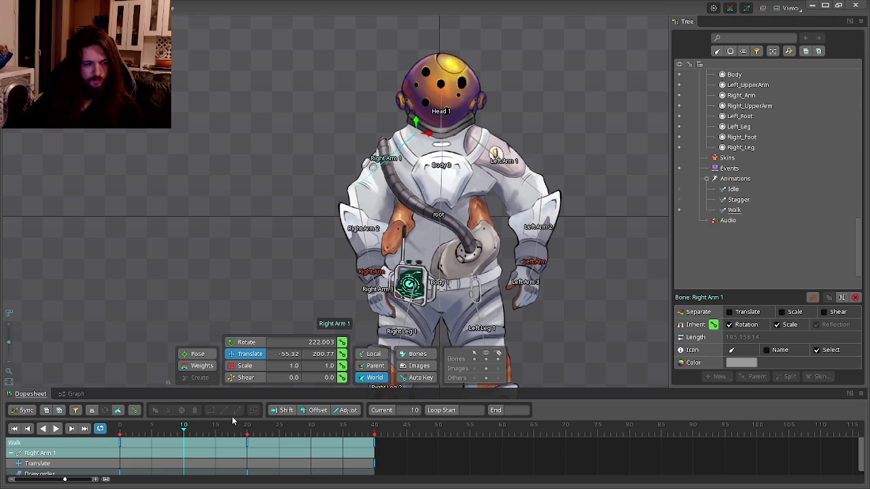
key(ctrl+z)
key(ctrl+z)
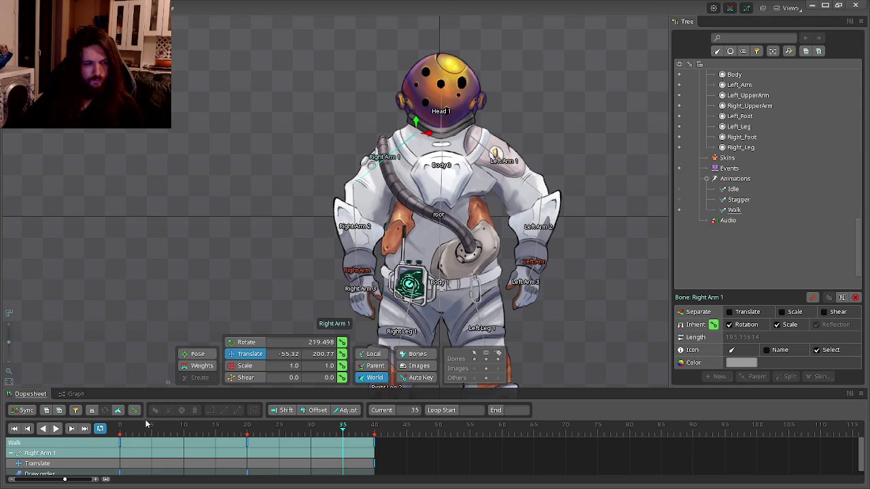
click(679, 200)
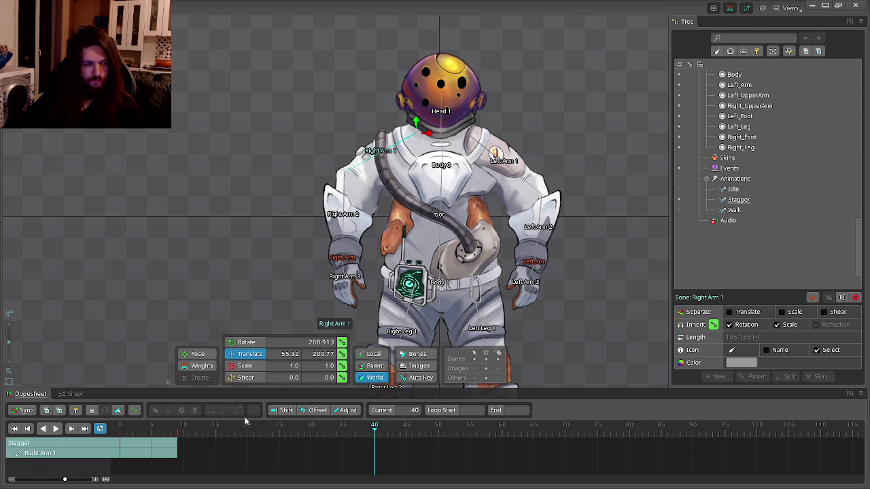
click(680, 210)
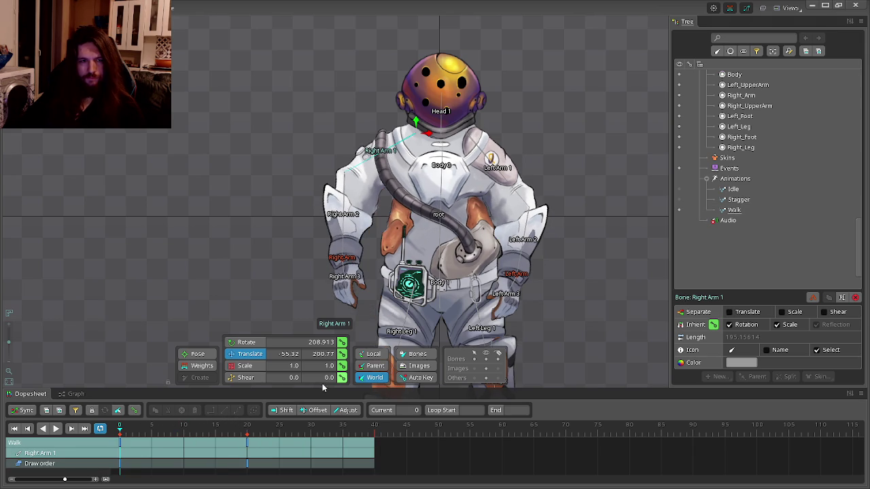
- Key Right Arm 2's translation, then drag it left at frame 0 after checking frames 40 and 20
click(340, 261)
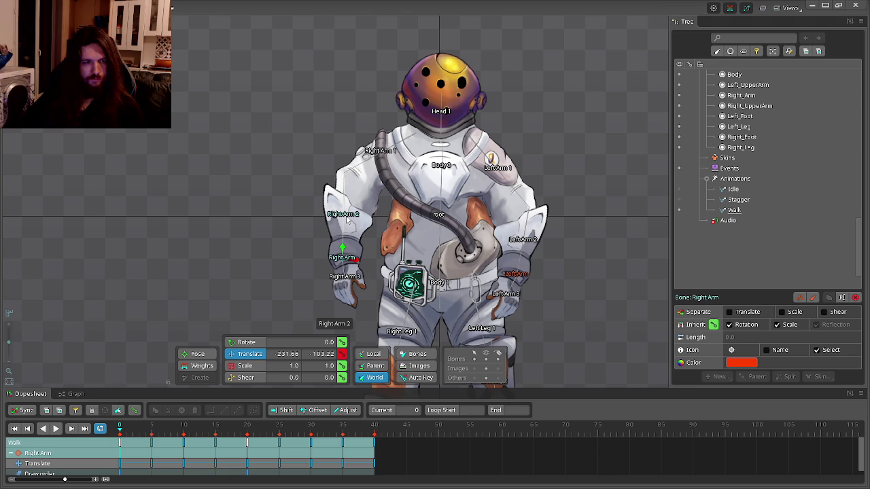
click(346, 216)
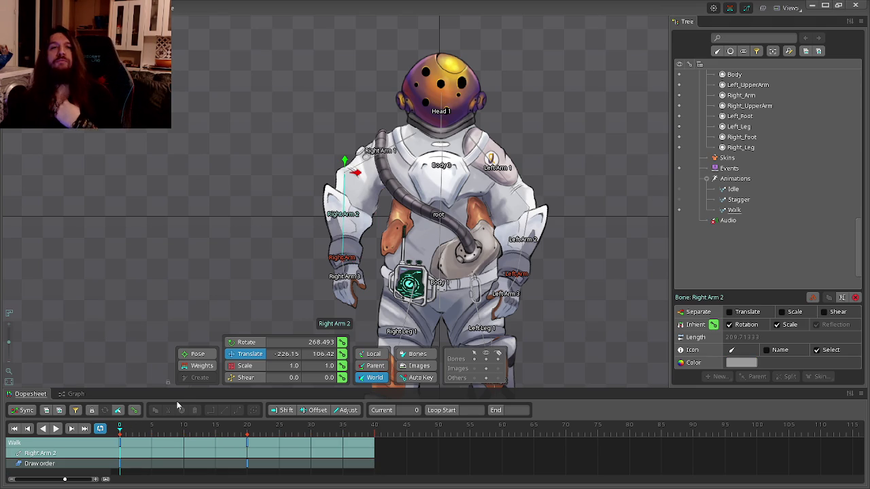
click(342, 354)
click(374, 439)
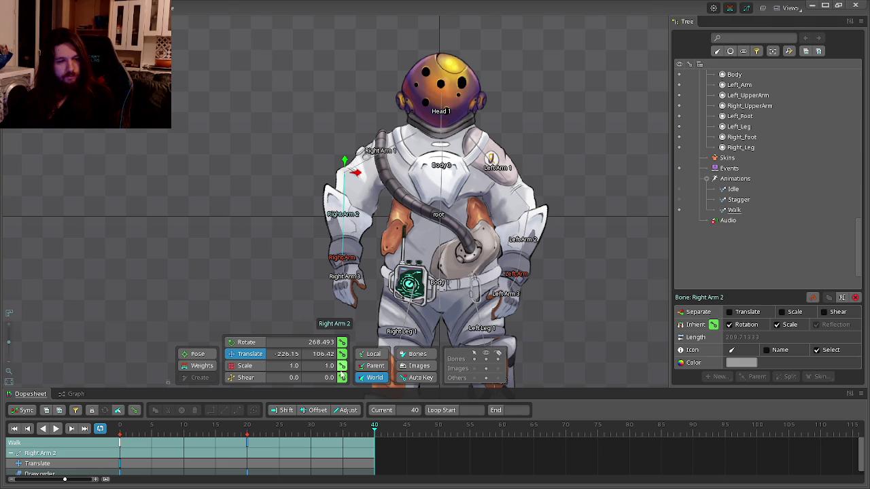
click(248, 432)
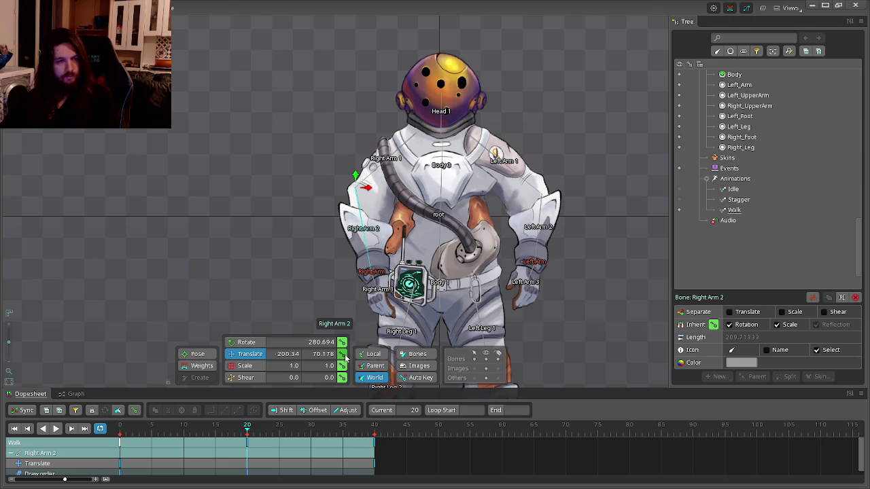
click(120, 432)
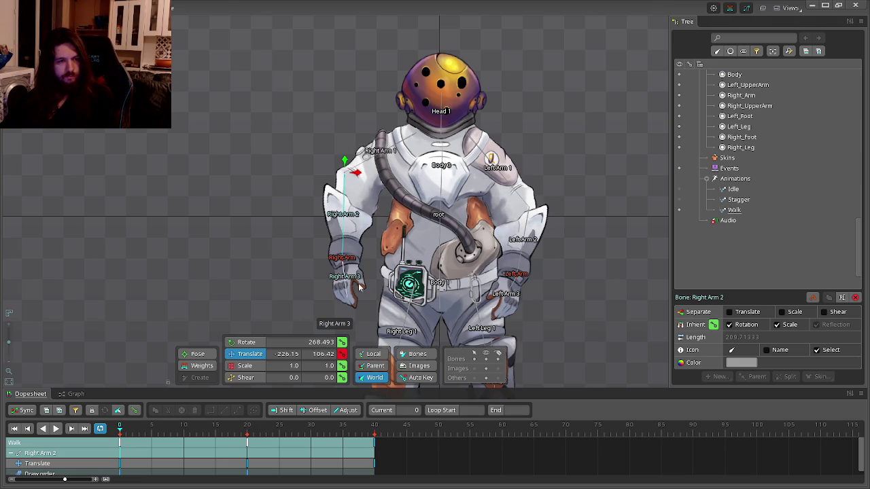
drag(373, 183, 379, 197)
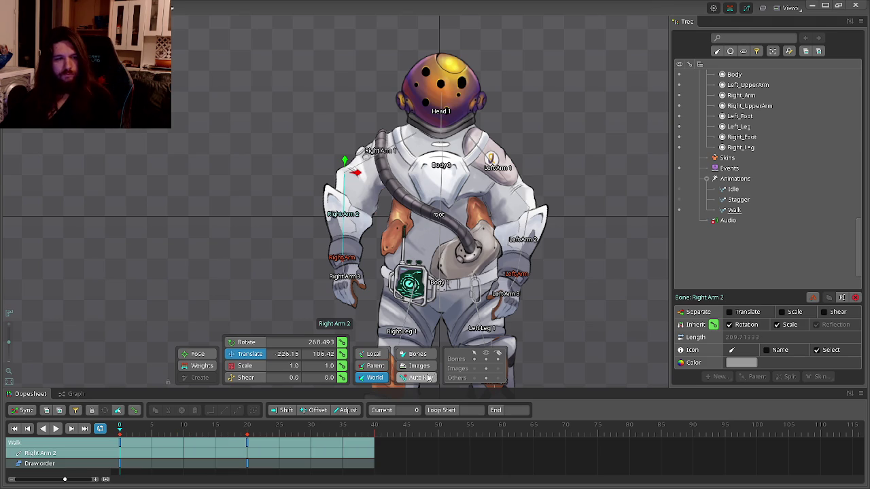
click(347, 257)
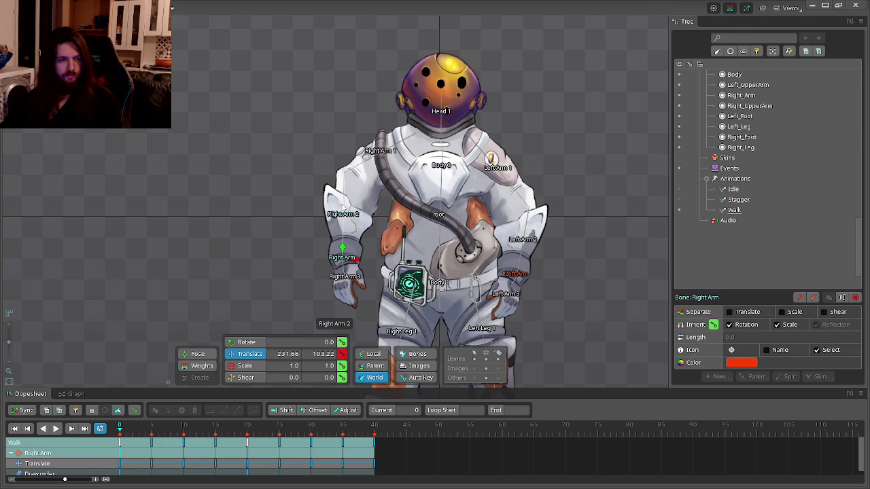
- Select both right-arm bones, push the arm right at frame 0, and key its translation
scroll(345, 205, up, 2)
ctrl+click(342, 231)
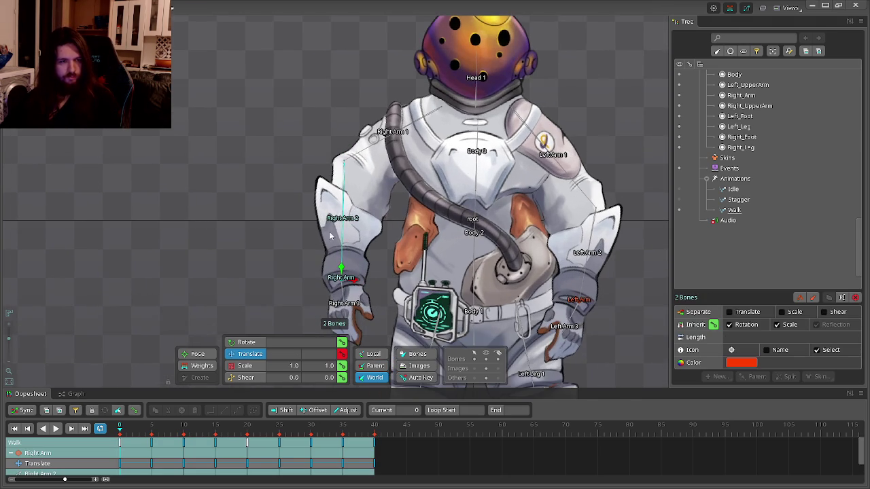
scroll(320, 276, down, 1)
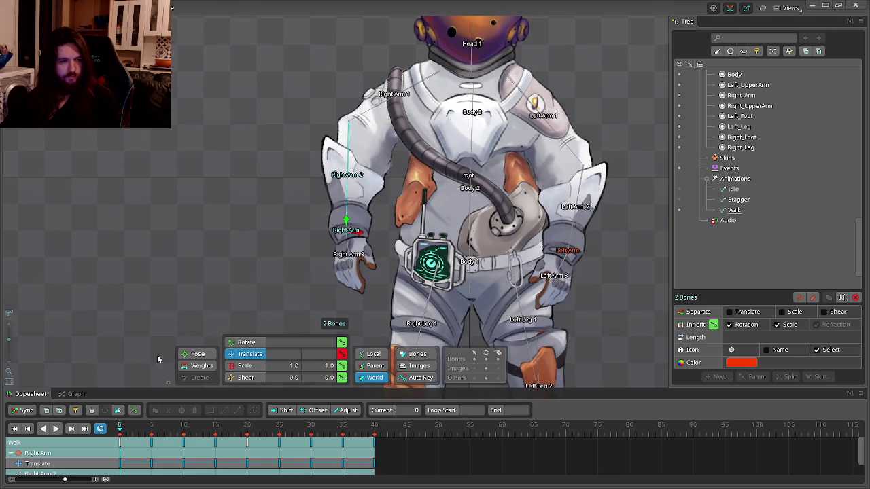
click(246, 431)
click(375, 429)
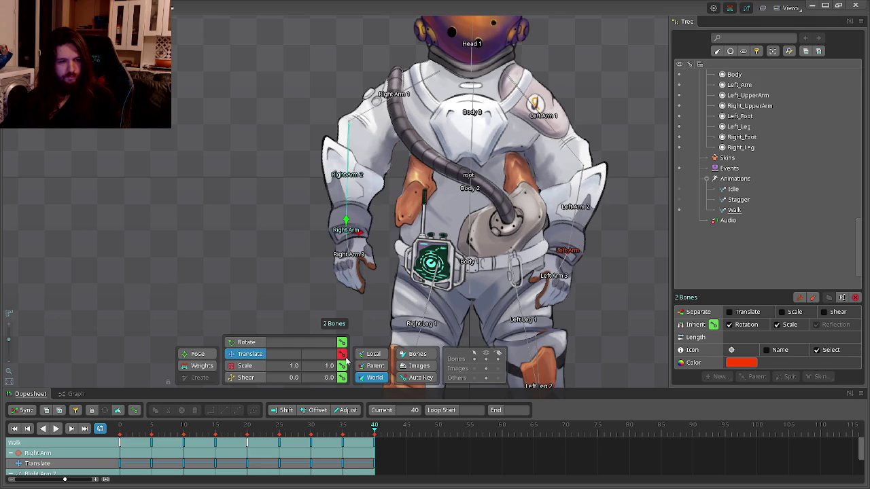
click(149, 430)
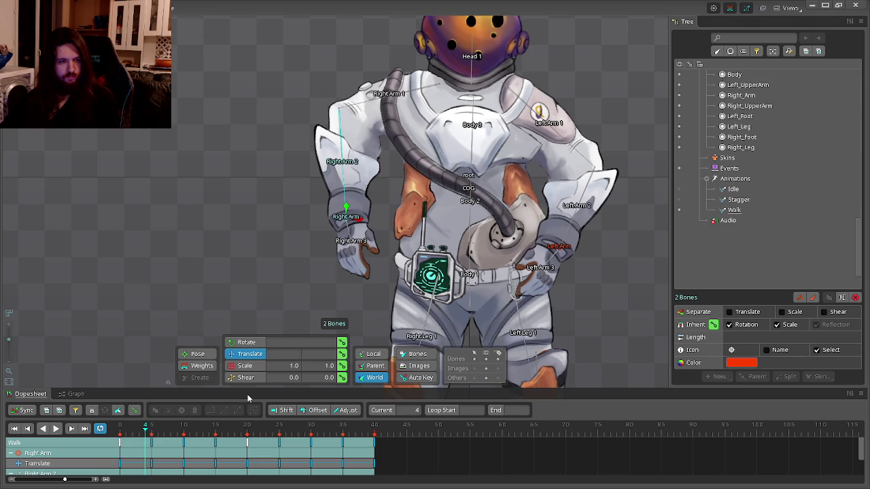
click(151, 430)
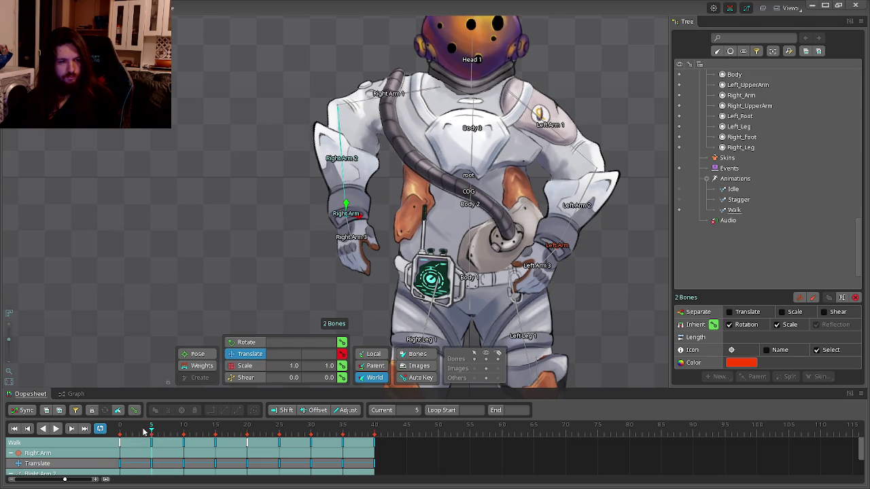
click(119, 435)
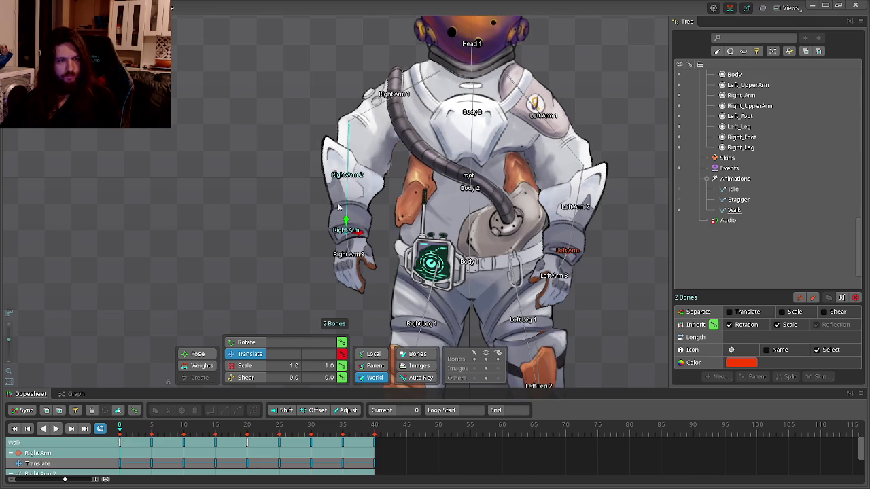
drag(358, 235, 383, 235)
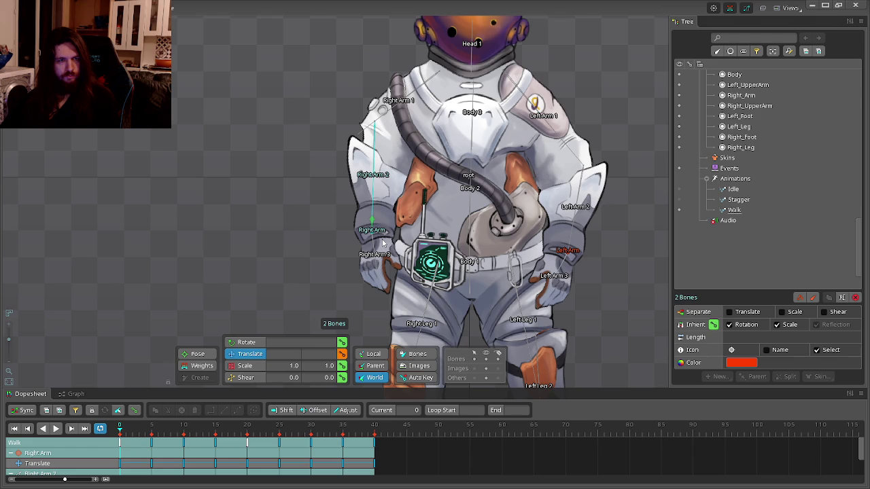
click(342, 354)
- Move the right arm further right at frame 5, then scrub forward to frame 11
click(152, 433)
drag(388, 227, 389, 230)
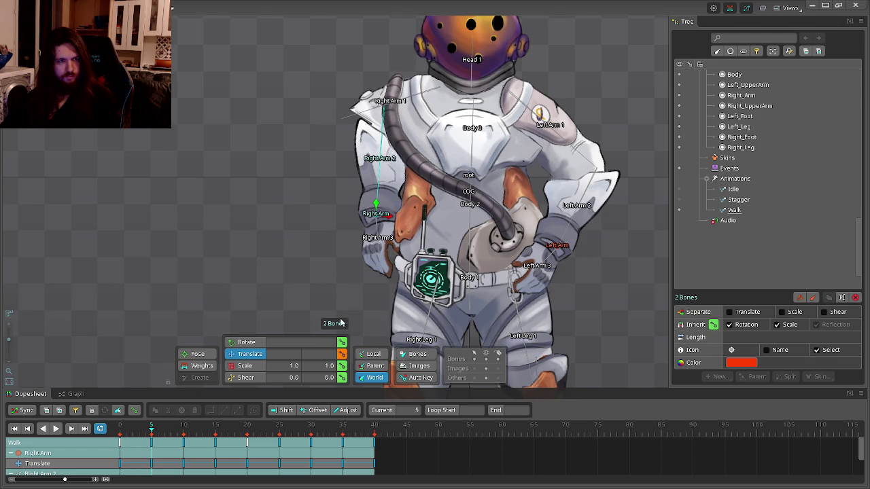
key(ctrl+z)
drag(354, 217, 390, 229)
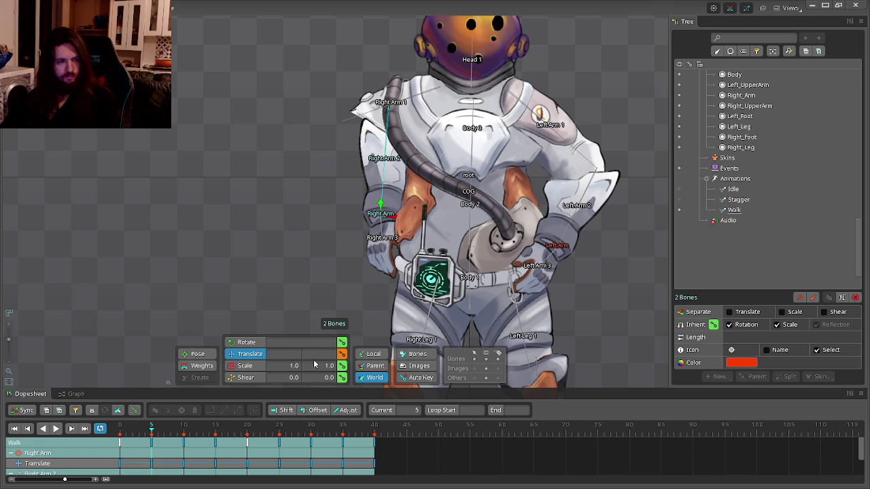
click(129, 432)
drag(130, 433, 176, 433)
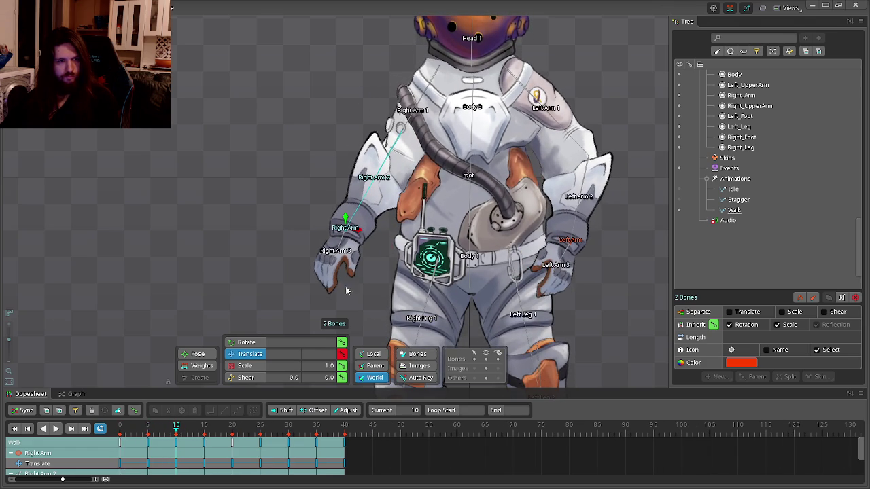
- Pull the right arm toward the body at frame 10 and readjust it at frame 5
drag(361, 238, 414, 233)
key(ctrl+Left)
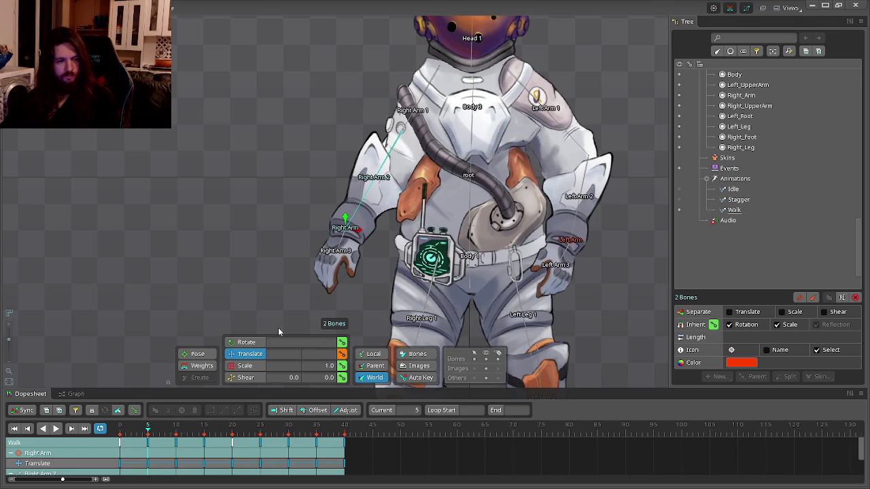
mouse_move(145, 433)
mouse_down()
mouse_move(115, 433)
mouse_move(215, 436)
mouse_move(207, 441)
mouse_up()
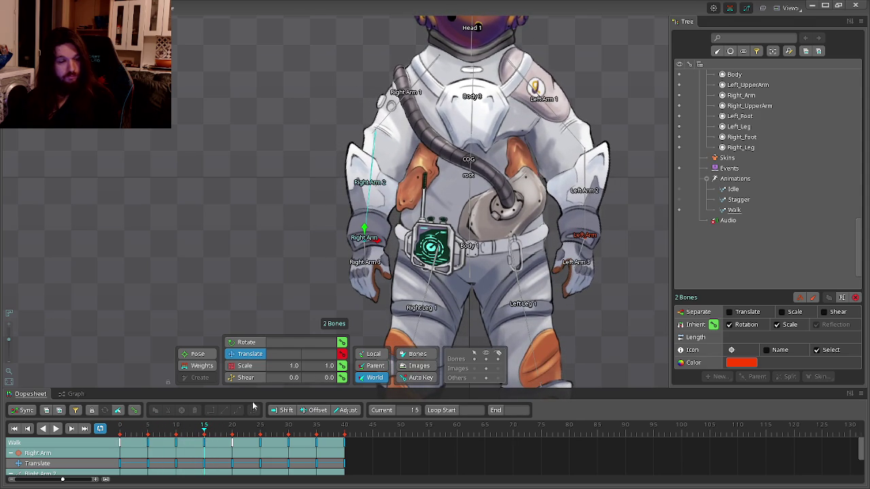
click(176, 430)
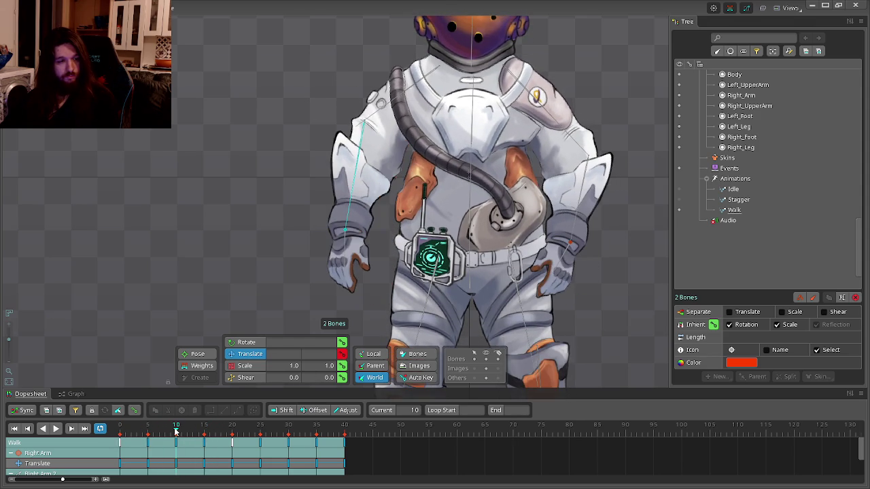
mouse_move(176, 430)
mouse_down()
mouse_move(140, 428)
mouse_move(188, 434)
mouse_move(176, 431)
mouse_up()
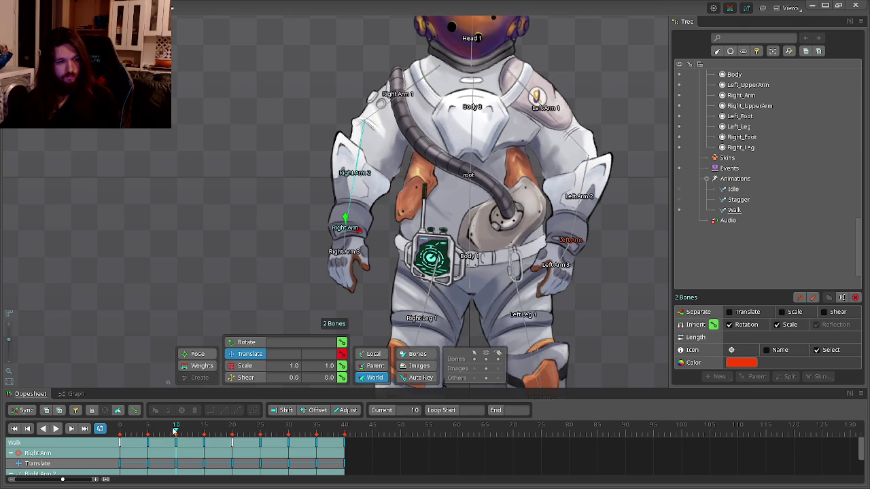
click(147, 430)
drag(358, 217, 381, 218)
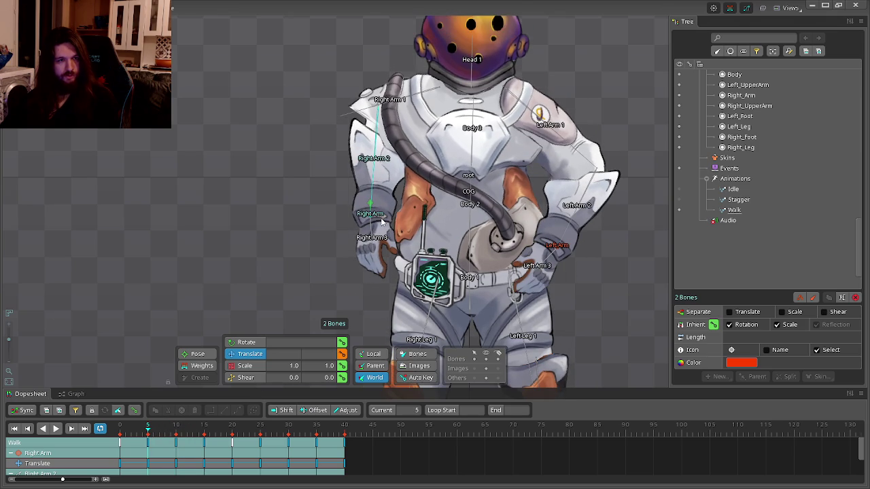
- Play the Walk loop, then step through the arm keys at frames 20, 30, 35 and 40
drag(148, 430, 305, 435)
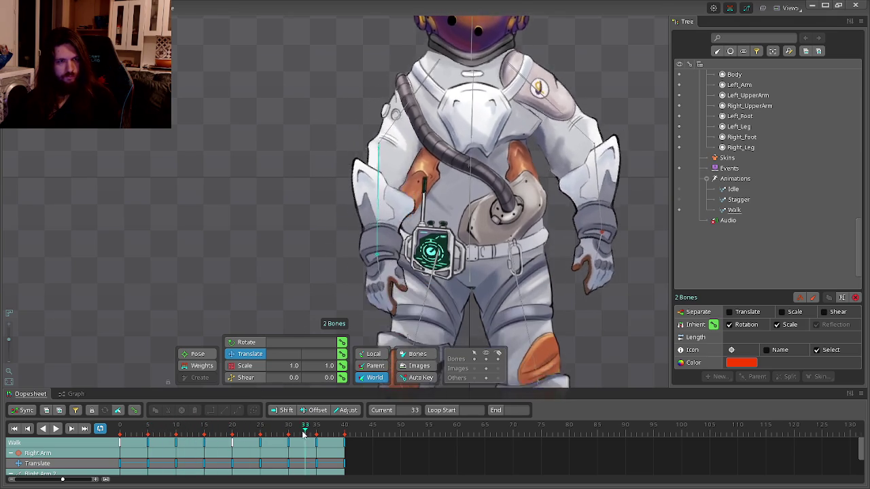
key(space)
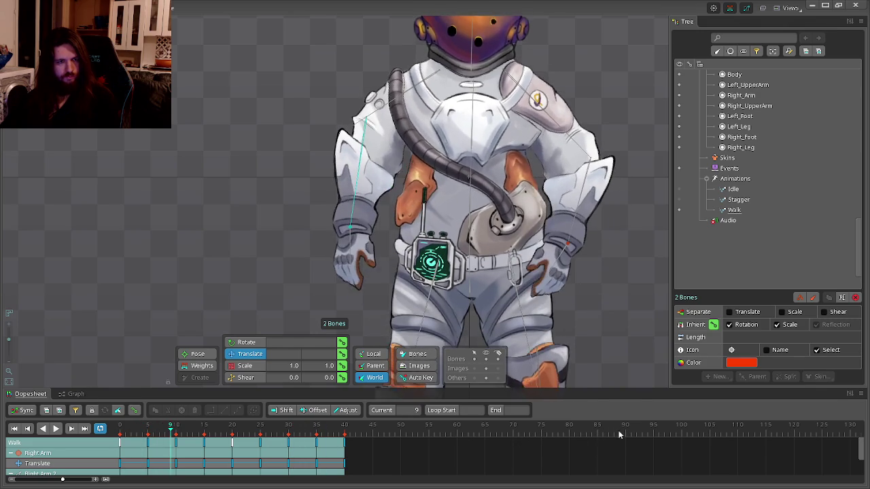
key(space)
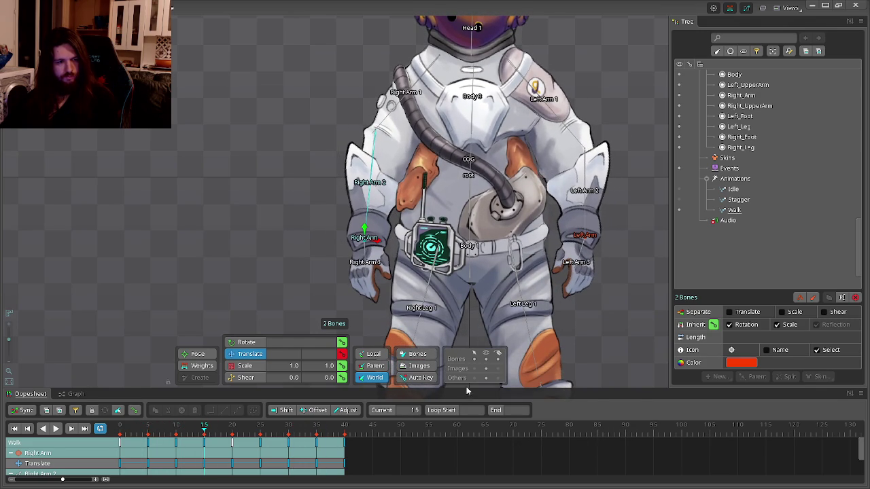
click(233, 433)
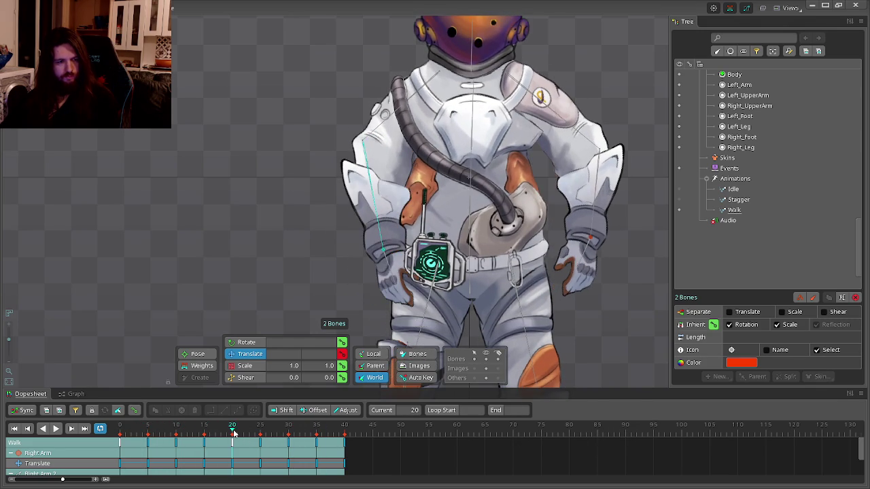
click(258, 432)
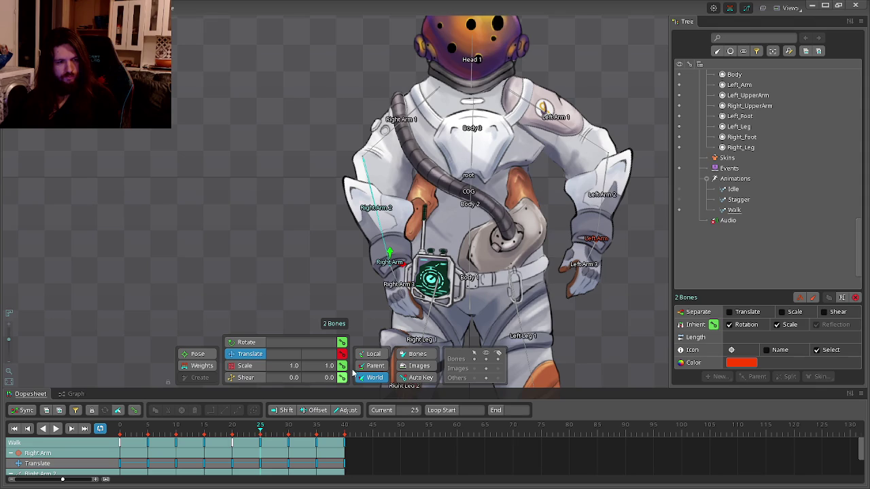
key(Right)
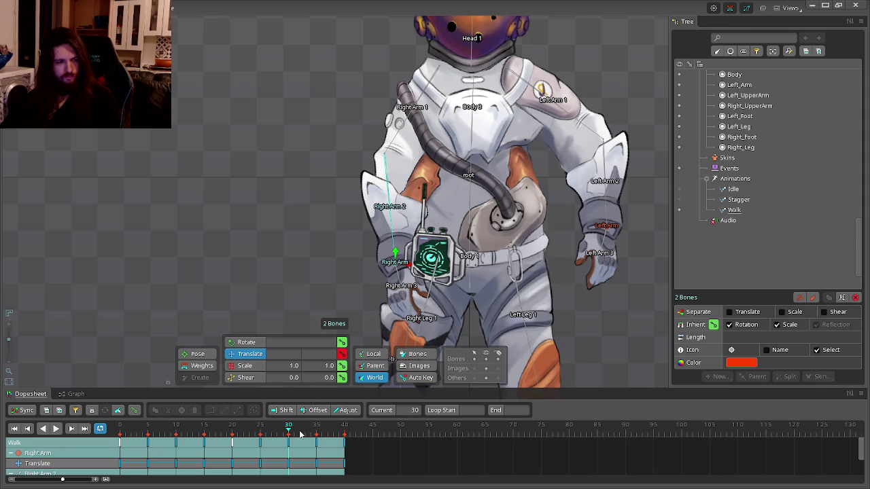
click(316, 433)
click(346, 432)
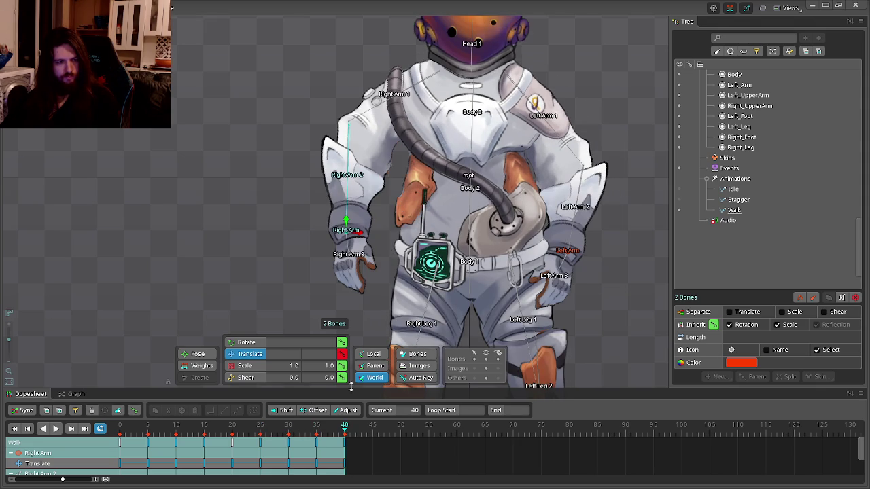
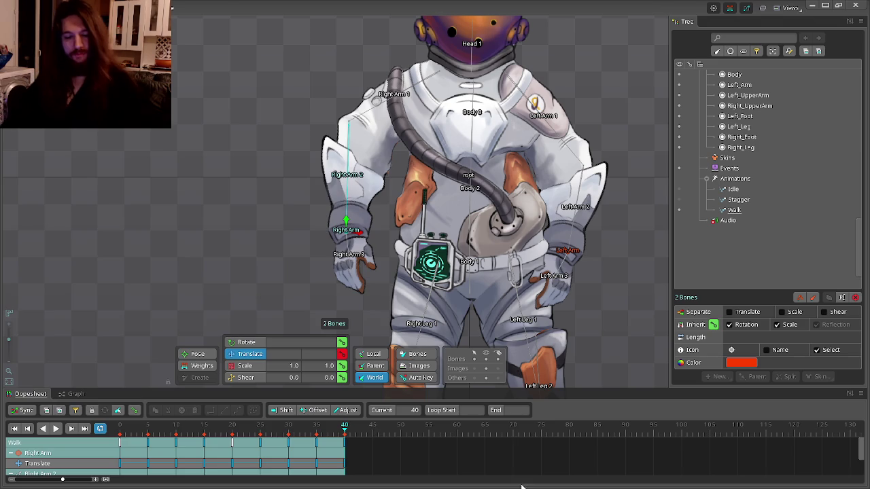
- Scrub and play the Walk animation to review the current motion
key(super)
key(super)
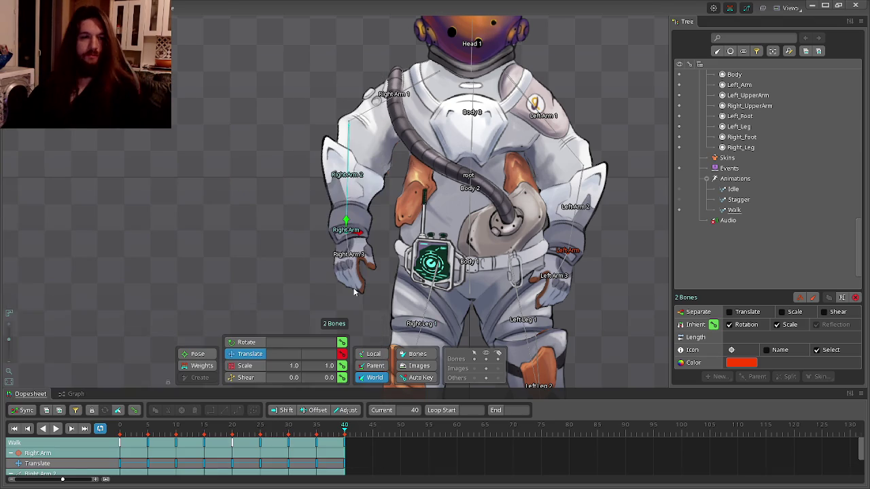
scroll(299, 238, down, 5)
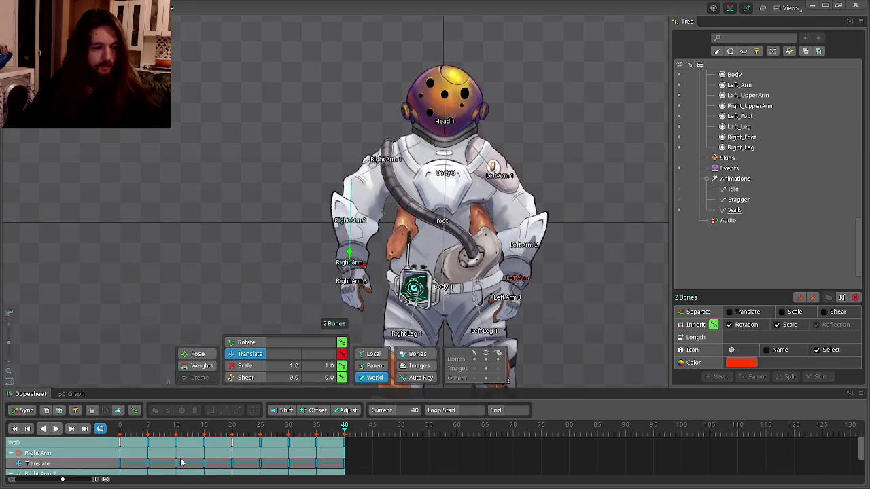
drag(120, 433, 160, 433)
key(space)
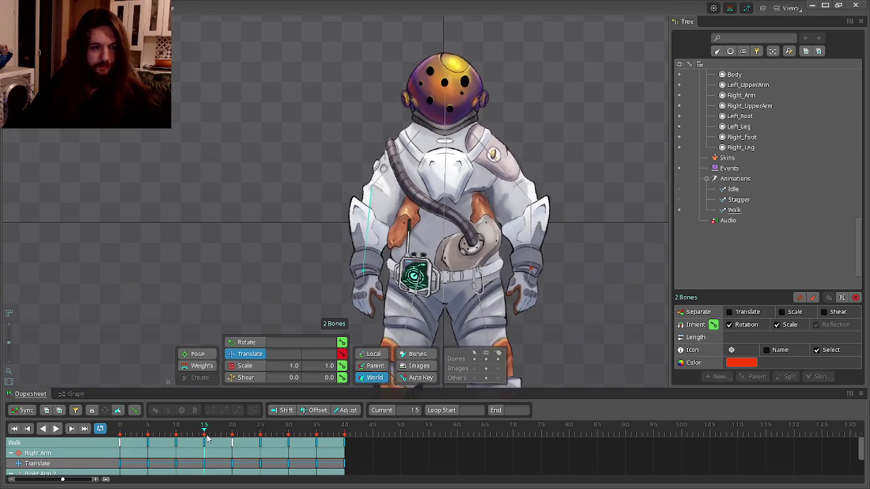
key(space)
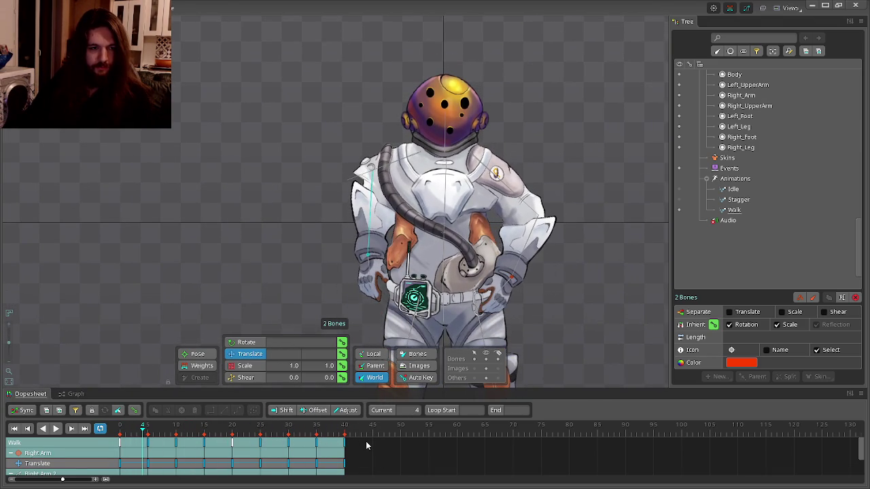
- Key Right Arm 1's position at frame 10 of the Walk animation
click(372, 187)
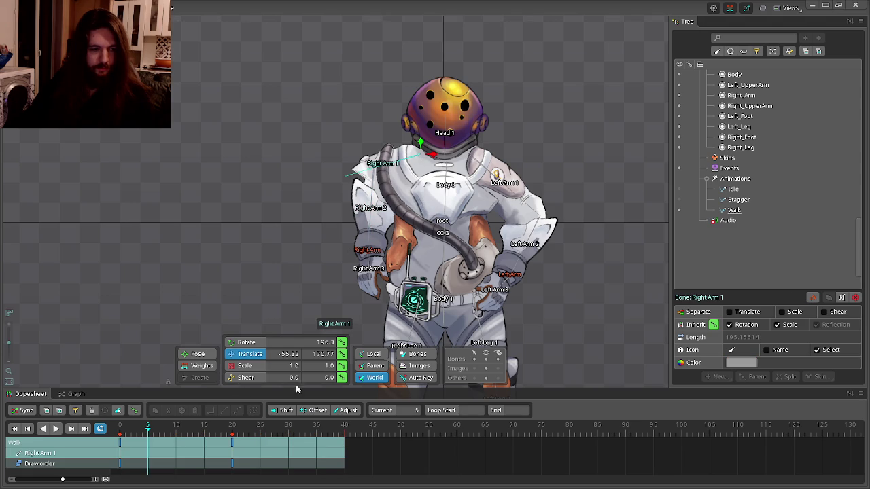
click(176, 438)
click(342, 354)
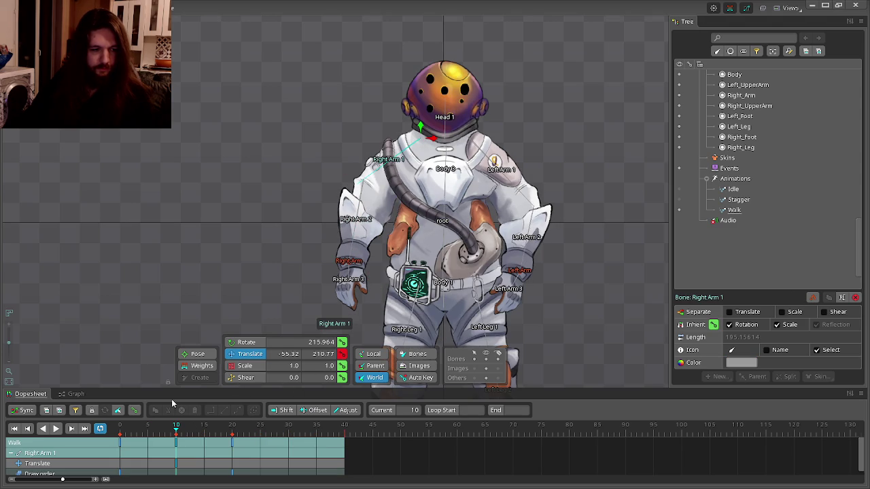
click(120, 434)
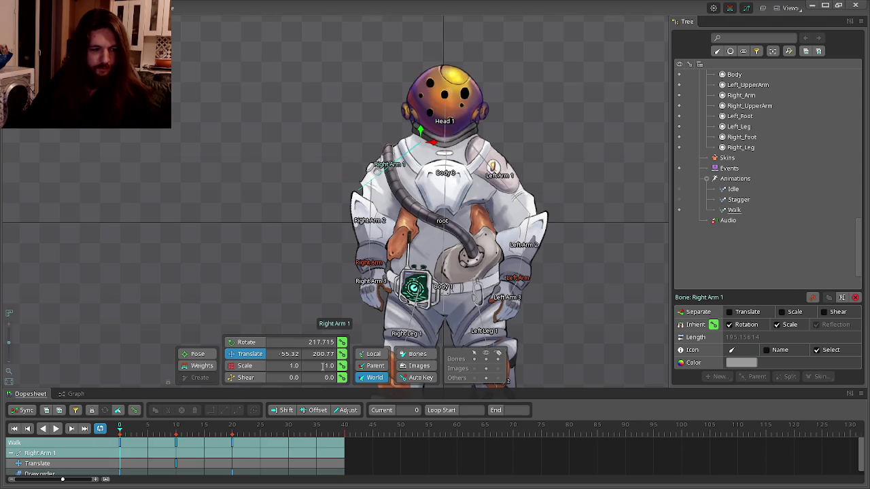
- Try nudging Right Arm 1 and Right Arm 2 at frame 5, undoing the adjustments
click(151, 432)
drag(434, 155, 439, 159)
key(ctrl+z)
key(ctrl+z)
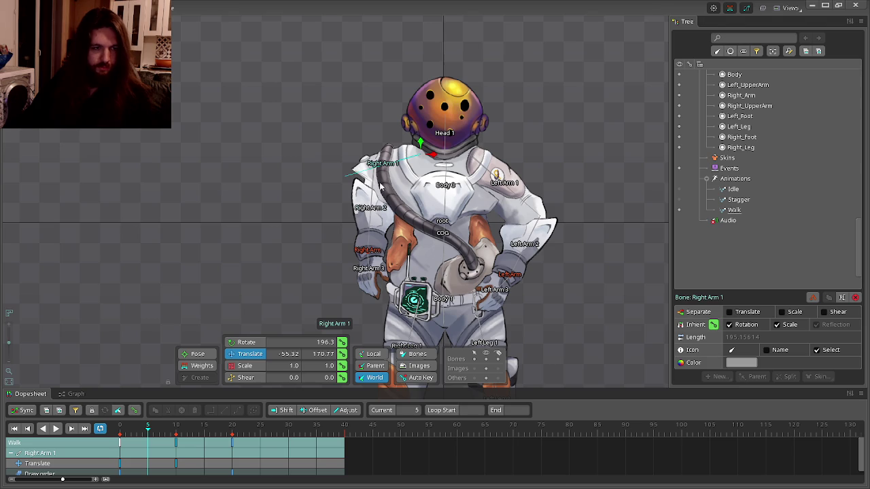
click(352, 167)
mouse_move(356, 165)
mouse_down()
mouse_move(374, 157)
mouse_move(375, 66)
mouse_move(502, 314)
mouse_move(353, 148)
mouse_move(427, 326)
mouse_up()
key(ctrl+z)
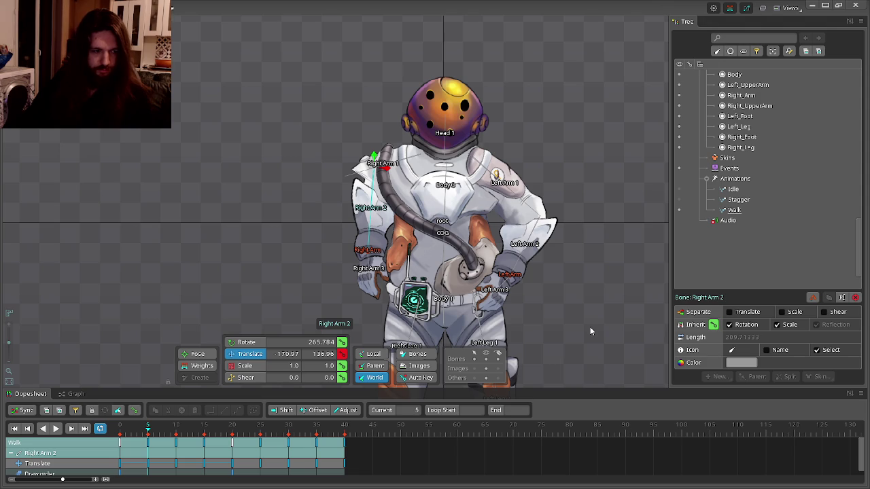
key(ctrl+z)
key(ctrl+z)
key(ctrl+z)
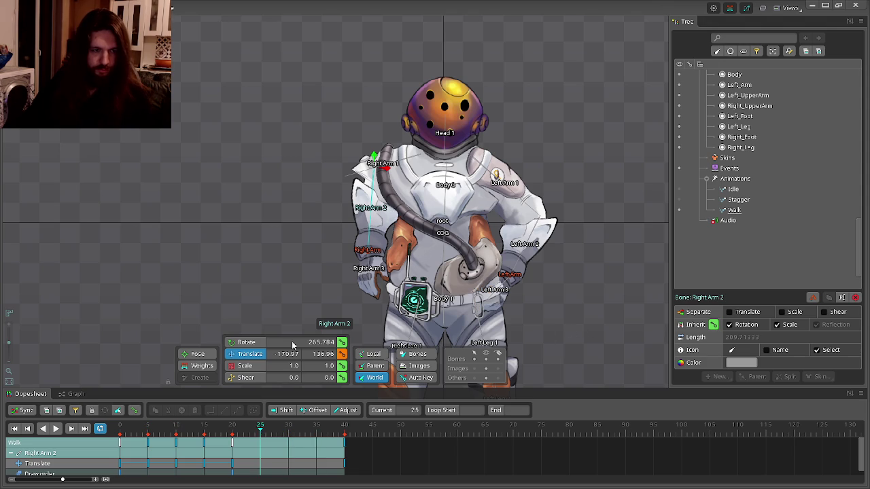
- Undo the remaining right-arm edits, then play and stop the Walk animation to review it
key(ctrl+z)
key(ctrl+z)
key(ctrl+z)
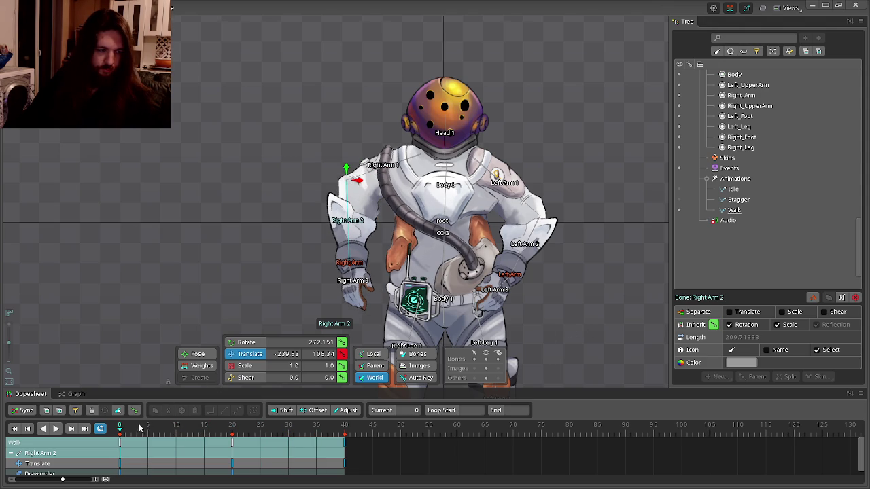
scroll(755, 197, down, 2)
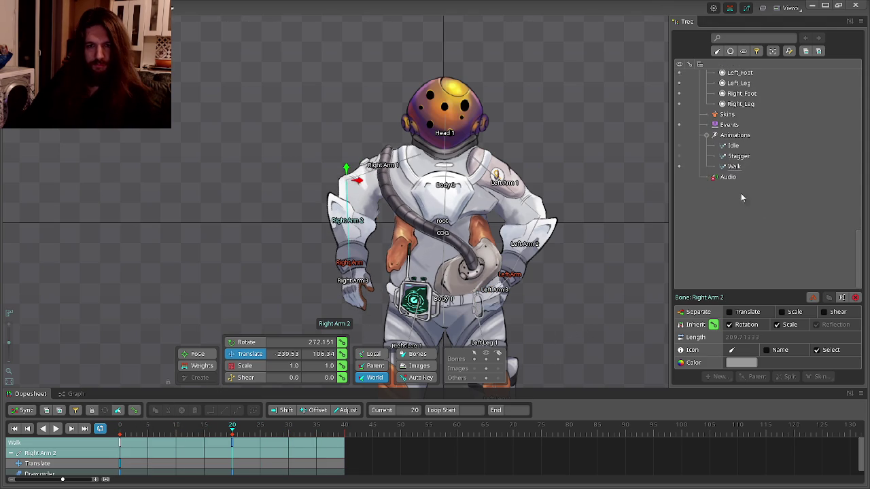
click(681, 153)
click(681, 164)
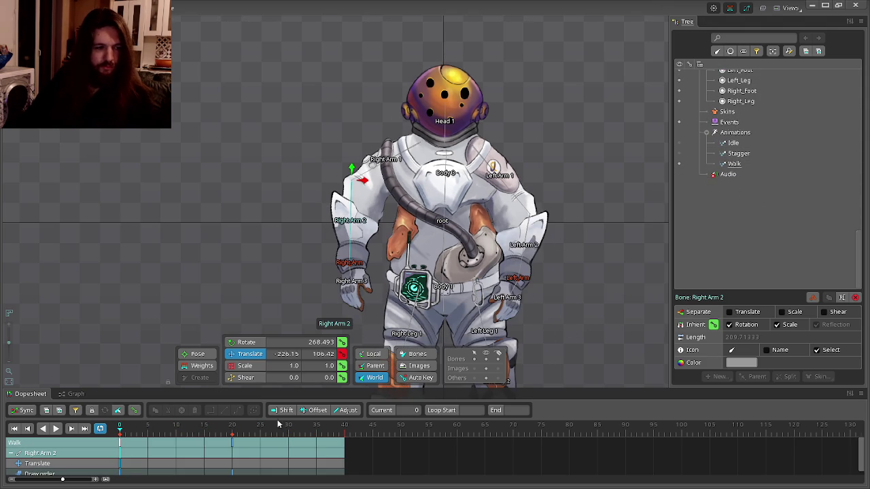
click(44, 429)
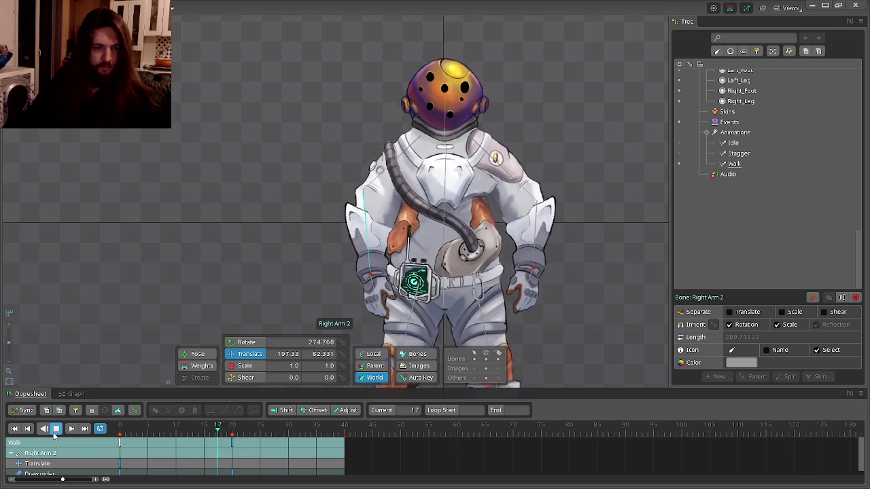
scroll(340, 217, down, 5)
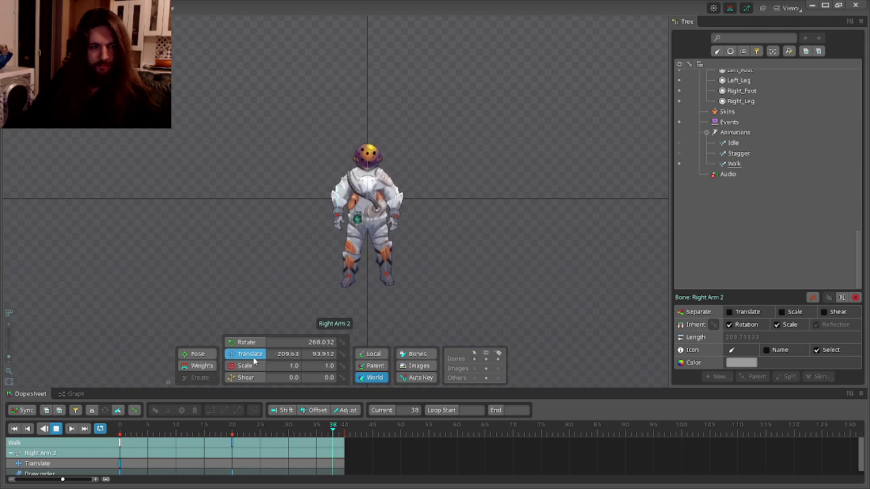
click(56, 428)
click(278, 267)
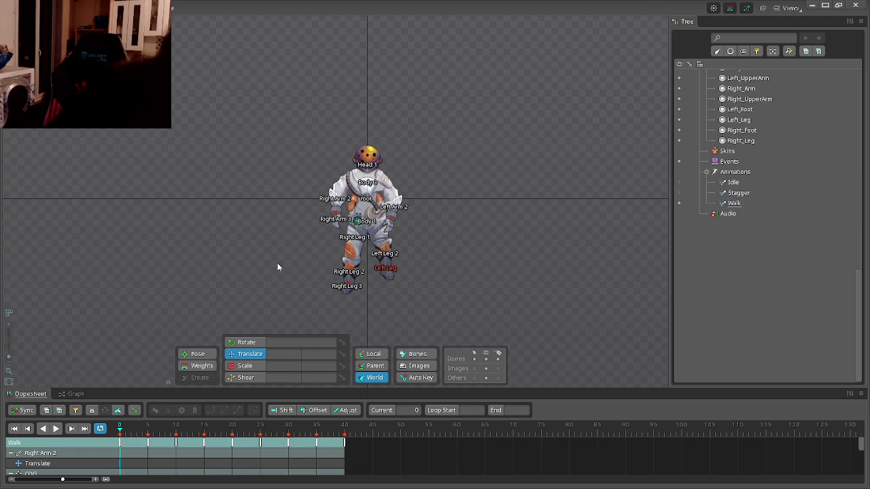
- Select Right Arm 1, key its position at frame 0, and step through frames 5 to 40
scroll(336, 141, up, 5)
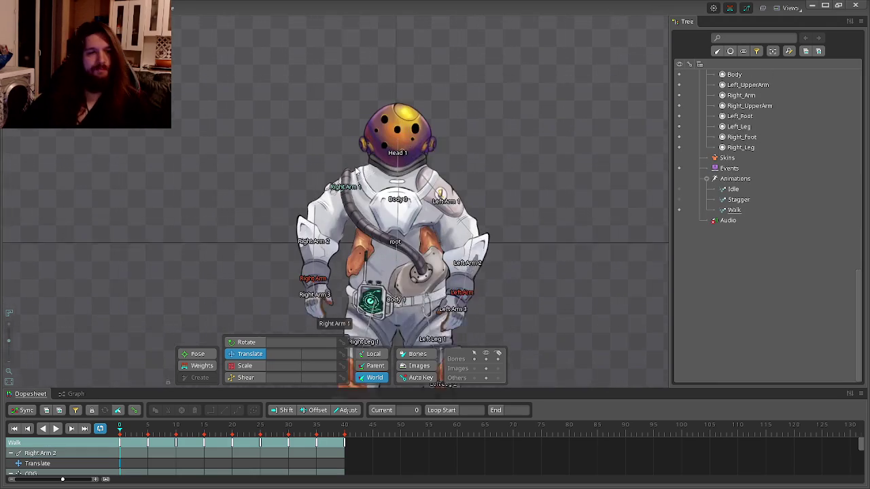
click(271, 286)
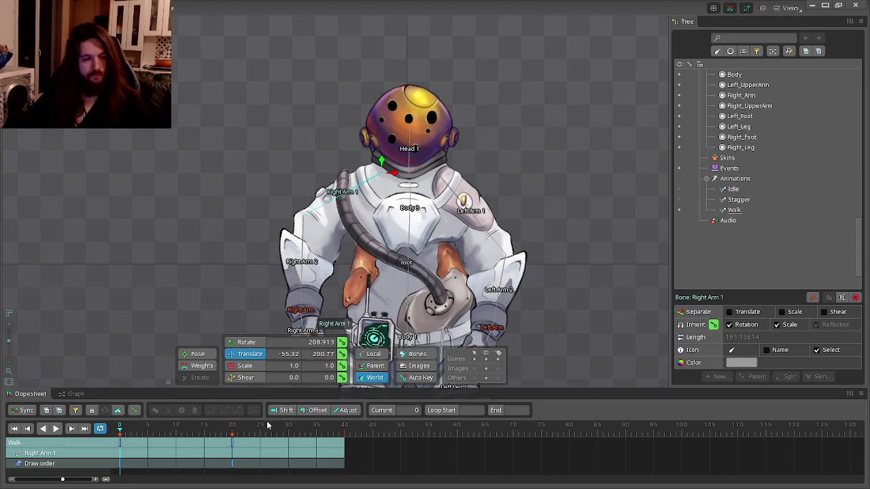
click(342, 353)
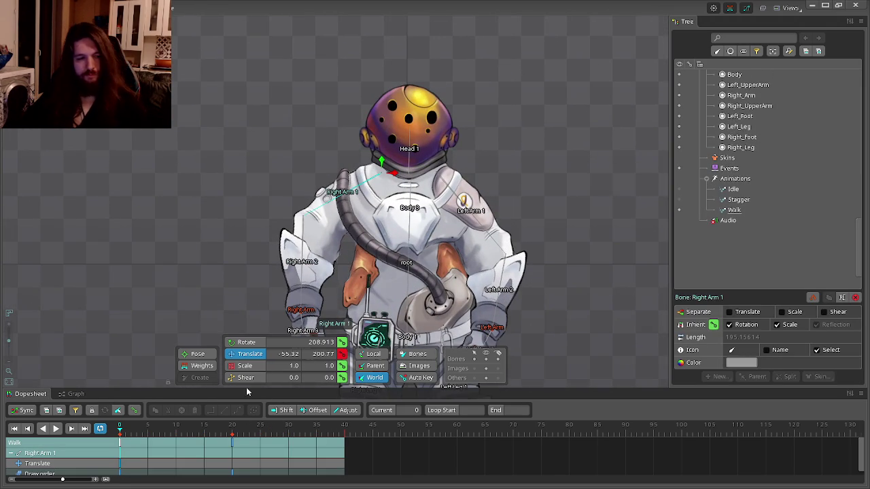
click(149, 429)
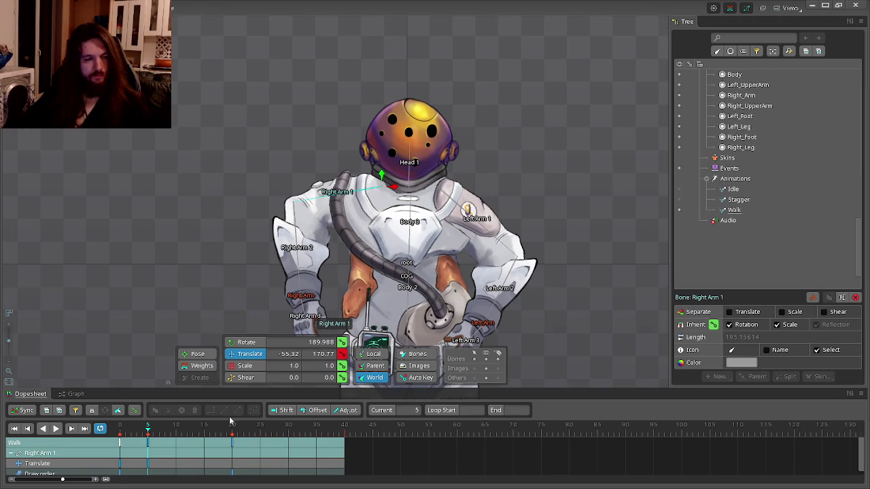
click(176, 430)
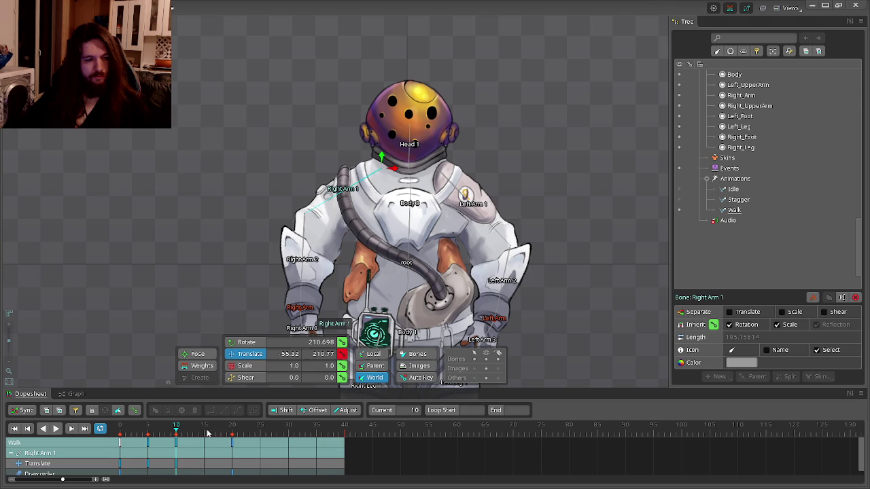
click(207, 433)
click(234, 435)
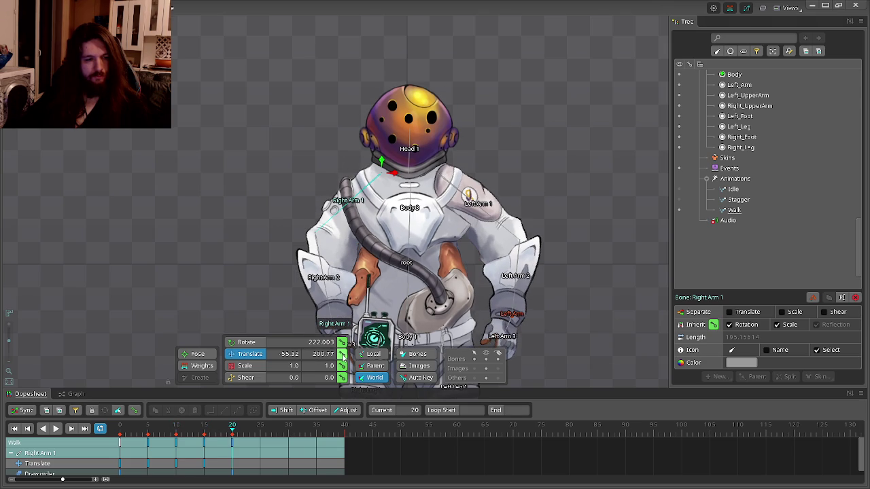
click(260, 435)
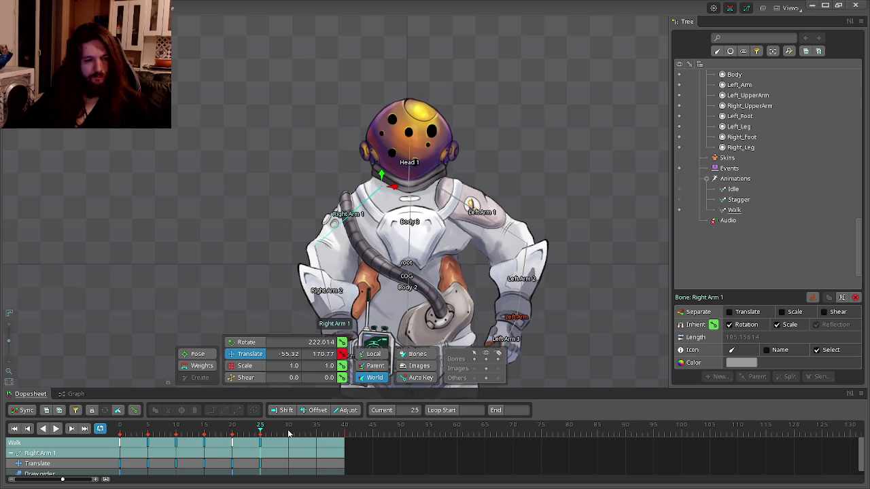
click(288, 433)
click(315, 430)
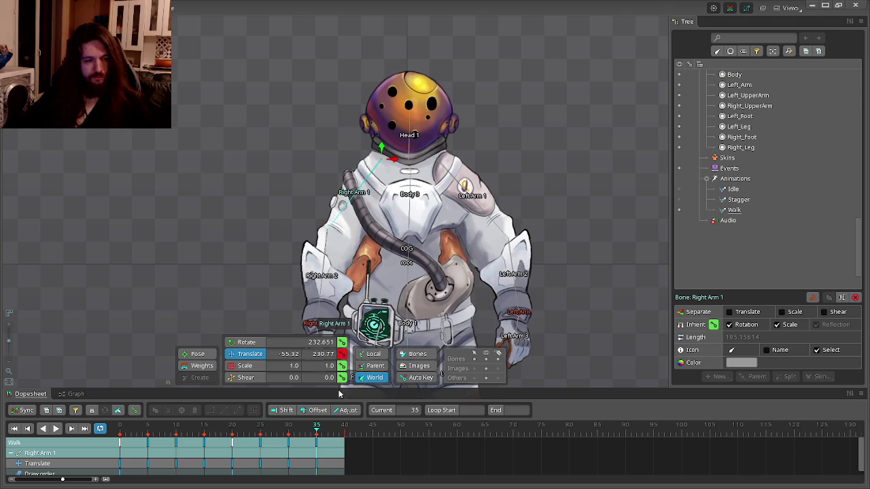
click(344, 427)
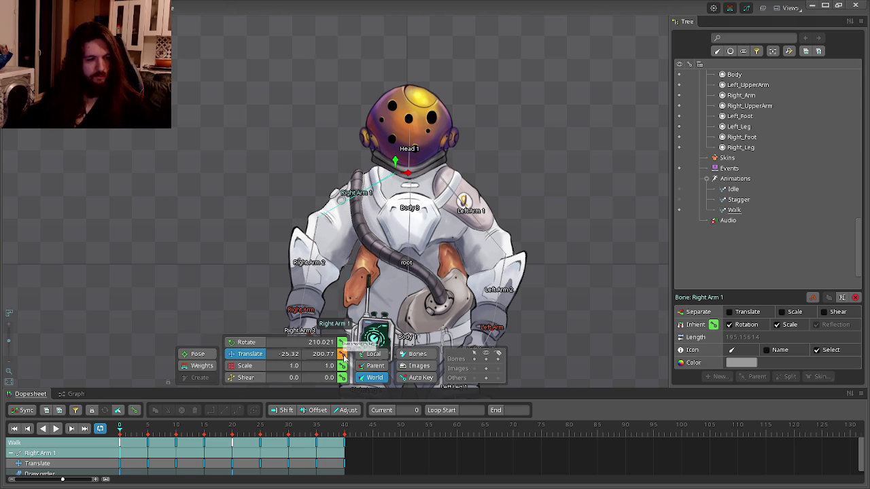
- Key Right Arm 1's position at frame 5 and scrub through to check the bobbing
click(151, 433)
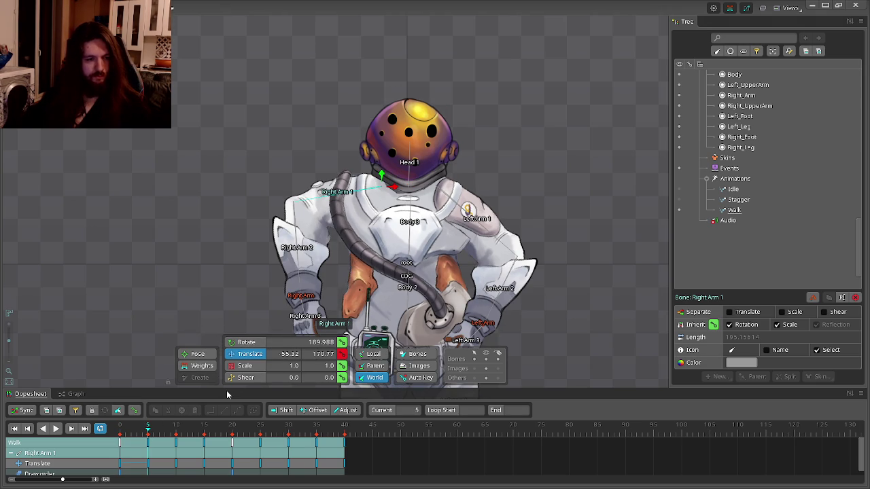
click(343, 354)
mouse_move(176, 435)
mouse_down()
mouse_move(185, 438)
mouse_move(140, 440)
mouse_move(345, 441)
mouse_up()
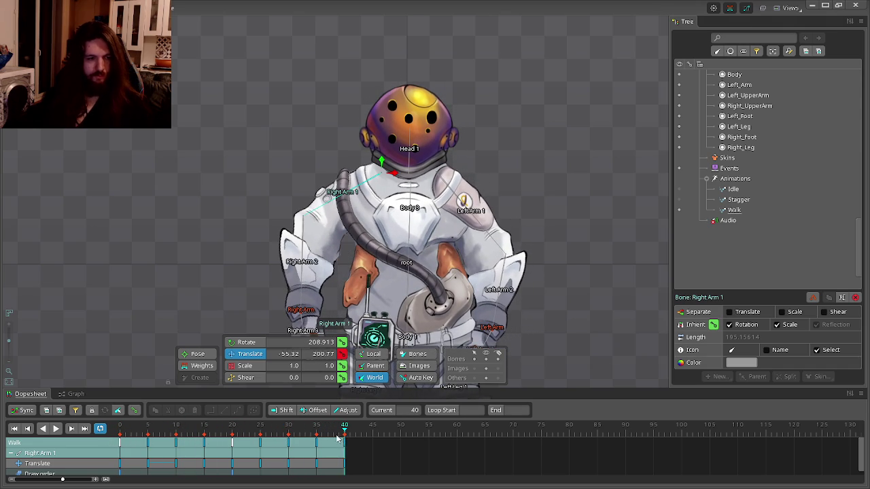
click(336, 438)
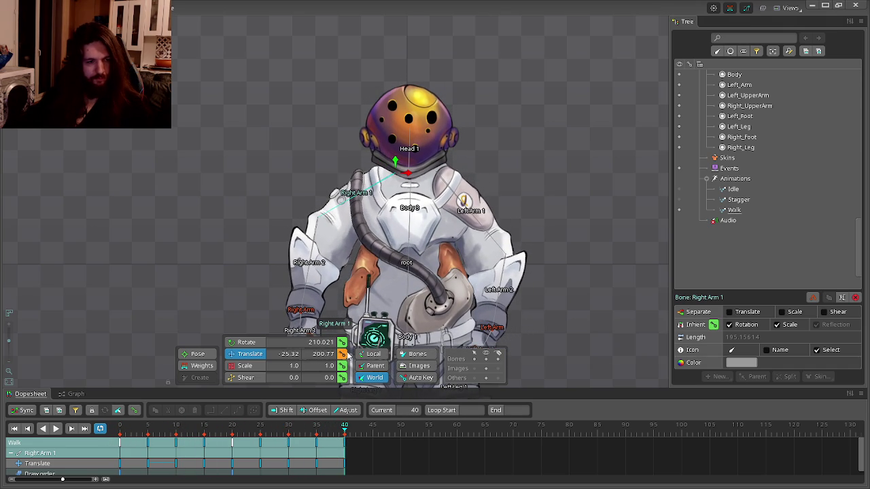
scroll(276, 294, down, 3)
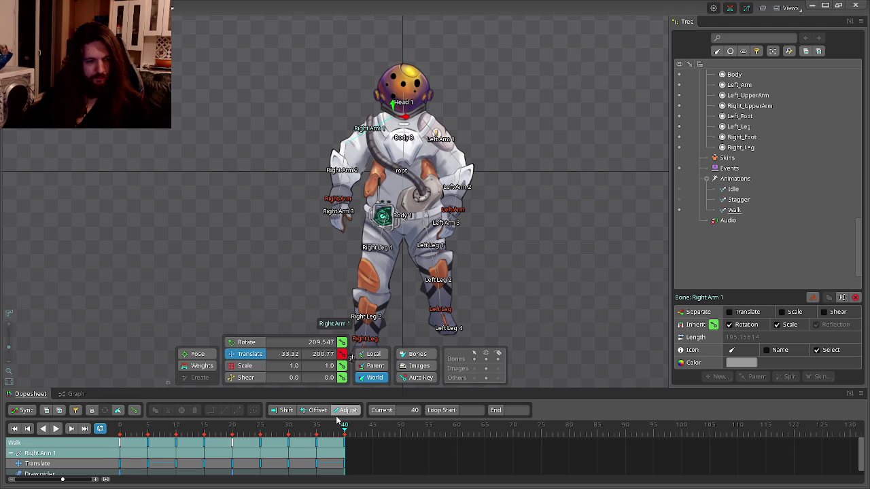
- Paste Right Arm 1's first-frame keys at frame 40 and play the loop
key(space)
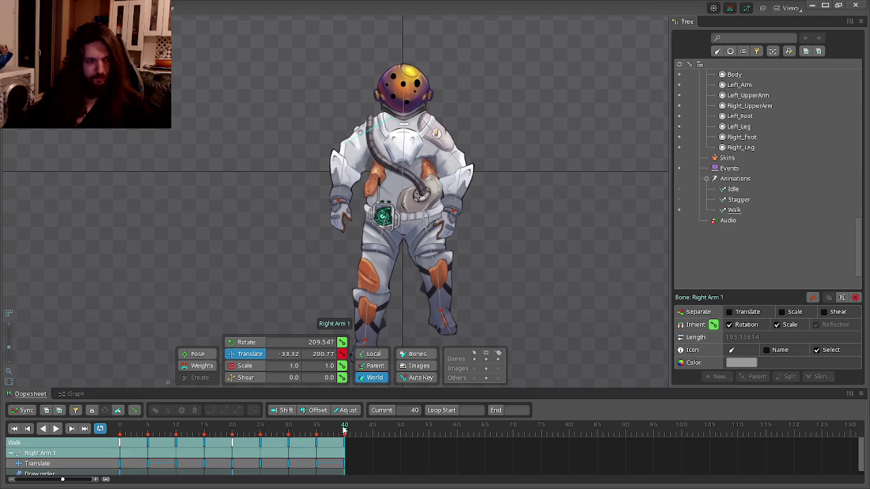
click(345, 430)
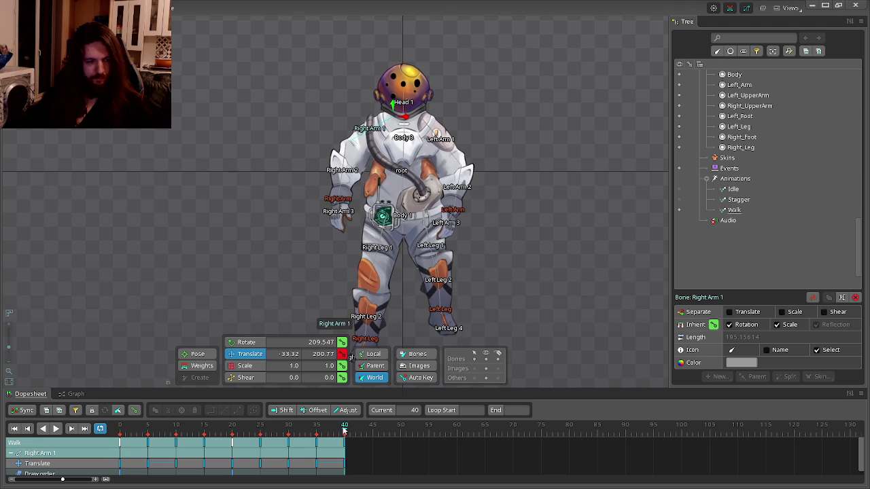
click(120, 441)
click(344, 433)
key(ctrl+v)
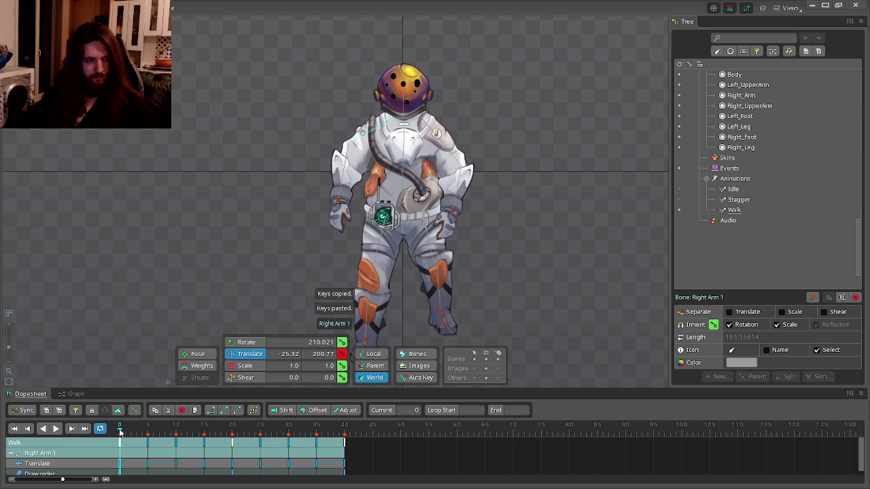
click(56, 428)
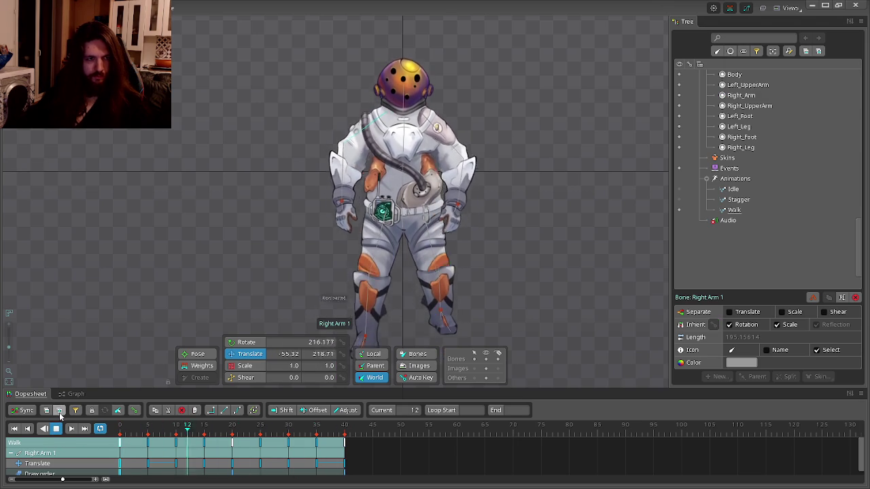
- Adjust Right Arm 1's position at frame 5 and replay the Walk animation
click(119, 431)
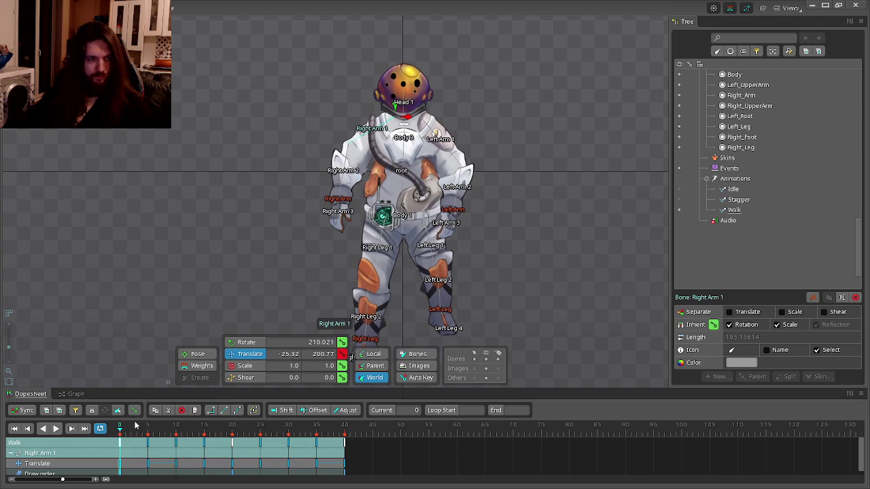
click(147, 433)
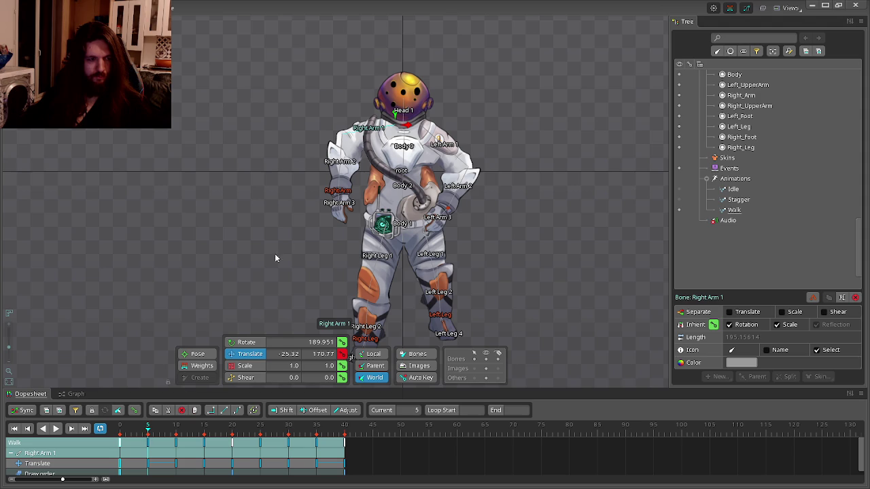
key(ctrl+z)
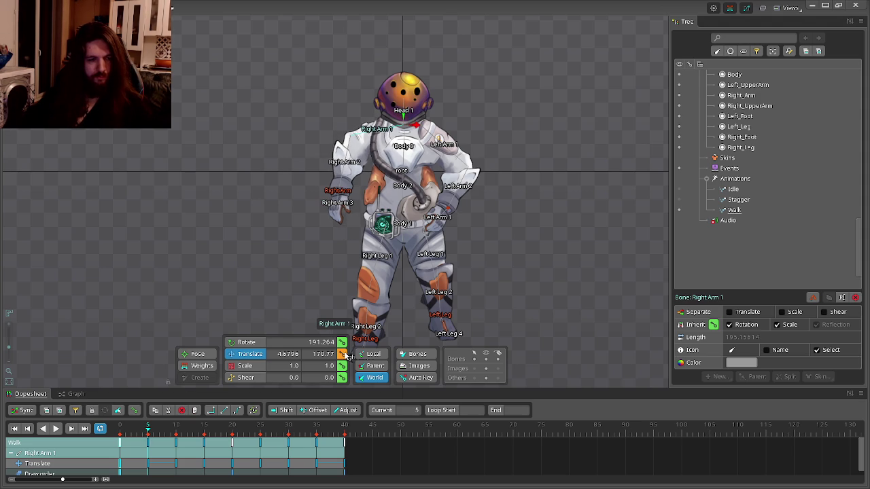
click(58, 433)
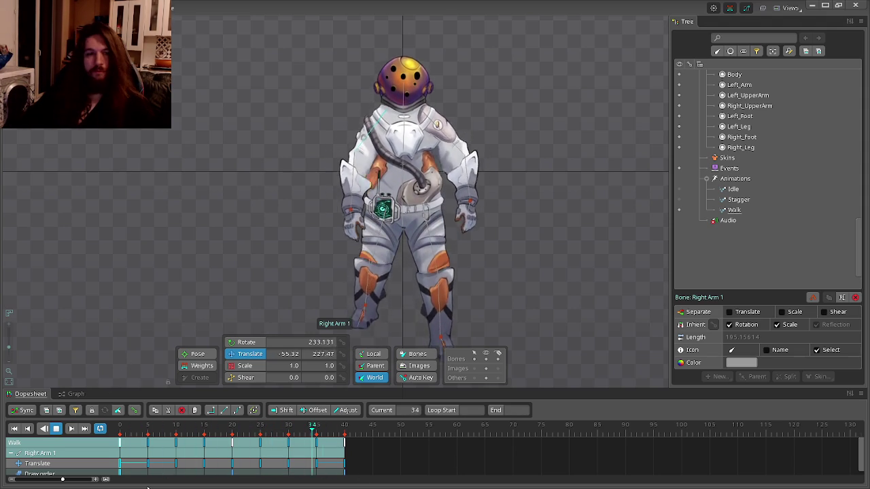
key(super)
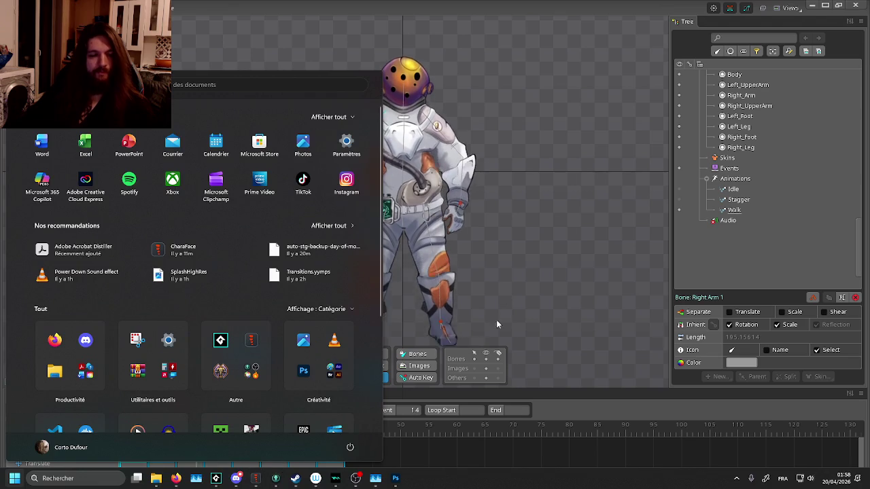
key(super)
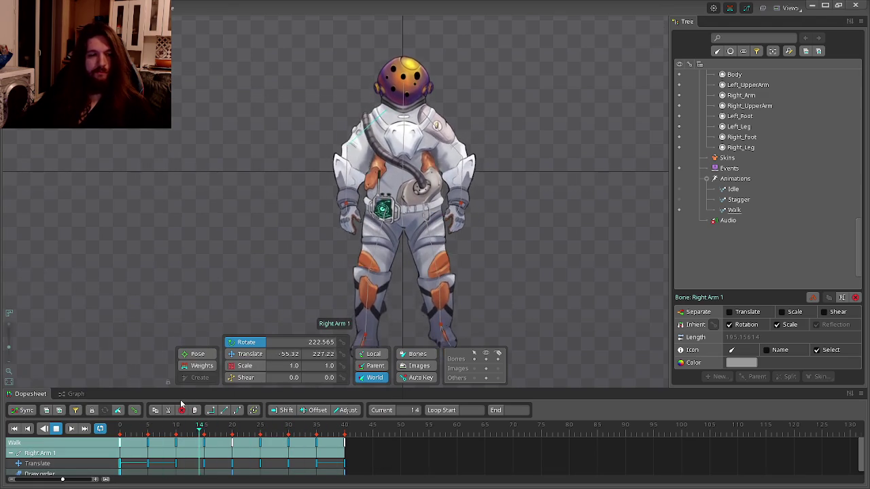
key(super)
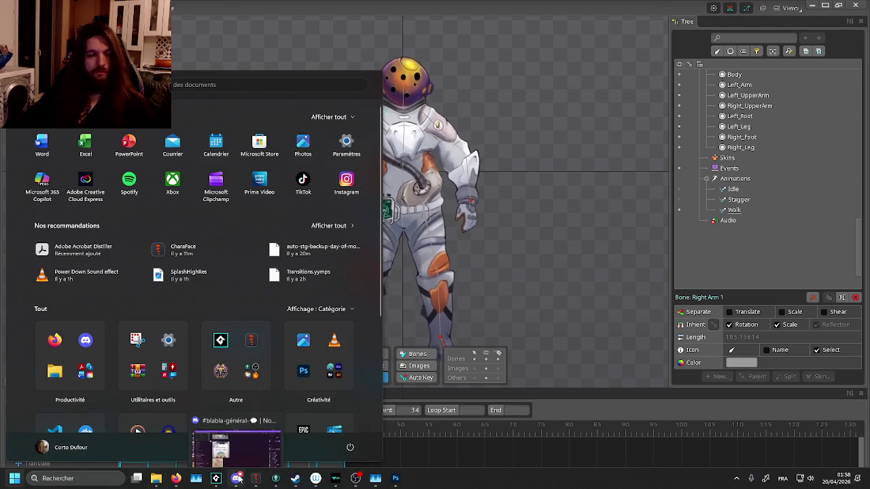
key(Escape)
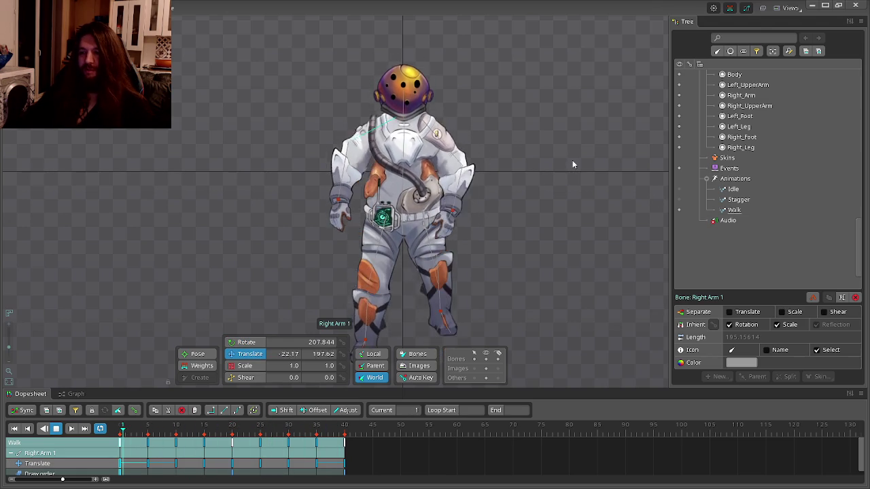
- Frame the walking astronaut in the viewport, then bring up the Alt+Tab switcher showing all open windows
scroll(573, 159, down, 3)
drag(389, 173, 404, 185)
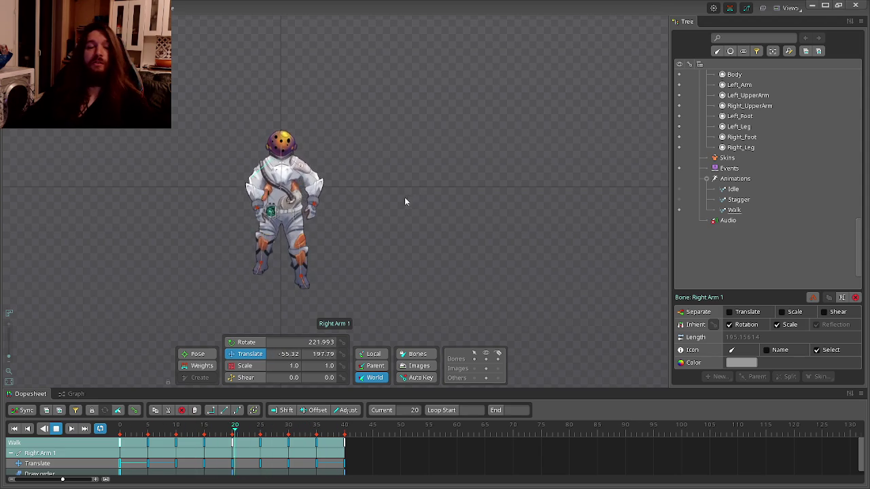
scroll(220, 270, up, 2)
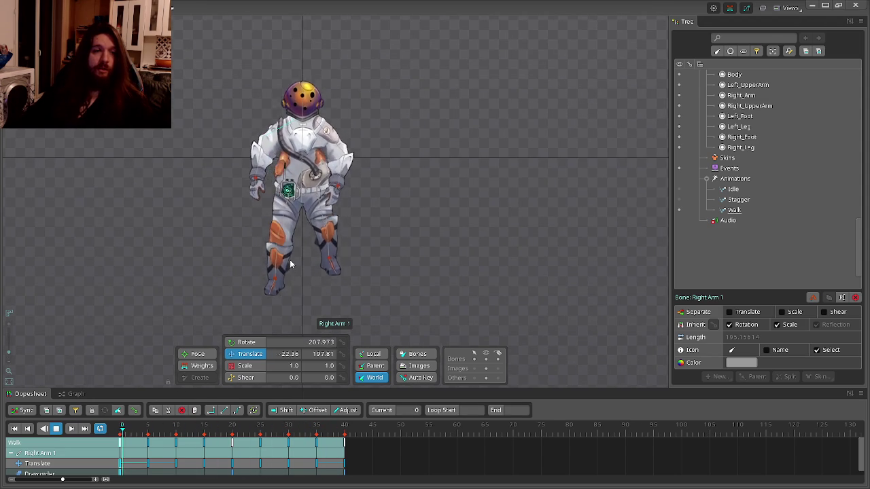
key(alt+Tab)
key(Tab)
key(Escape)
key(alt+Tab)
key(Escape)
key(alt+Tab)
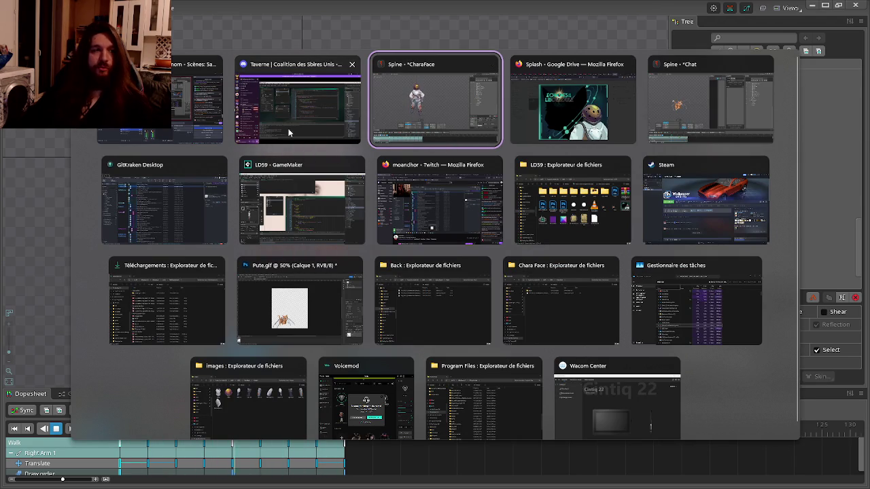
- Return to Spine, then use Alt+Tab to bring the LD59 GameMaker project to the front
click(451, 144)
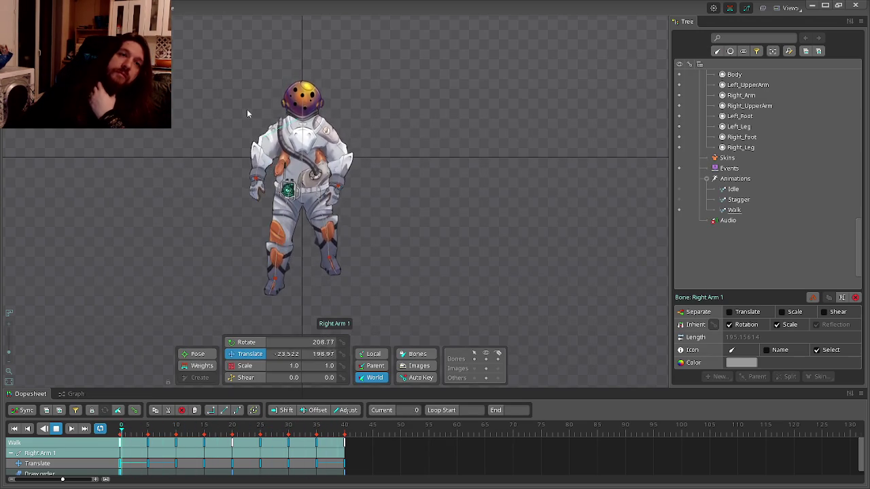
key(alt+Tab)
key(alt+Tab)
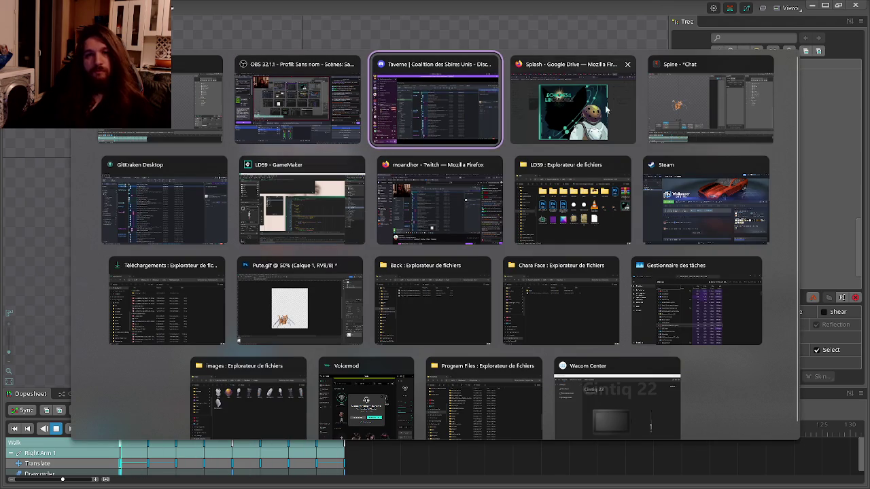
click(318, 201)
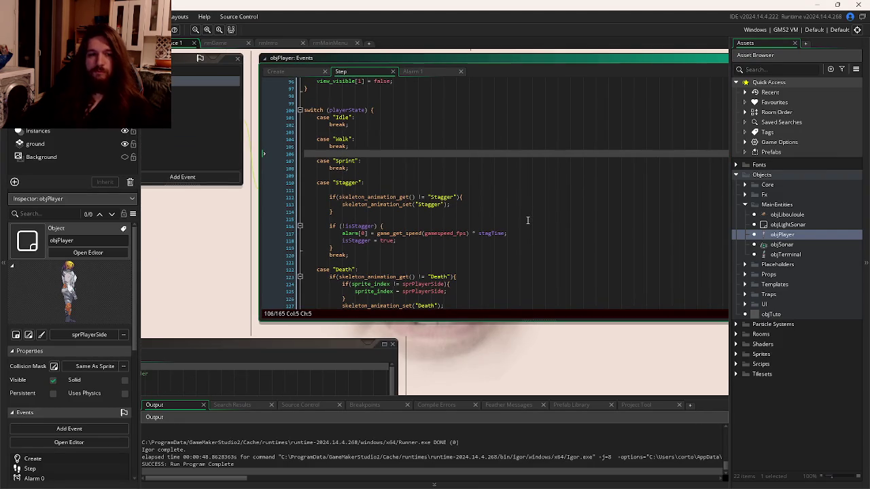
- Open objTrapConfusion's objPlayer collision event and inspect its isControlsInverted line
scroll(479, 174, down, 3)
scroll(478, 169, down, 6)
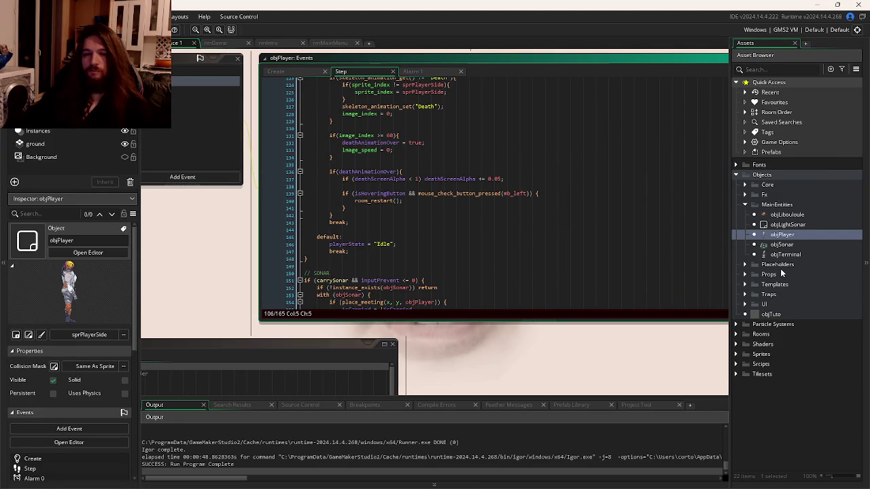
click(744, 295)
double_click(792, 304)
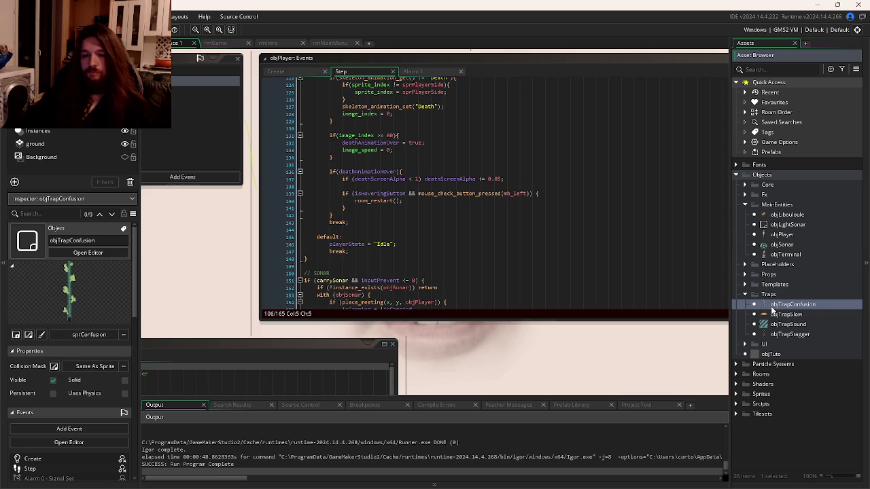
click(319, 147)
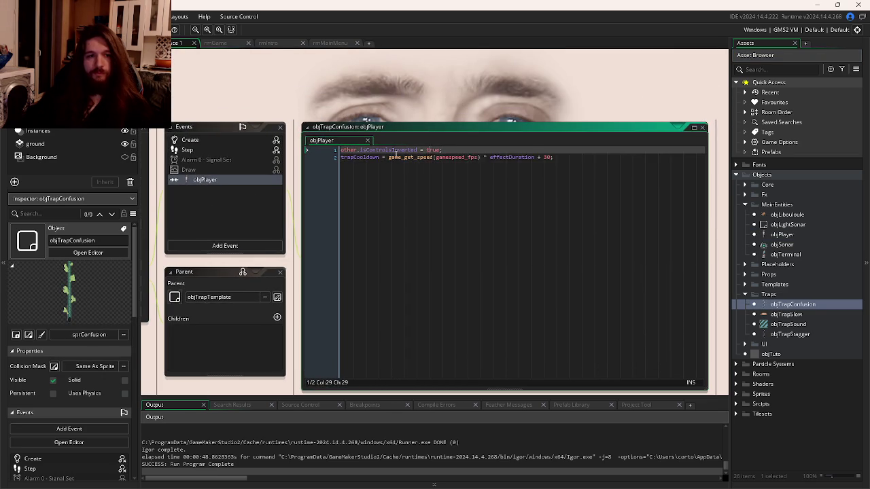
click(398, 149)
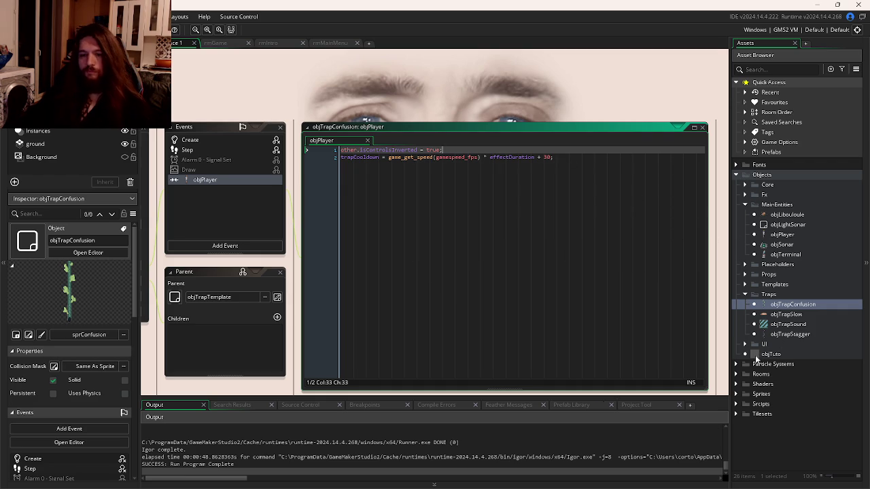
- Create a new particle system asset, ParticleSystem2, in the Particle Systems group
click(737, 365)
right_click(759, 367)
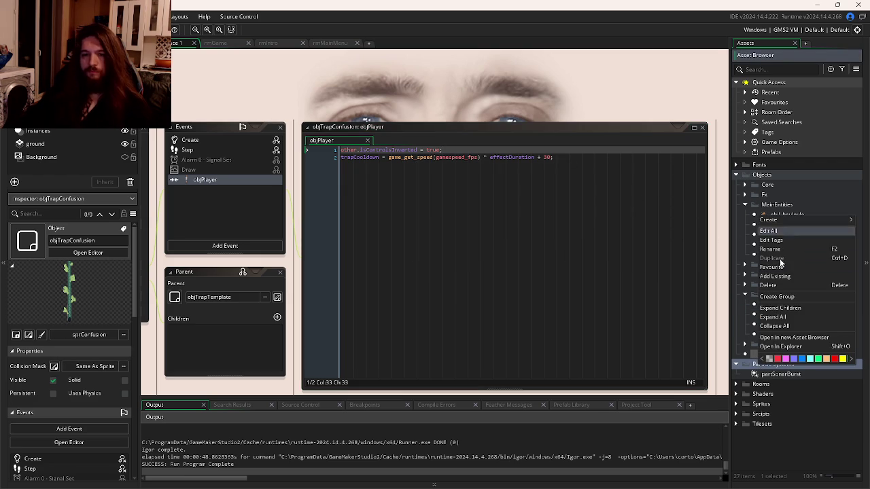
mouse_move(792, 219)
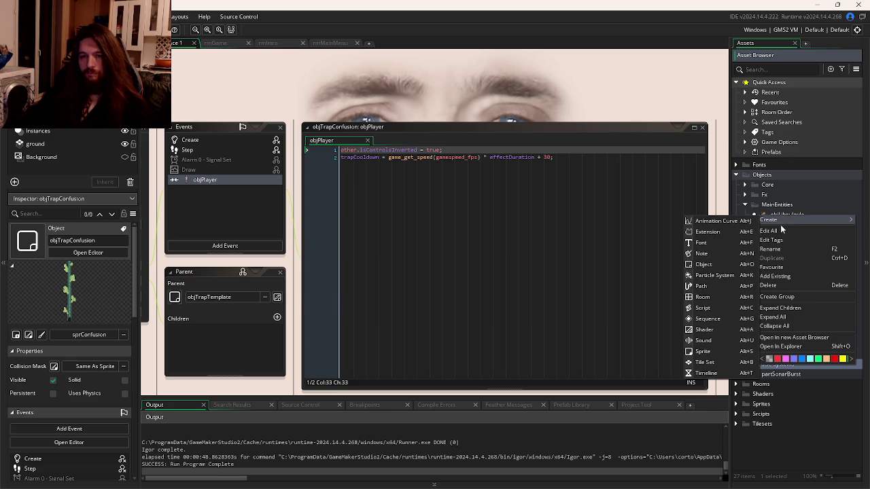
click(707, 275)
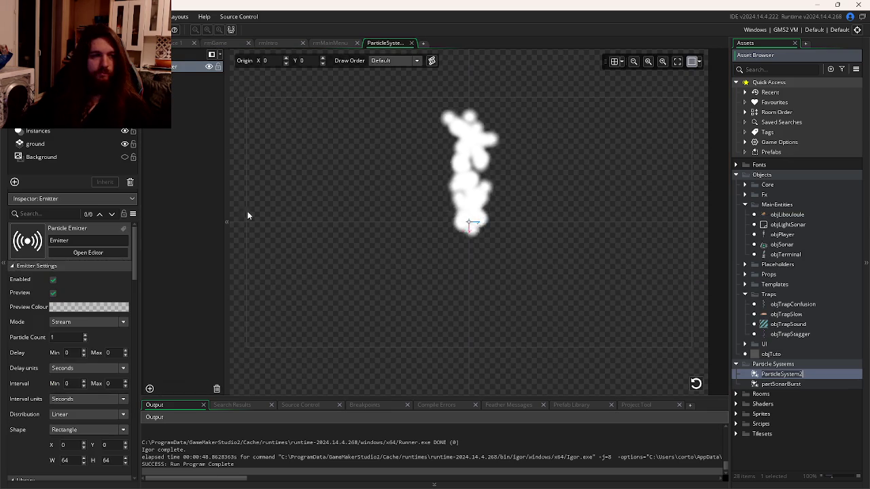
- Give the emitter's particles a cloud texture and edit the minimum particle life
scroll(62, 326, down, 8)
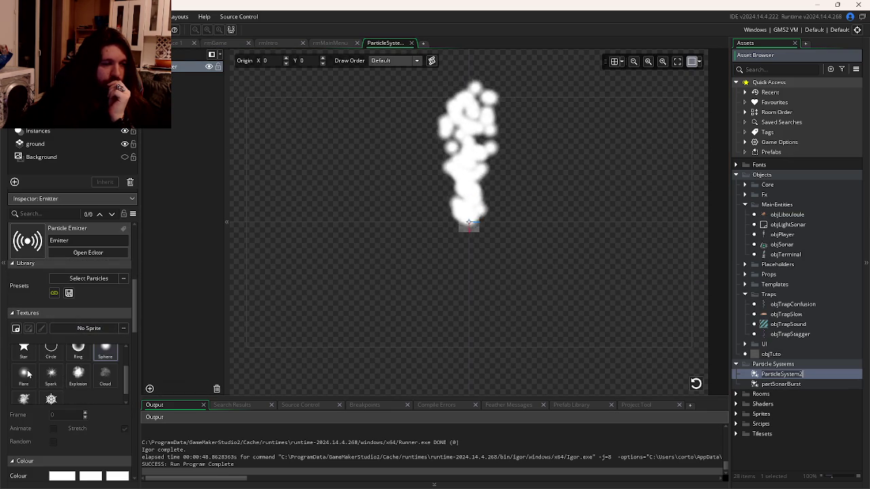
scroll(59, 371, down, 1)
click(105, 365)
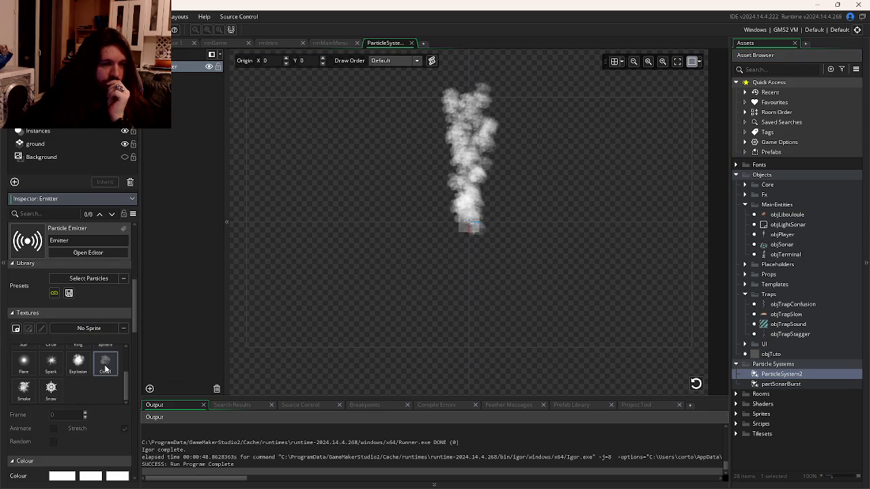
scroll(90, 340, down, 3)
scroll(92, 333, up, 7)
scroll(89, 328, down, 6)
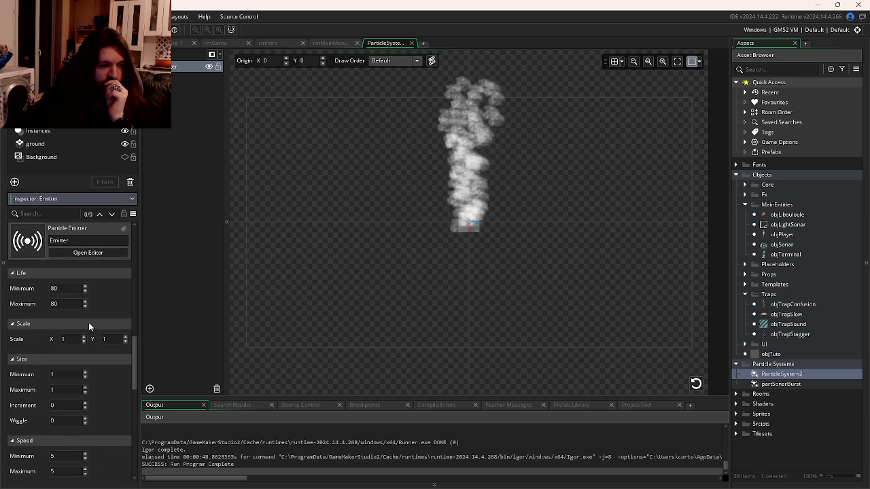
double_click(61, 290)
text(60)
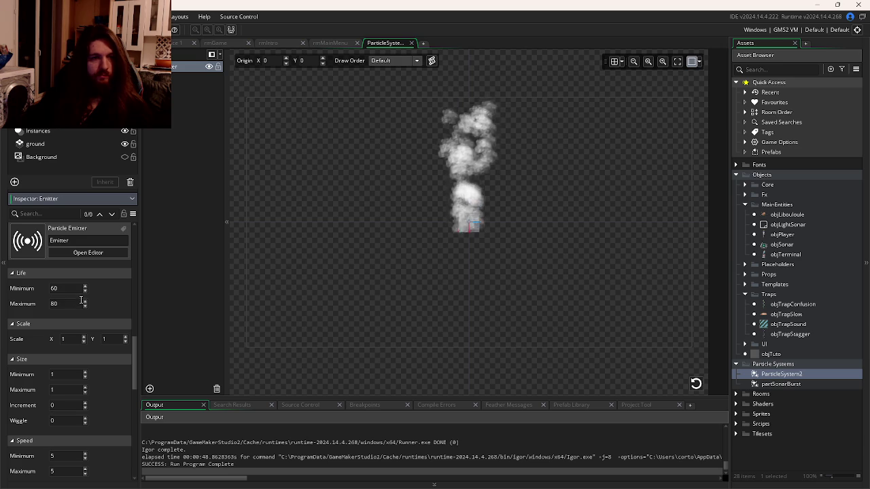
scroll(87, 321, down, 1)
scroll(88, 321, up, 2)
- Set the end colour to fully transparent green and the middle colour to lime A3FF19
click(119, 283)
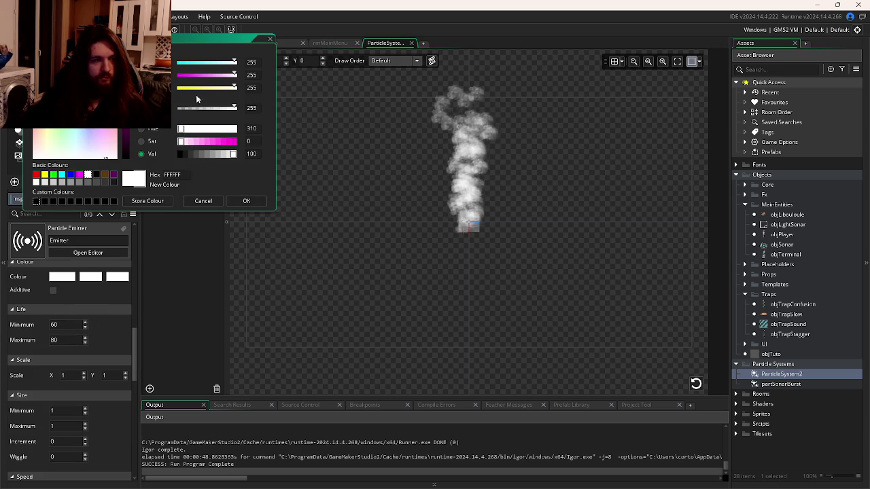
click(61, 51)
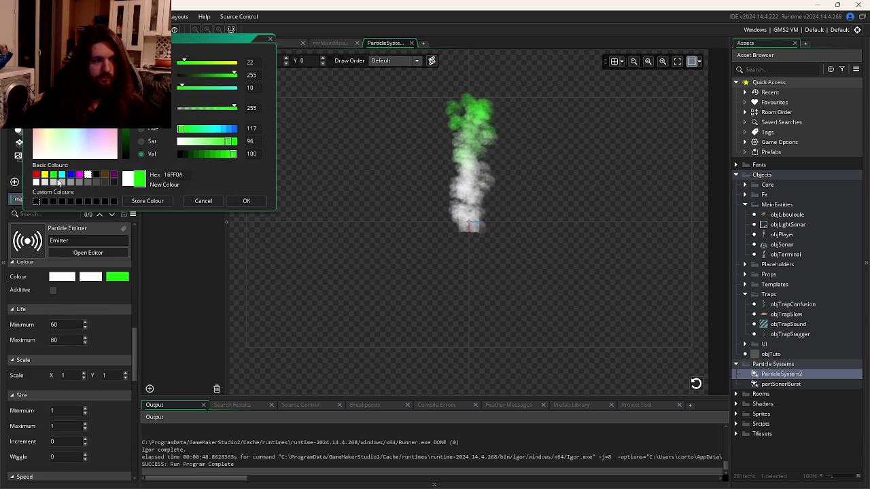
click(178, 109)
click(246, 200)
click(93, 276)
click(53, 174)
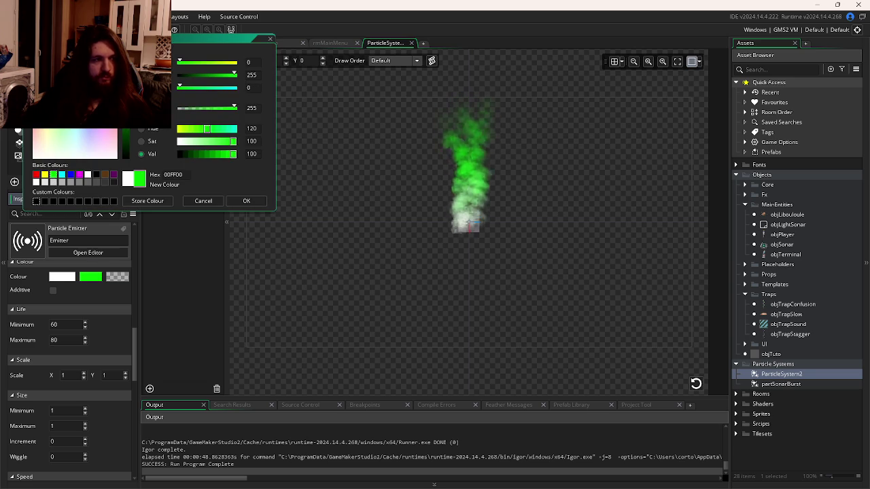
drag(207, 129, 201, 143)
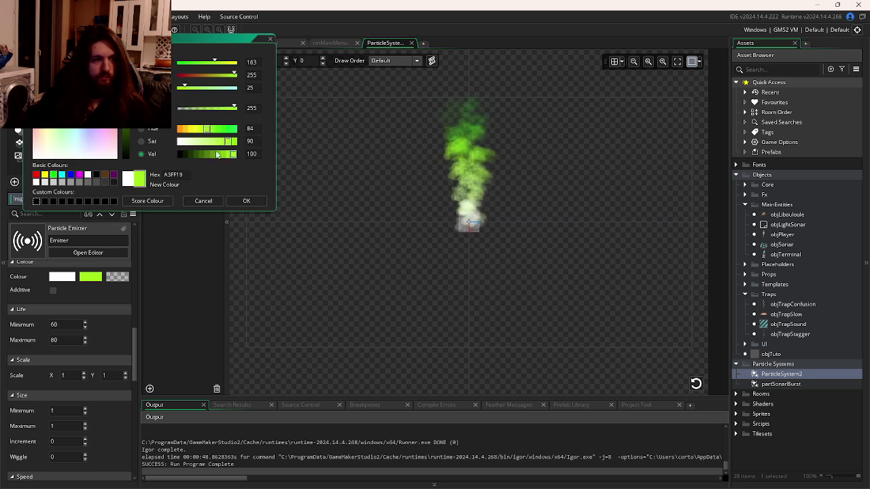
click(245, 200)
- Set the first particle colour to pure green 00FF00
click(62, 277)
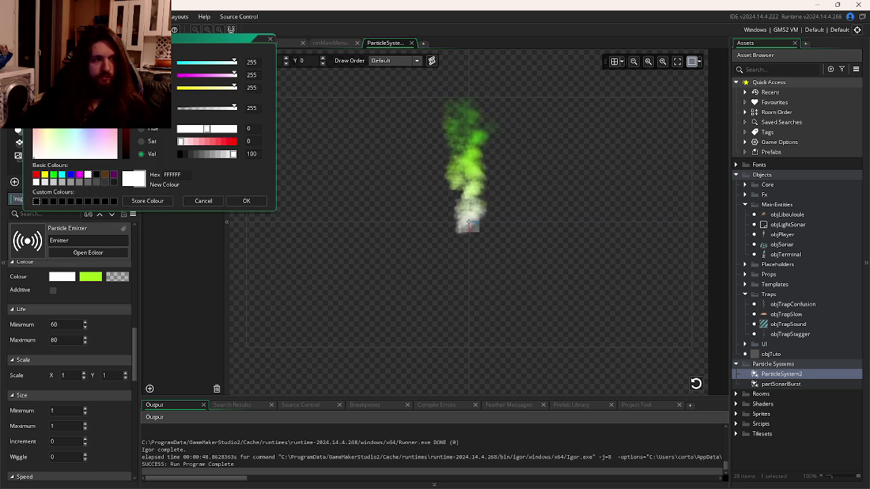
click(53, 175)
click(247, 204)
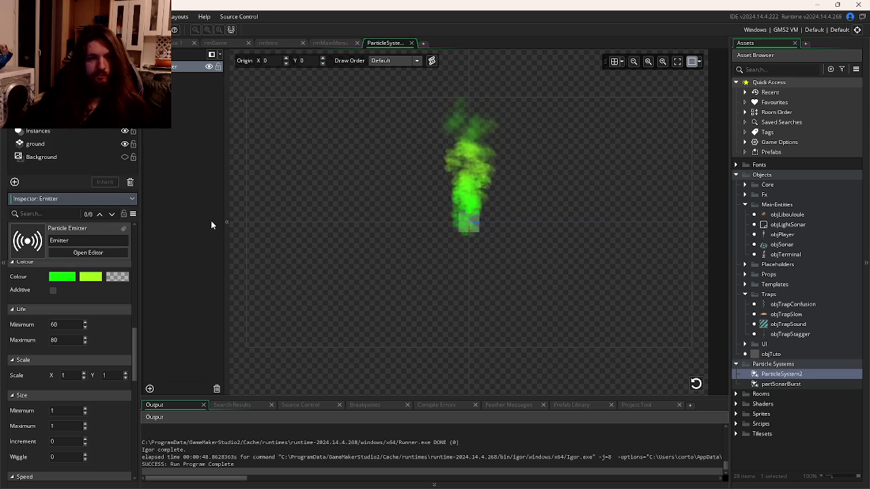
click(63, 278)
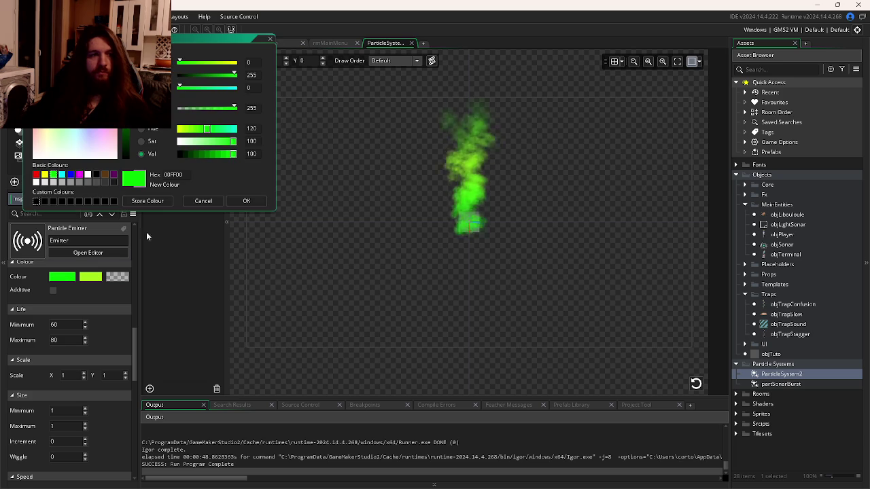
click(206, 200)
- Return to the Workspace 1 tab showing objTrapConfusion's collision code
scroll(129, 265, up, 2)
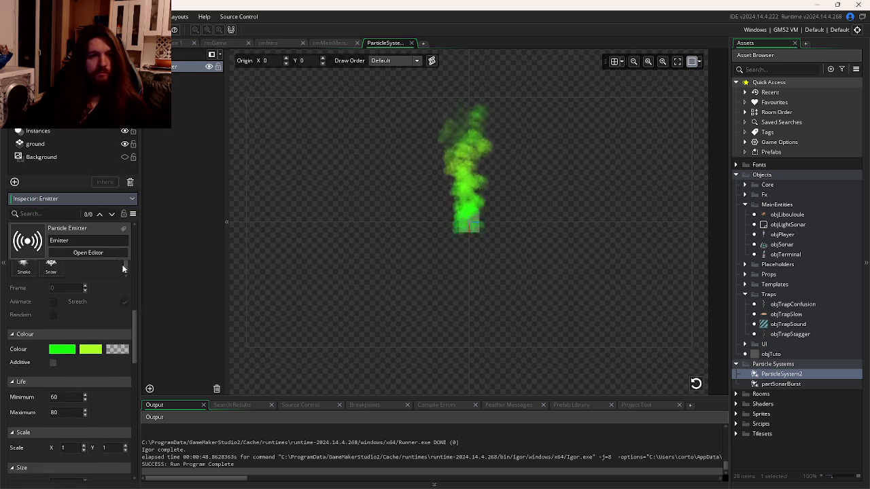
scroll(122, 269, up, 3)
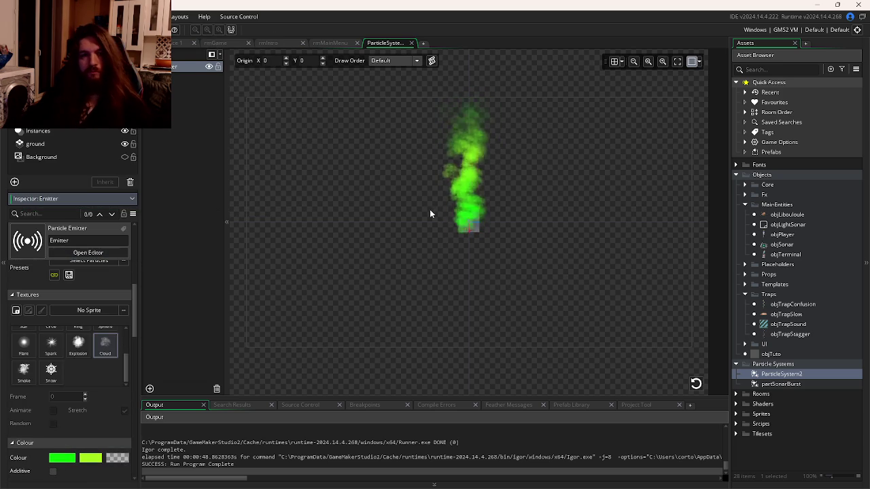
click(177, 43)
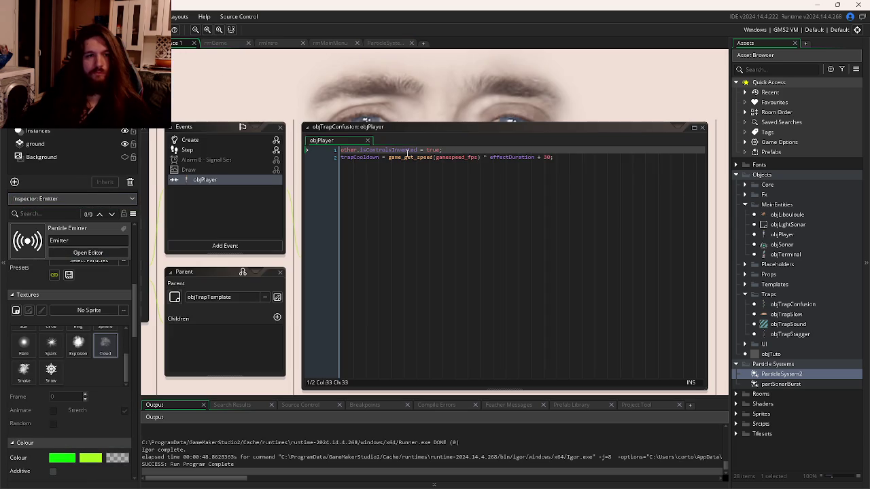
- Open objPlayer's events, checking the isControlsInverted variable in Create before returning to Step
double_click(783, 235)
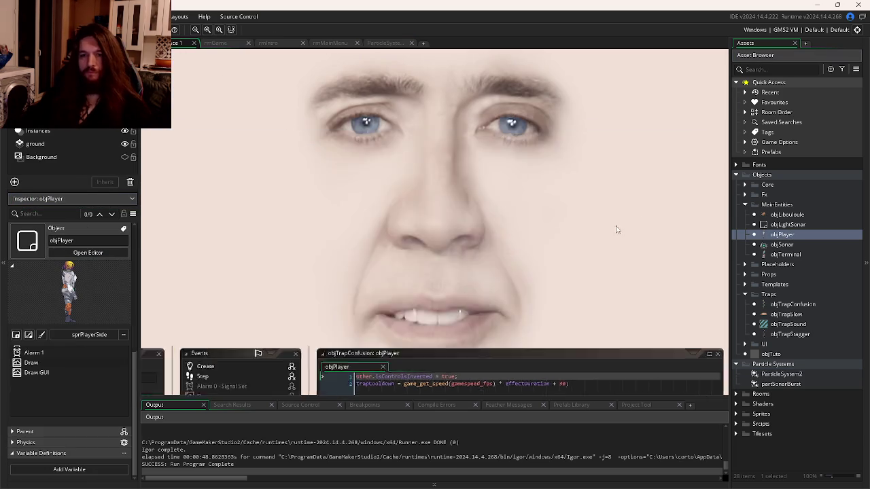
scroll(504, 170, down, 1)
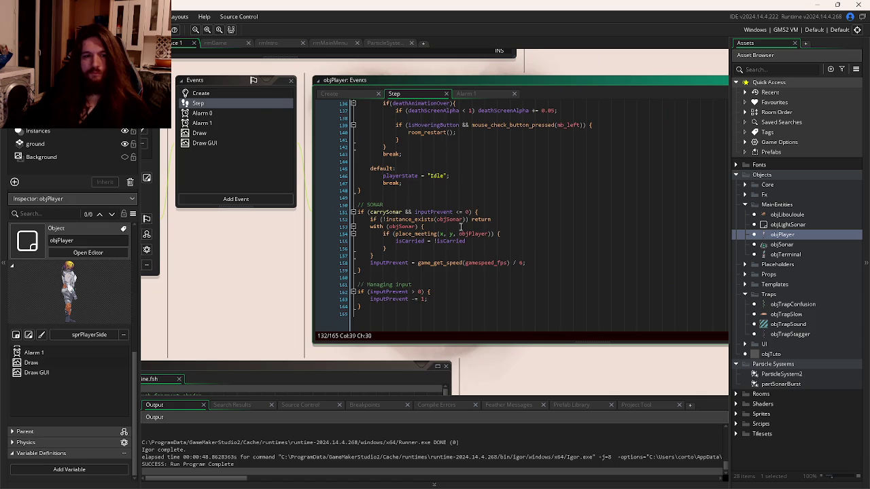
click(455, 278)
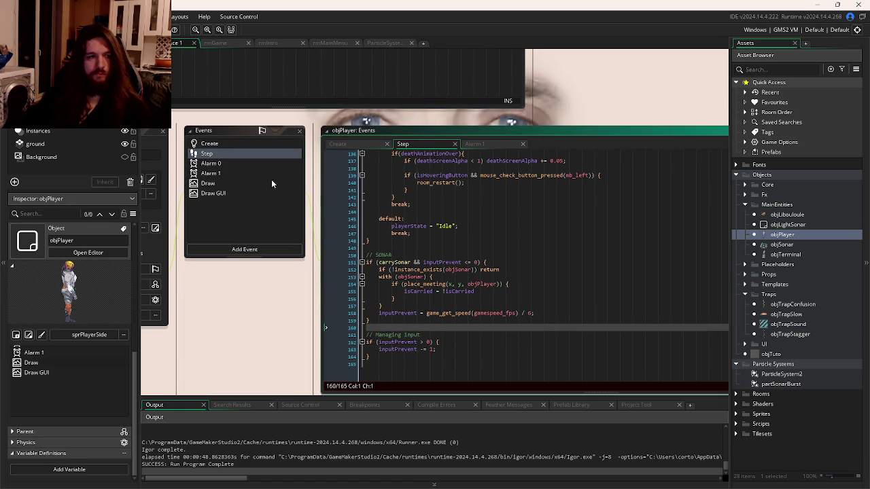
click(379, 144)
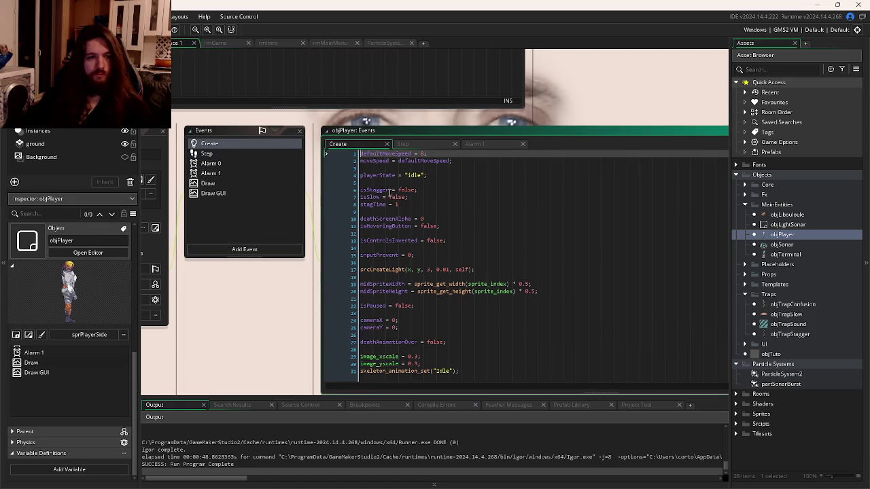
click(385, 240)
click(416, 143)
click(426, 356)
- At the end of Step, add an if(isControlsInverted) block starting a srcNewParticle call
key(Return)
key(Return)
text(if()
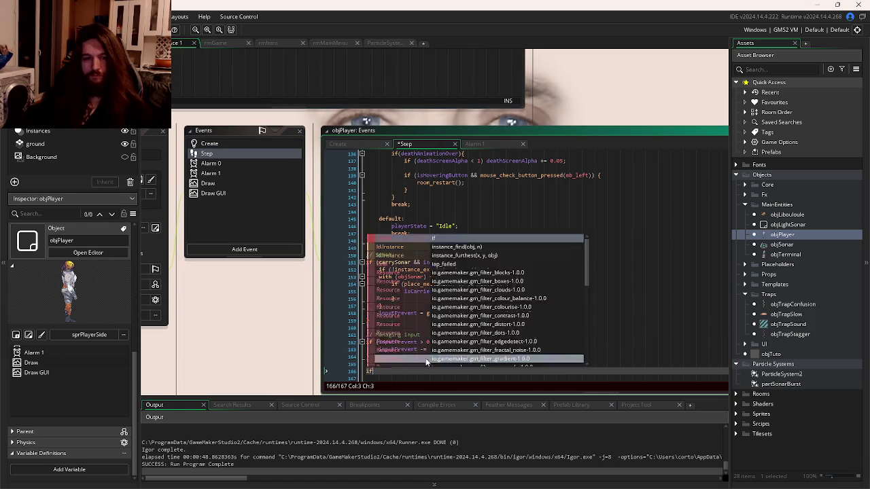
text(is)
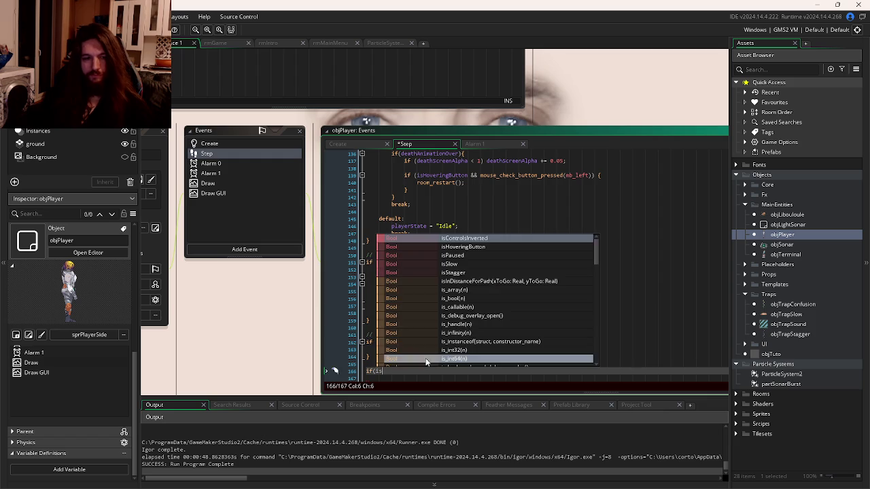
key(Return)
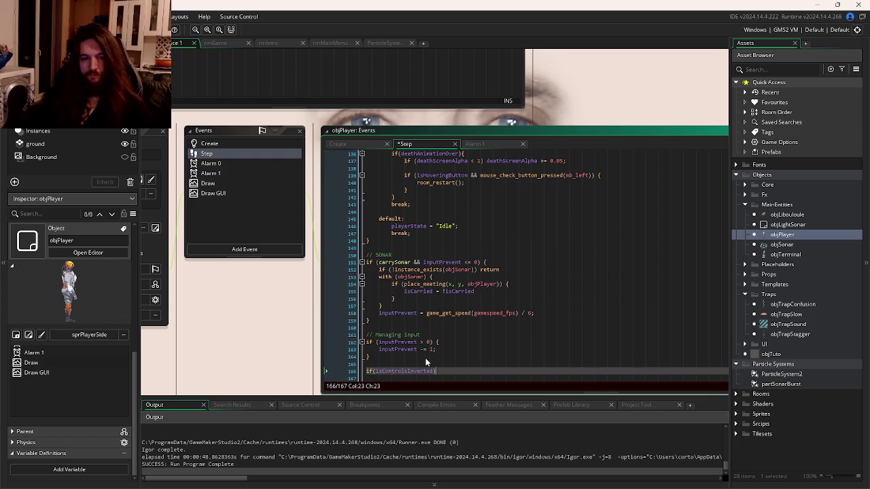
text({)
key(Return)
text(src)
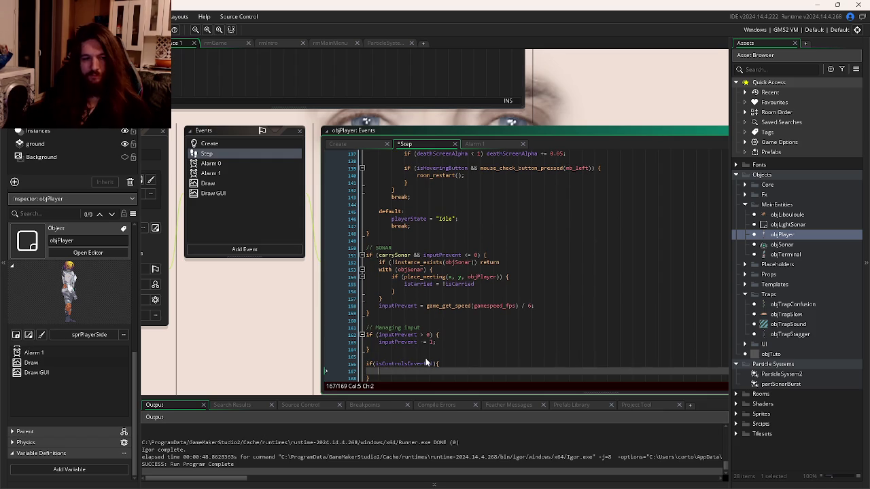
text(Cre)
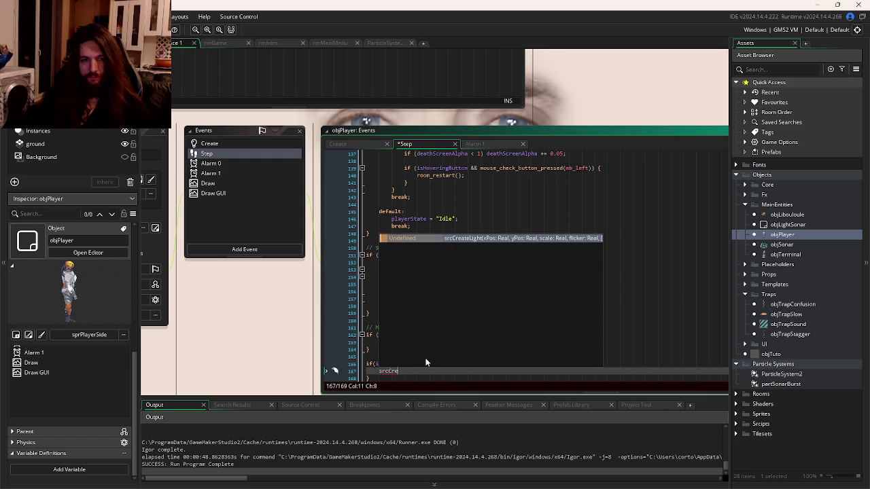
key(BackSpace)
key(BackSpace)
key(BackSpace)
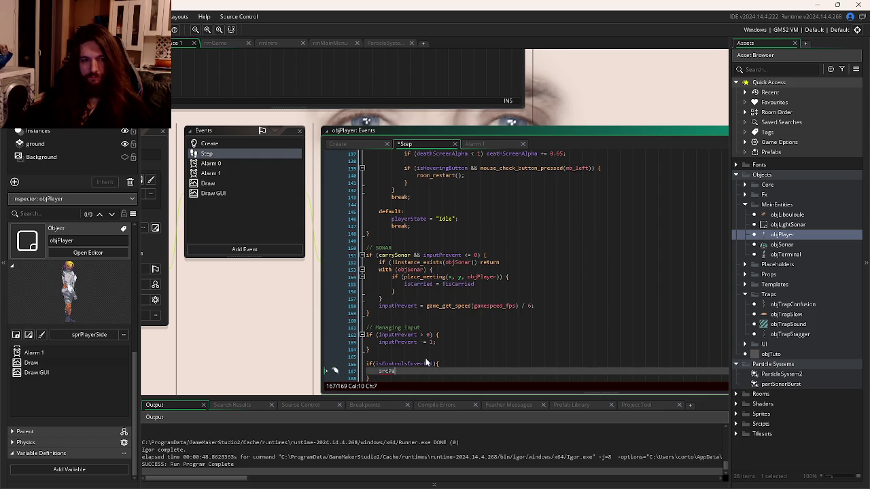
key(BackSpace)
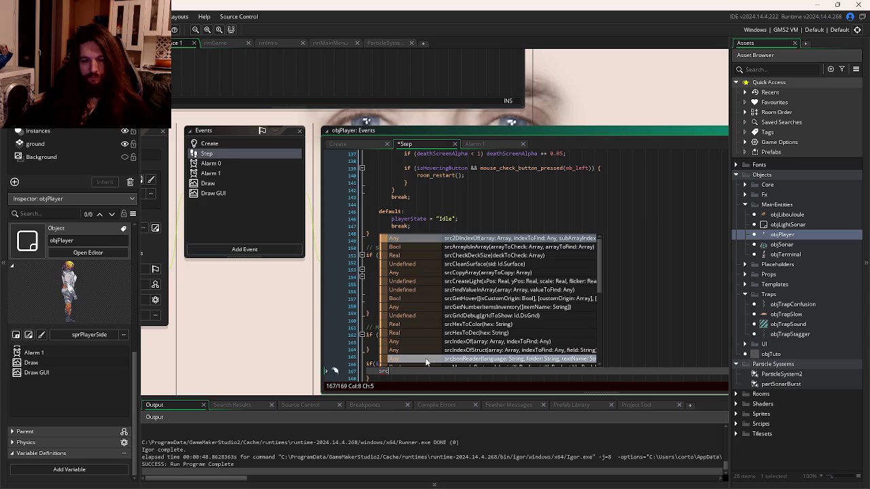
text(Ne)
key(Return)
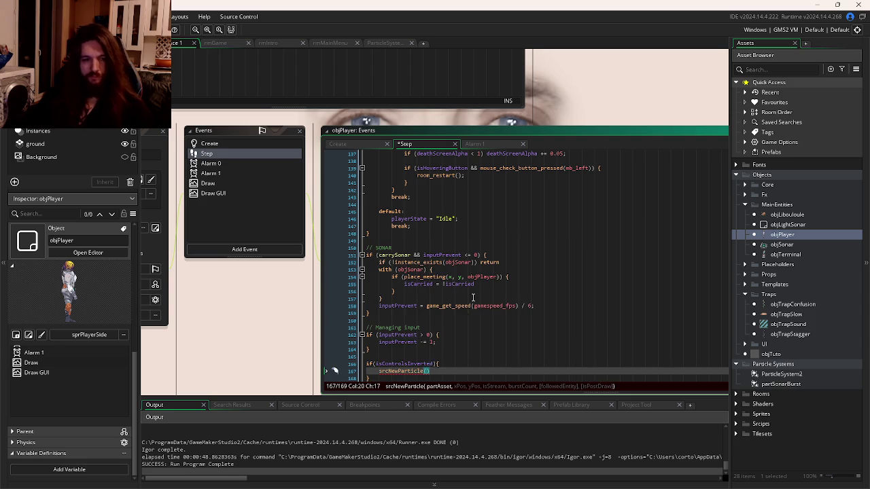
scroll(473, 297, down, 3)
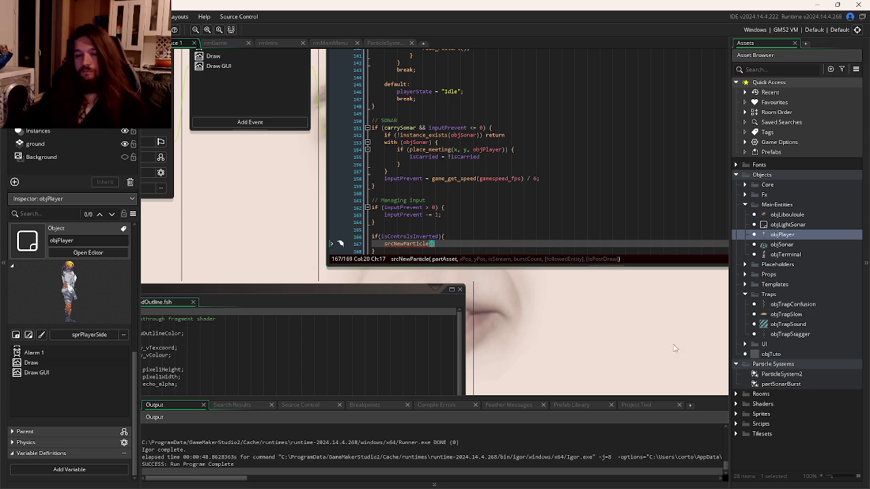
- Rename the ParticleSystem2 asset to partRadiation
double_click(800, 375)
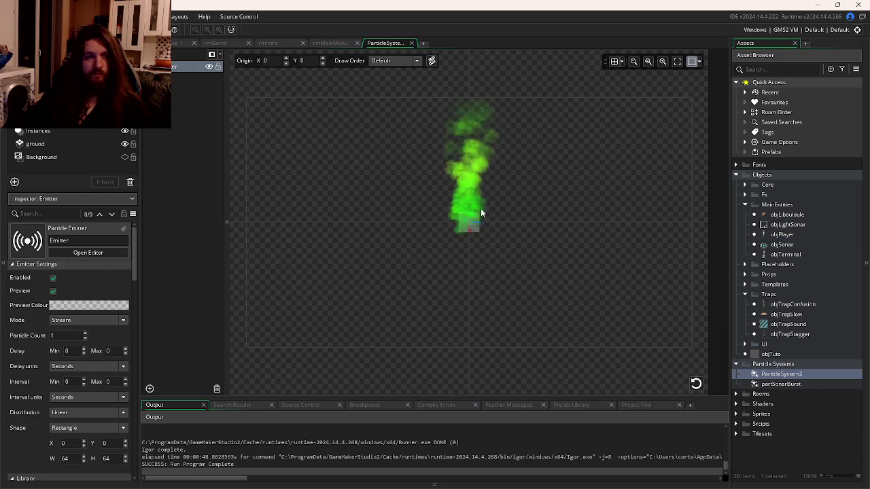
click(756, 374)
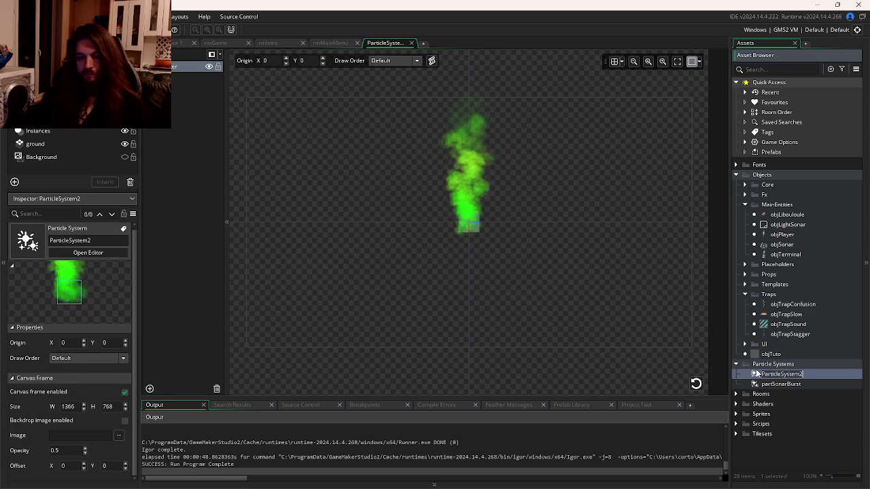
text(partR)
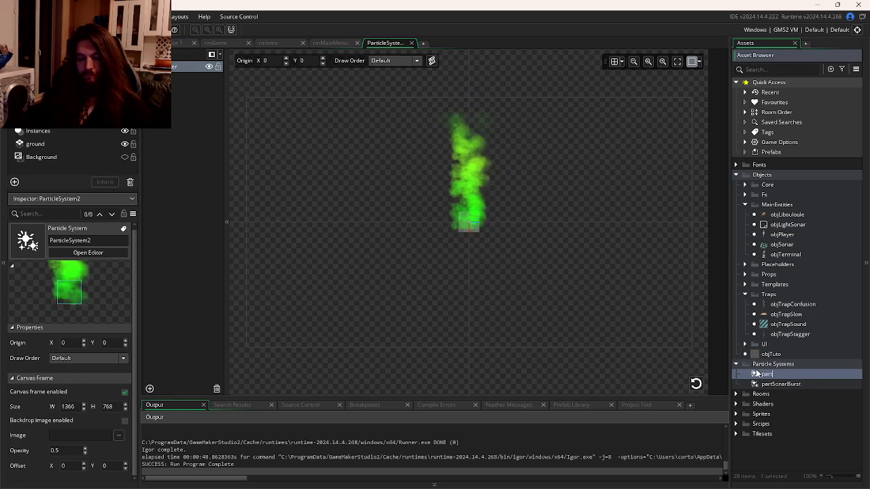
text(adiation)
key(Return)
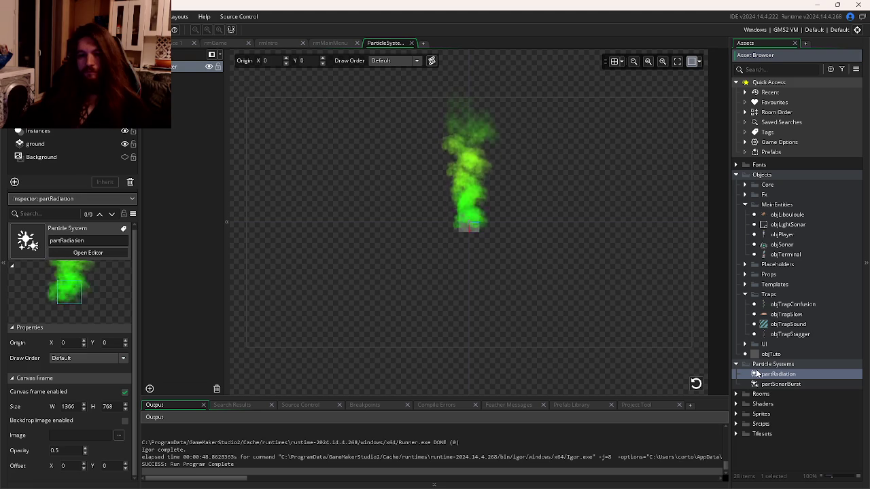
- Complete the call as srcNewParticle(partRadiation, x, y, false, 3, self);
key(ctrl+Tab)
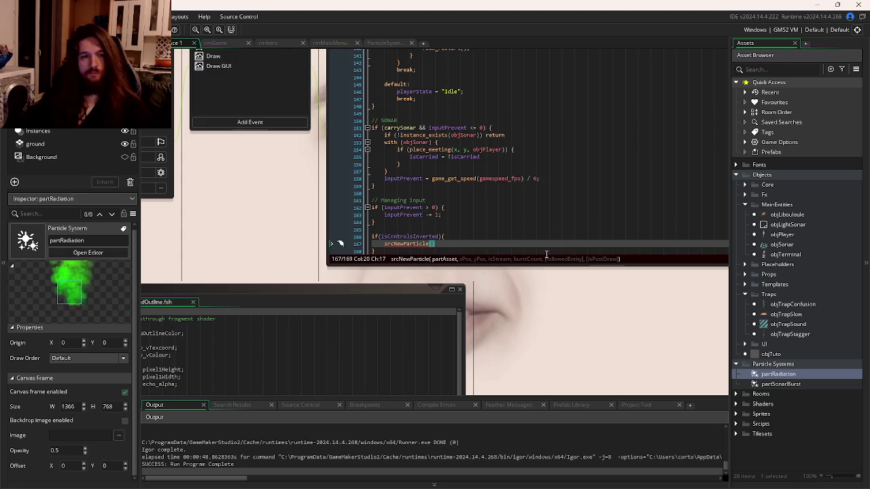
text(part)
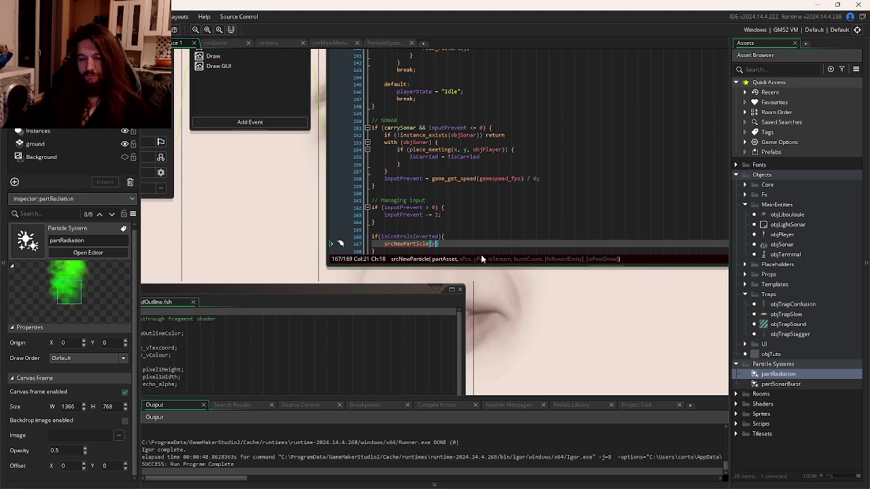
text(Radiation, )
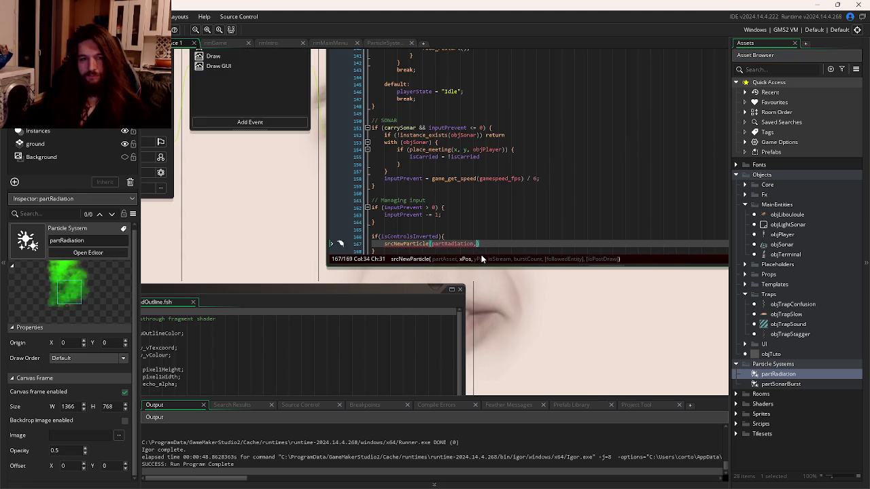
text(x, y, )
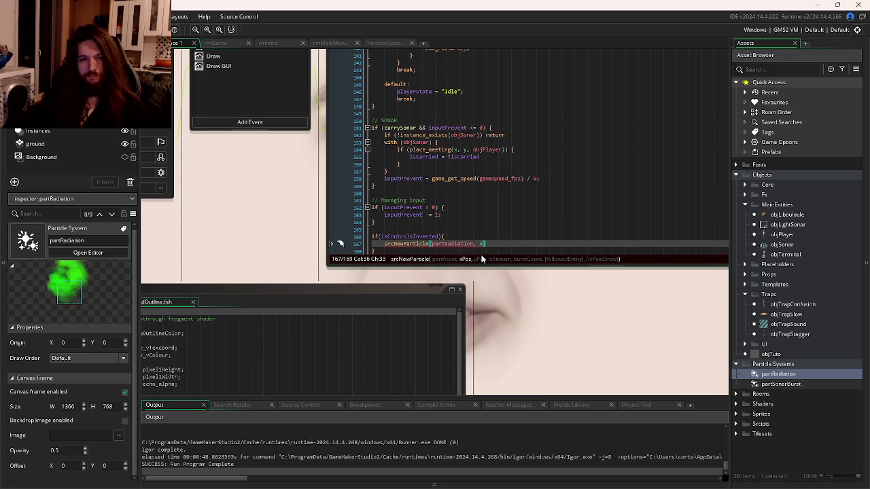
text(fals)
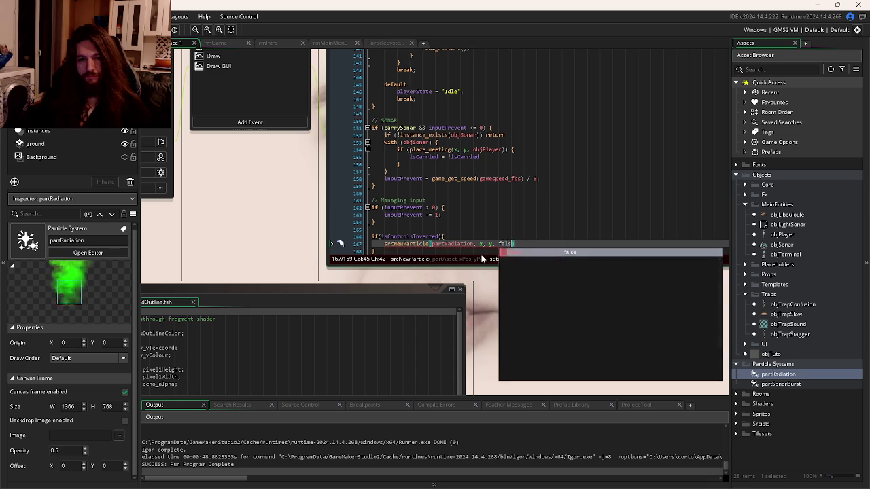
text(e, 5,)
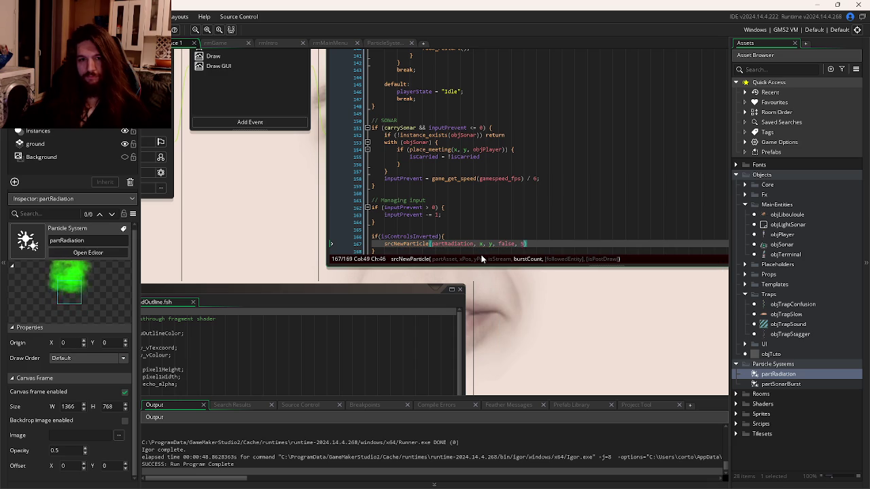
key(BackSpace)
key(BackSpace)
text(3, )
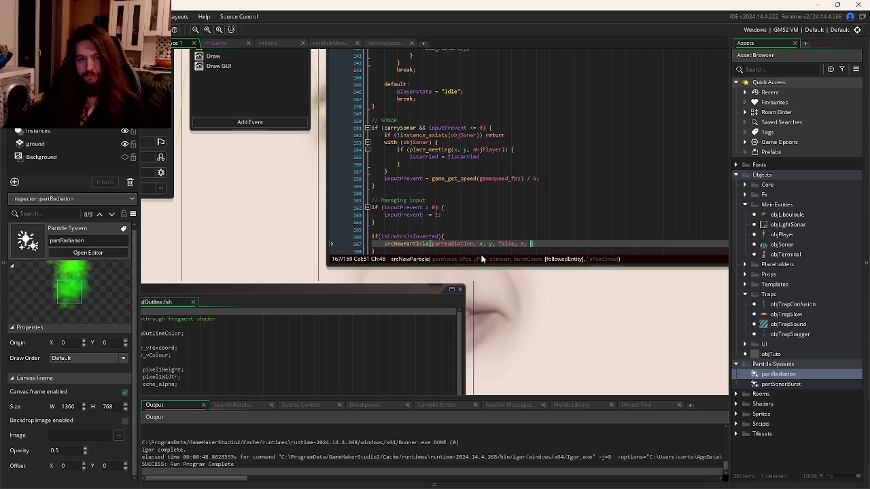
text(self, )
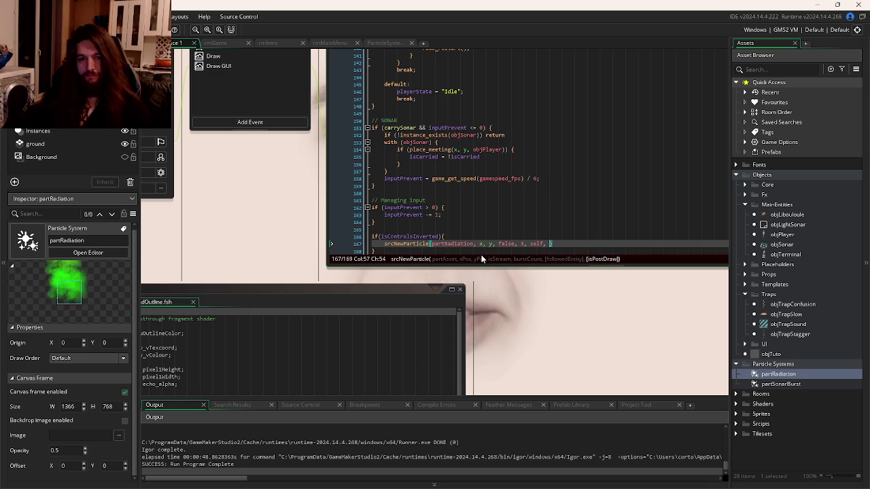
text();)
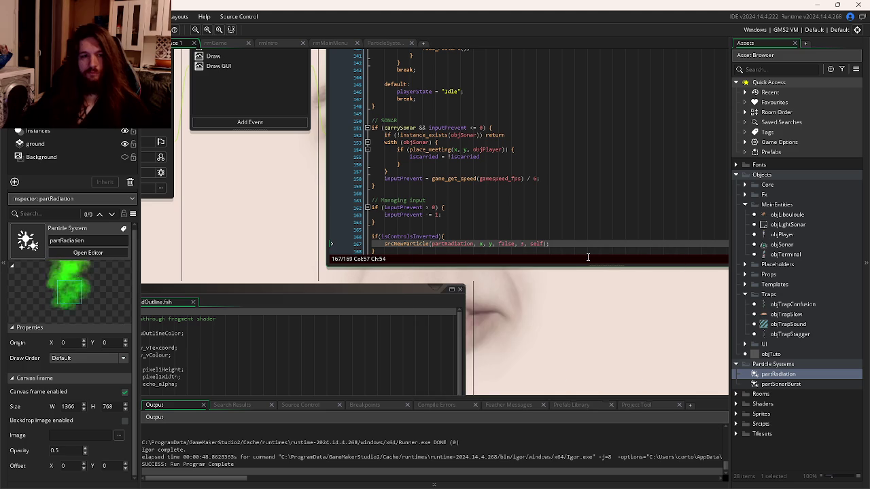
key(ctrl+Tab)
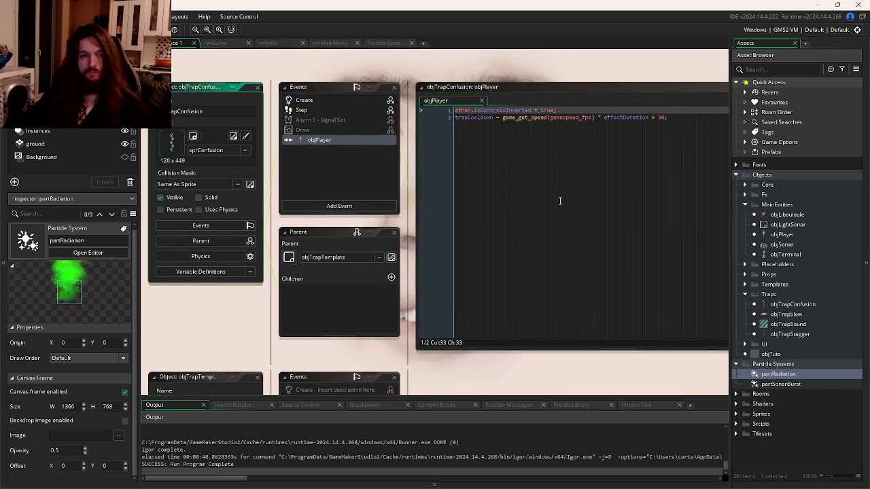
- Switch partRadiation's emitter mode from Stream to Burst and run the game with F5
key(ctrl+Tab)
double_click(778, 374)
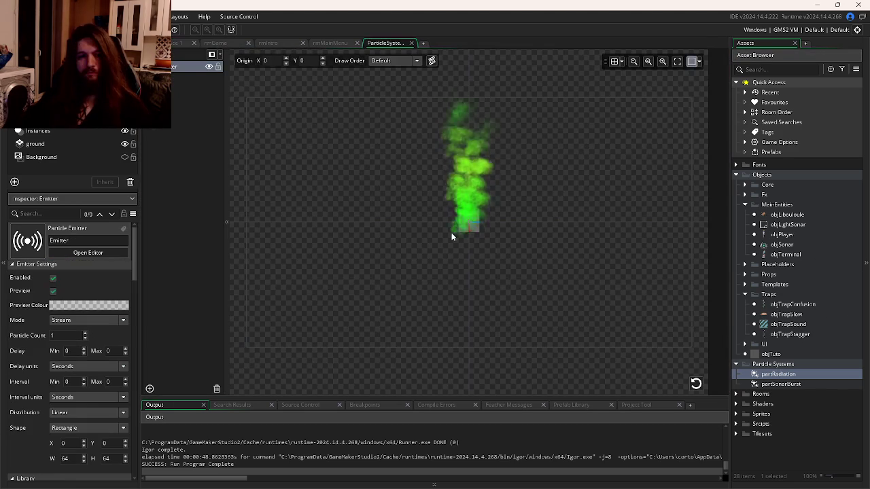
scroll(83, 310, down, 1)
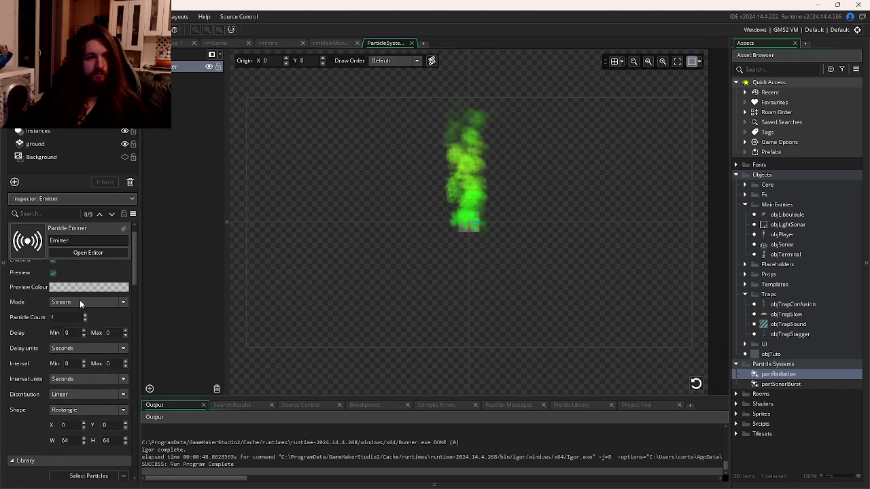
click(79, 301)
click(75, 320)
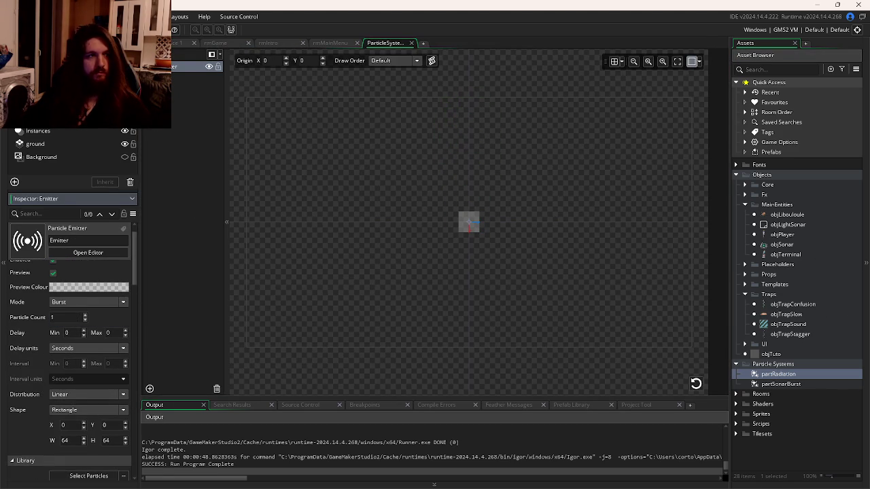
key(F5)
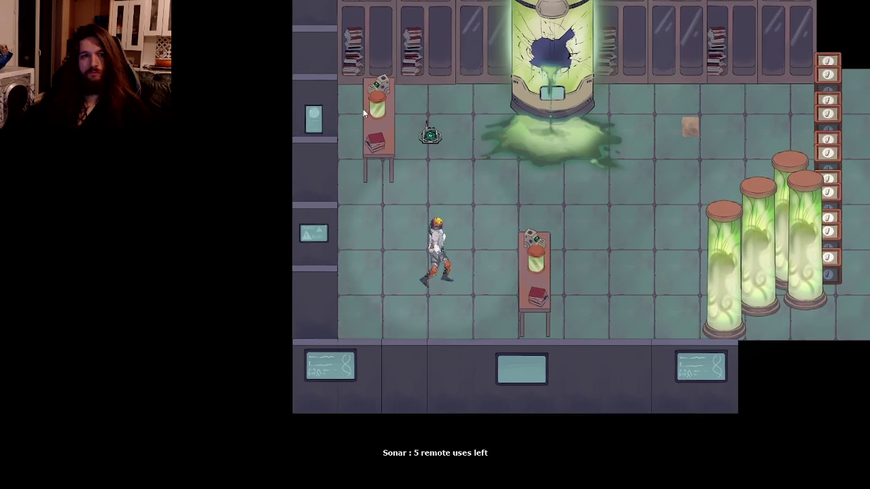
- Walk the astronaut right and up across the lab, watching the green radiation trail
key(d)
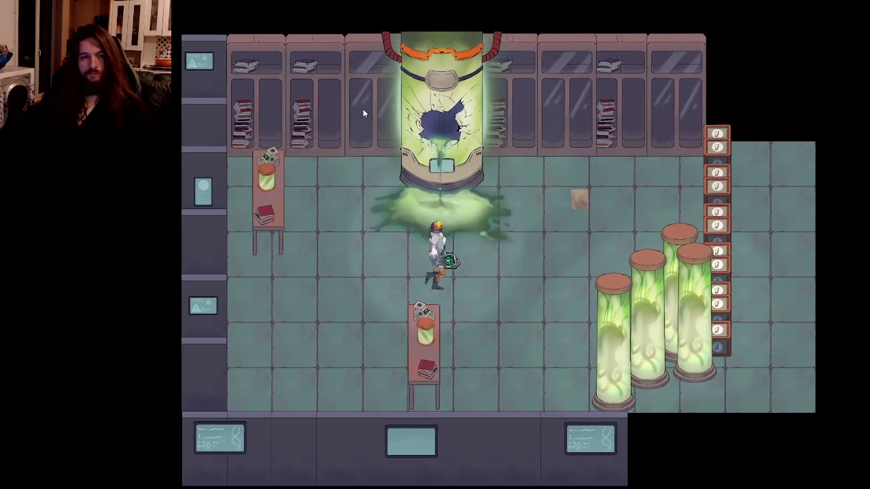
key(w)
key(d)
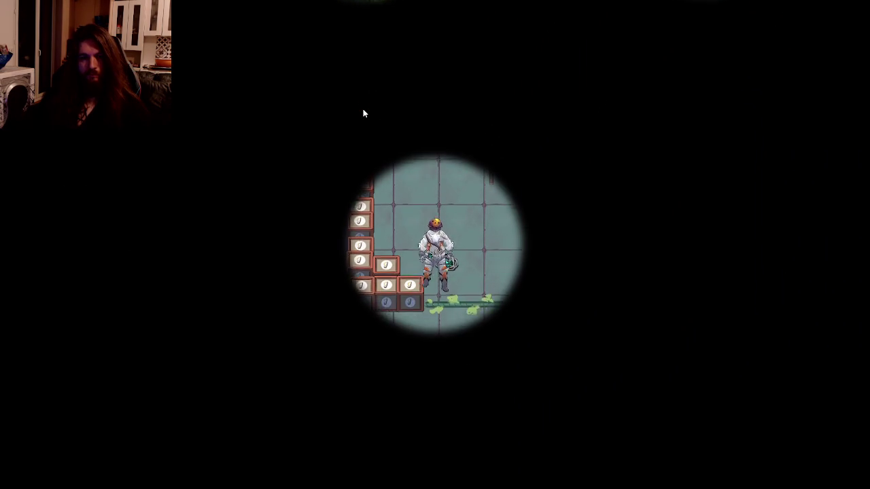
key(d)
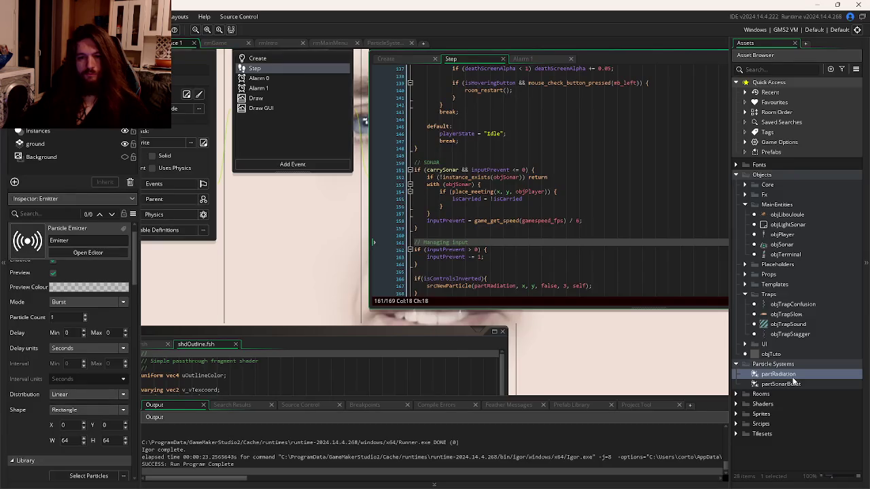
- Change the partRadiation burst count on line 167 from 3 to 1 and rerun the game
double_click(787, 376)
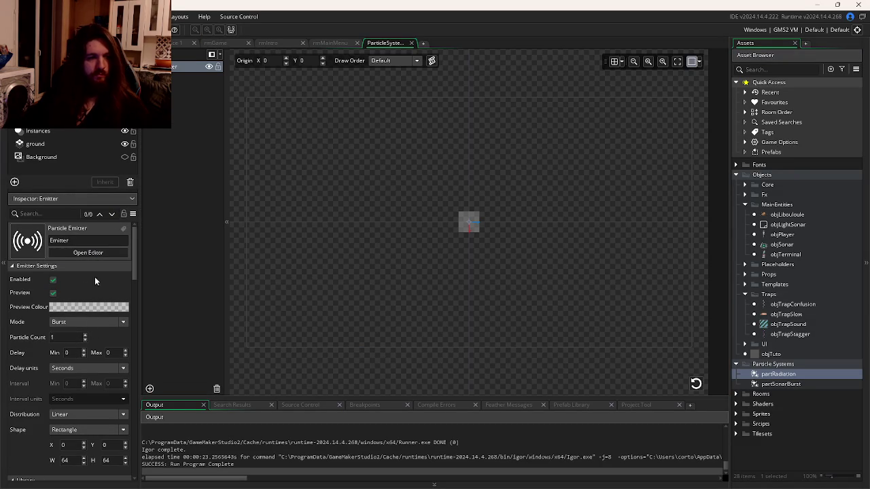
click(175, 43)
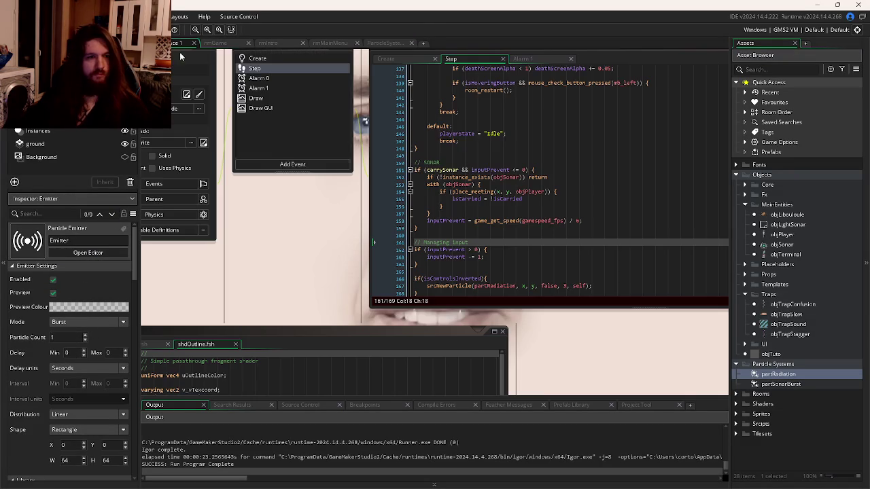
double_click(564, 286)
text(1)
click(612, 263)
key(F5)
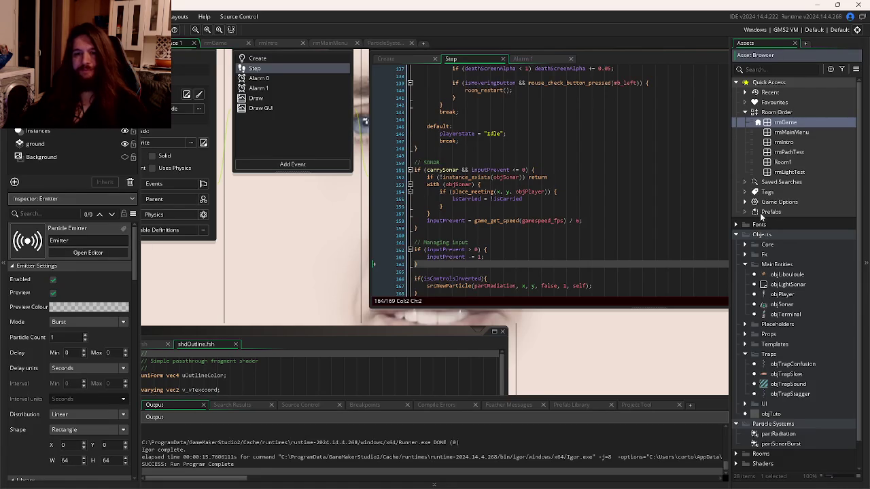
scroll(766, 329, down, 2)
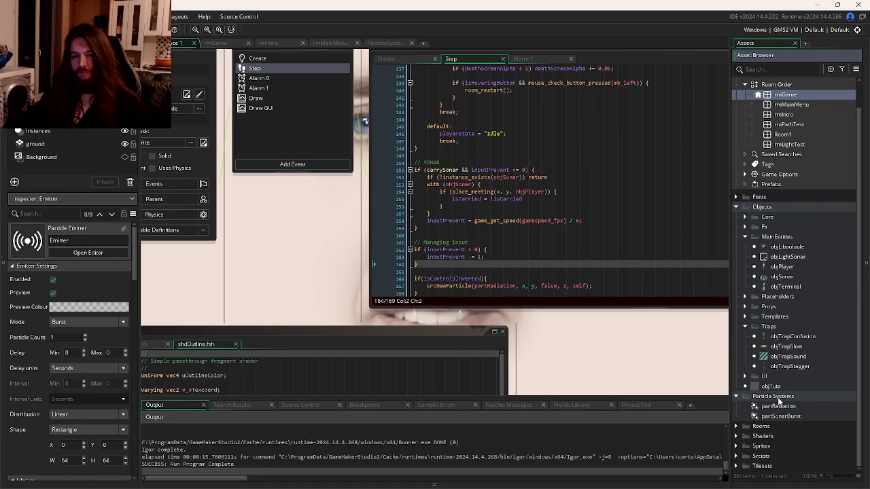
- Create a new particle system asset, ParticleSystem3, in the Particle Systems folder
right_click(778, 400)
mouse_move(748, 253)
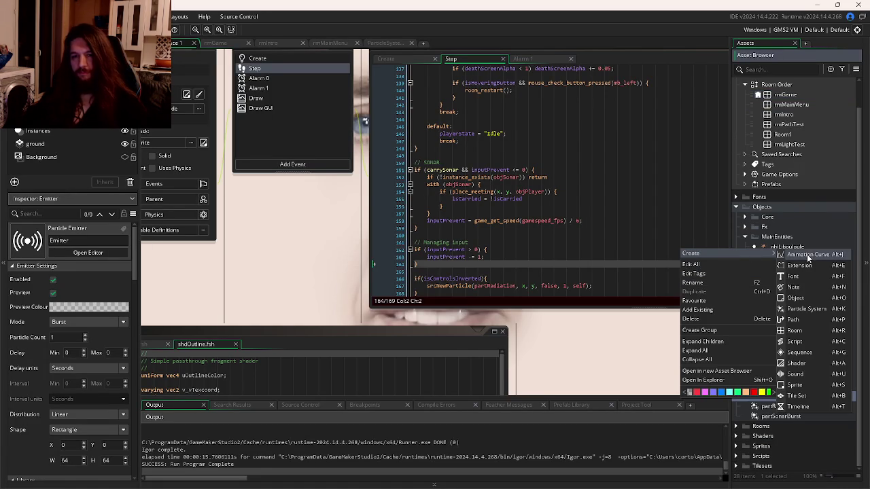
click(806, 309)
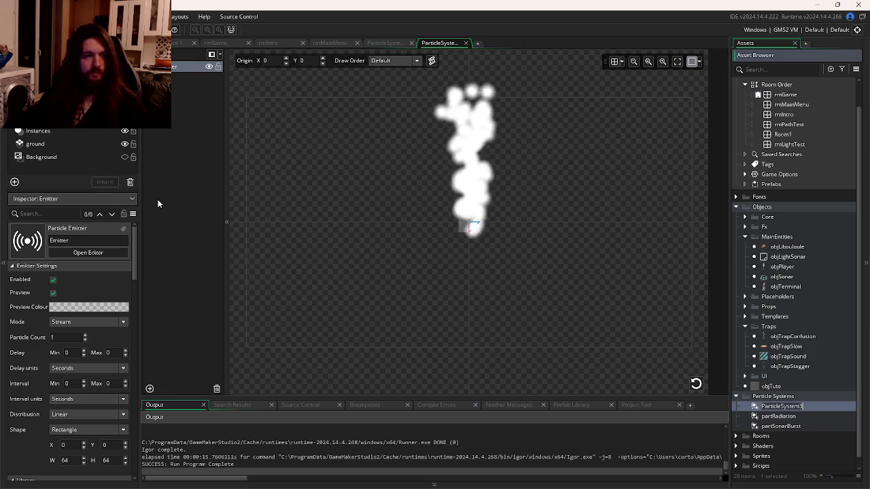
scroll(88, 306, down, 5)
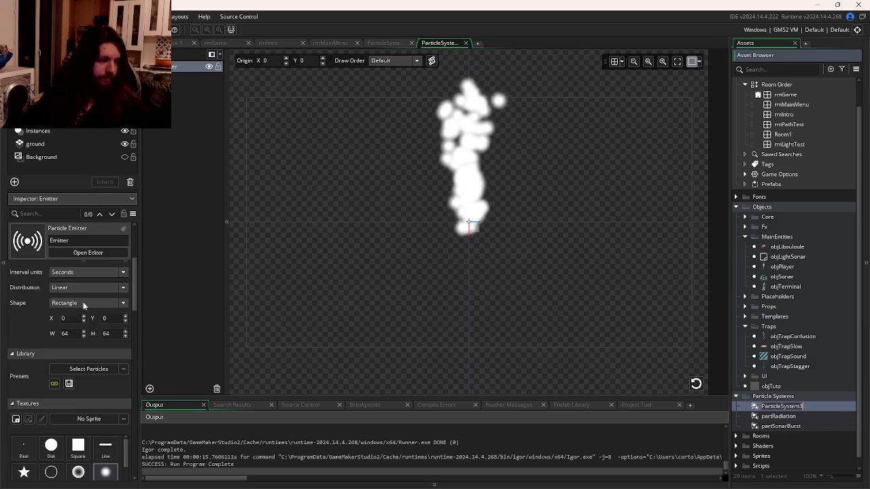
scroll(88, 314, down, 5)
scroll(102, 312, up, 3)
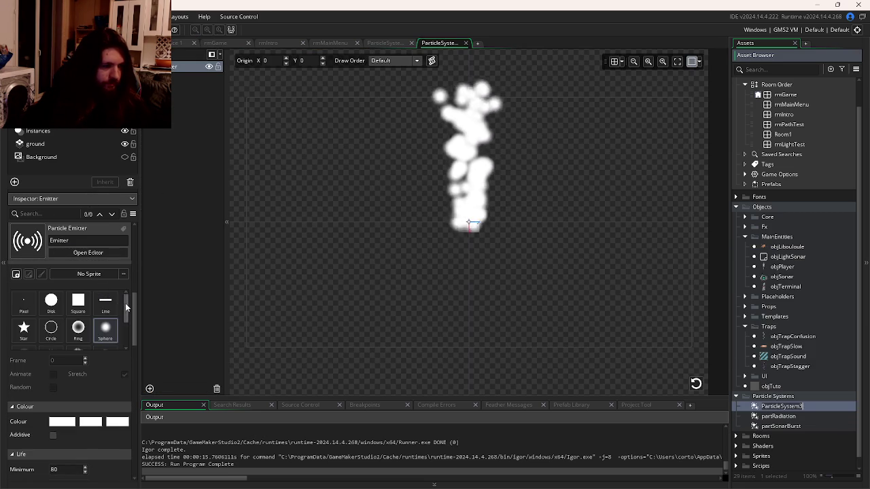
scroll(108, 310, down, 2)
scroll(105, 311, down, 1)
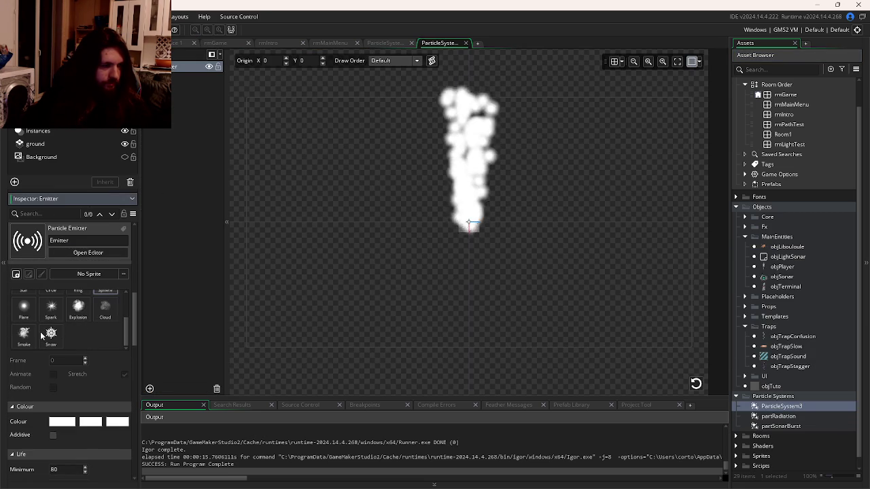
scroll(39, 336, up, 4)
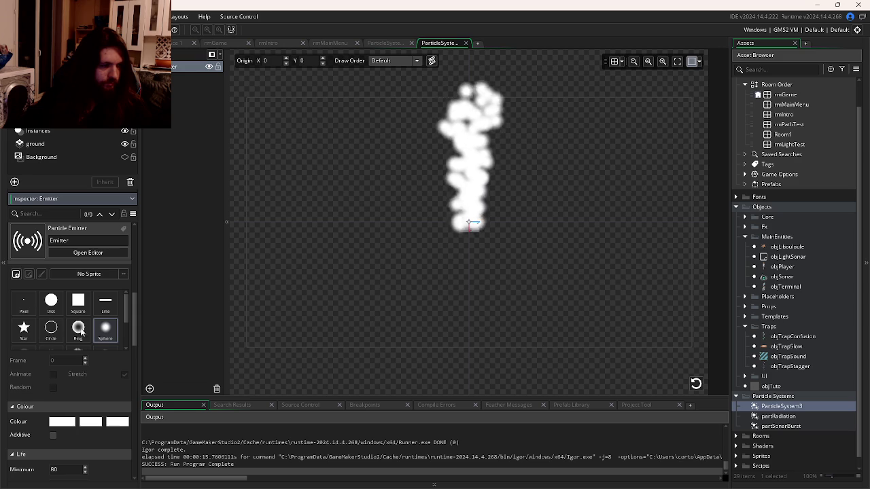
scroll(78, 329, down, 4)
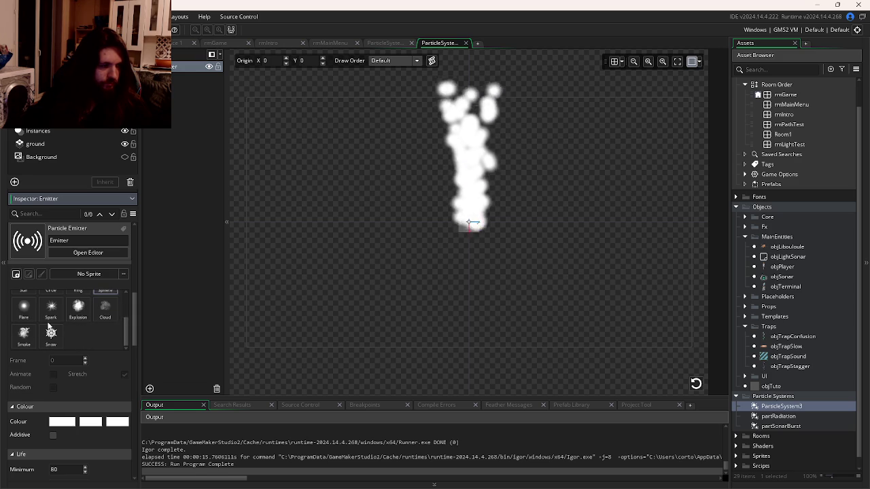
- Try the Smoke, Snow and Spark textures, settling on Flare for the particles
click(34, 340)
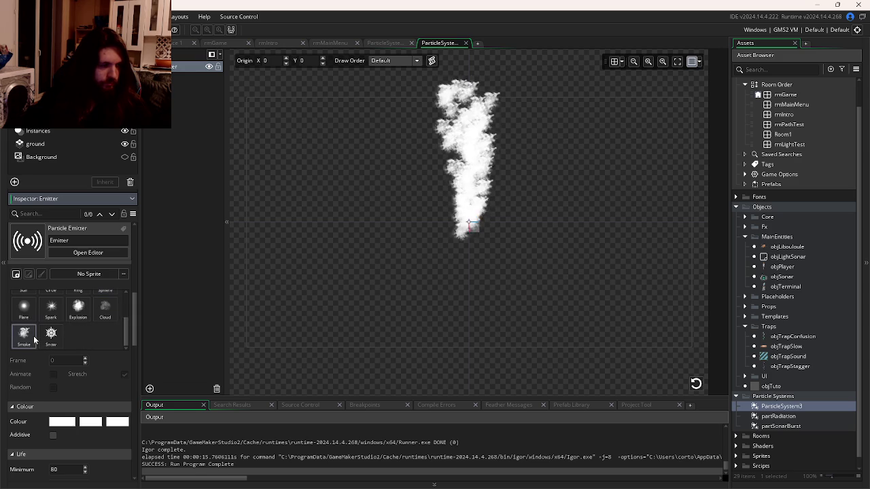
click(51, 335)
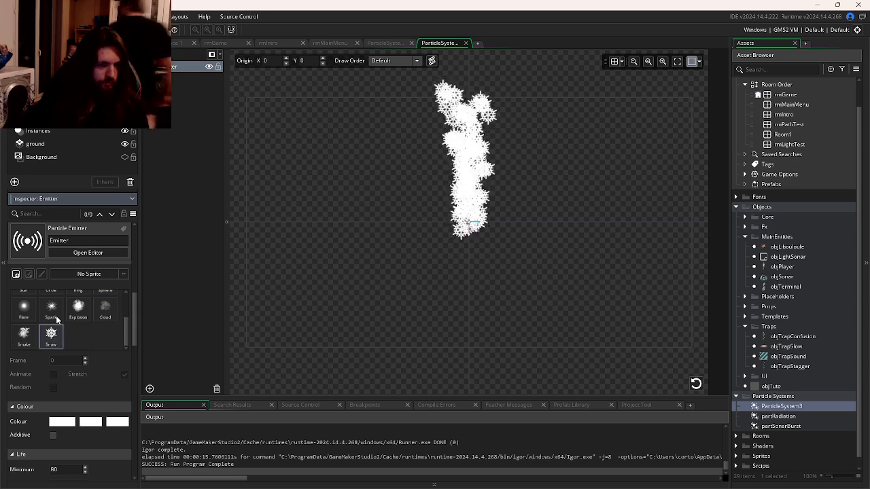
click(52, 319)
click(32, 318)
scroll(39, 319, up, 3)
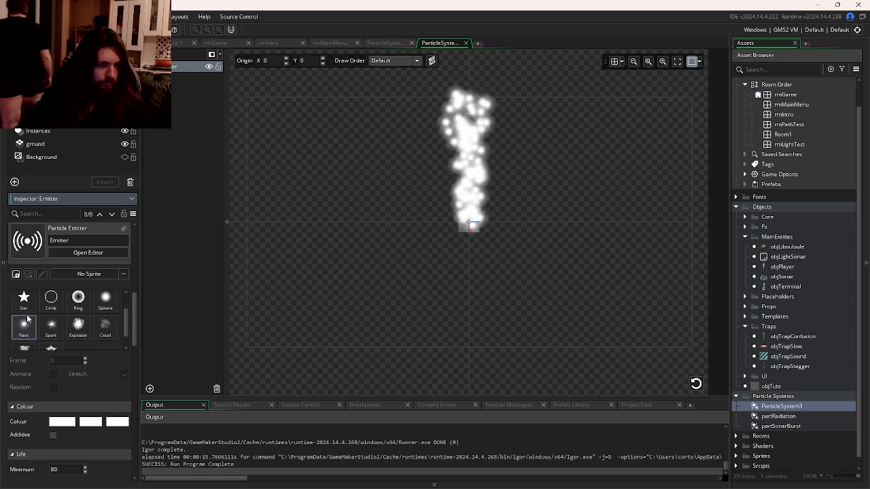
scroll(77, 327, down, 5)
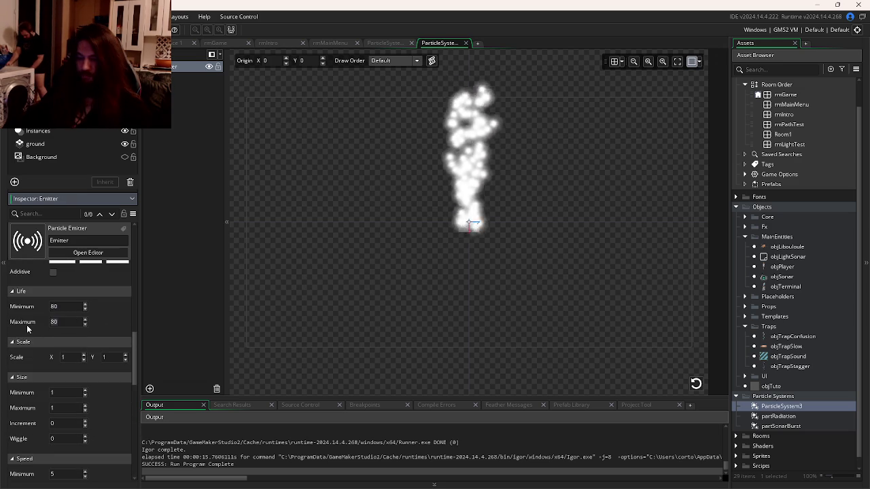
text(12)
scroll(105, 327, down, 1)
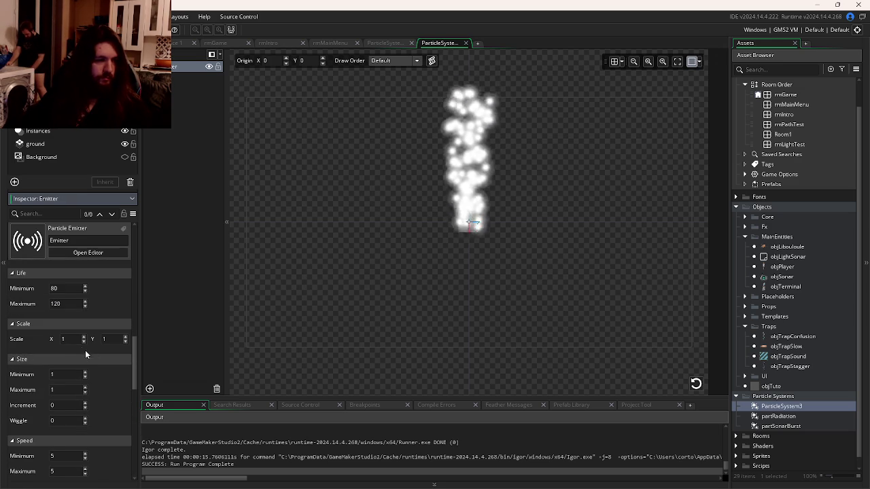
- Set the particle scale values to 1
text(0.5)
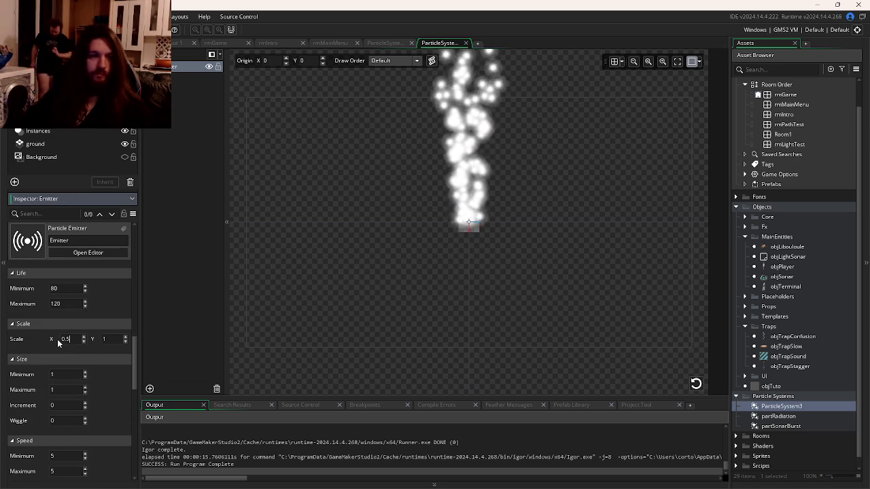
click(117, 339)
key(BackSpace)
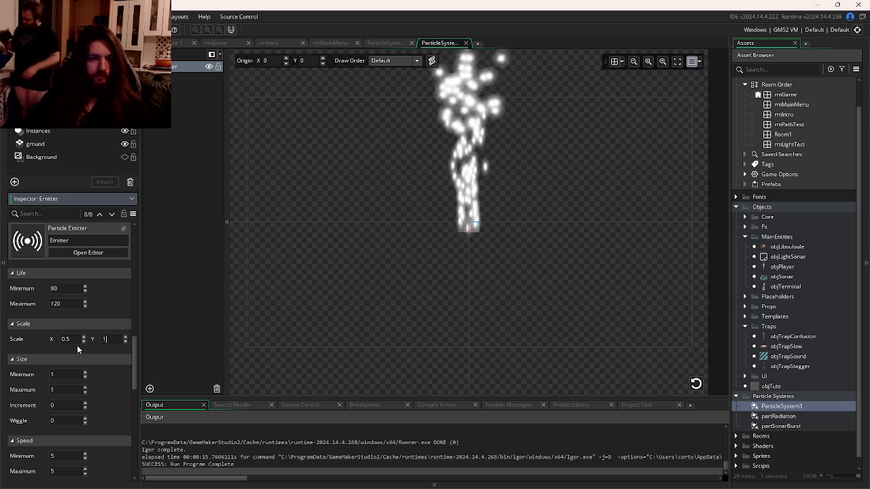
text(1)
key(shift+Tab)
text(1)
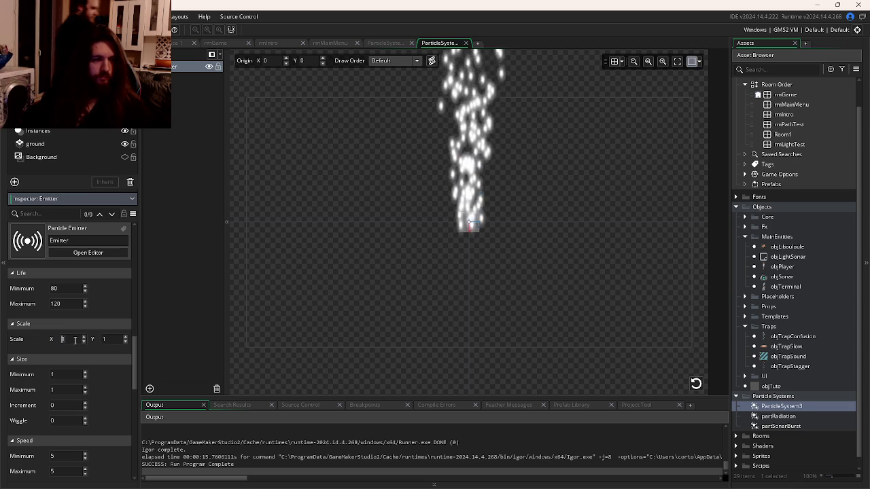
- Set the emitter's gravity Force to 0.01
scroll(86, 361, down, 2)
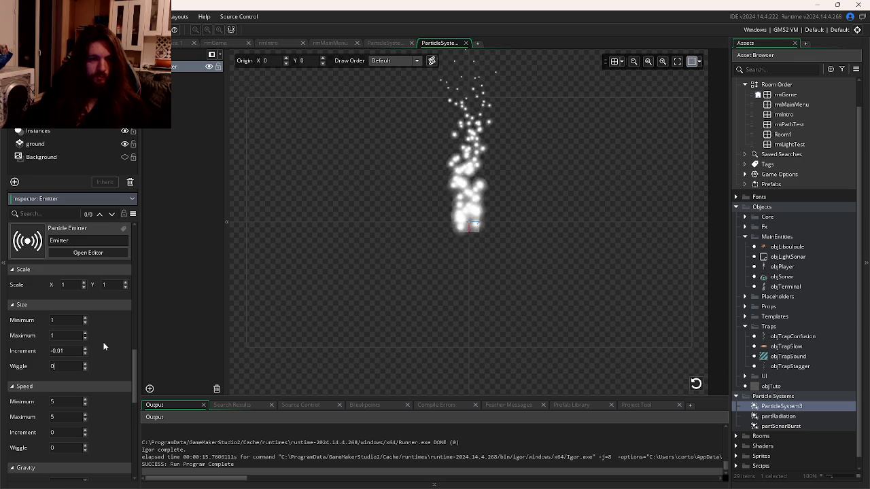
scroll(102, 345, down, 6)
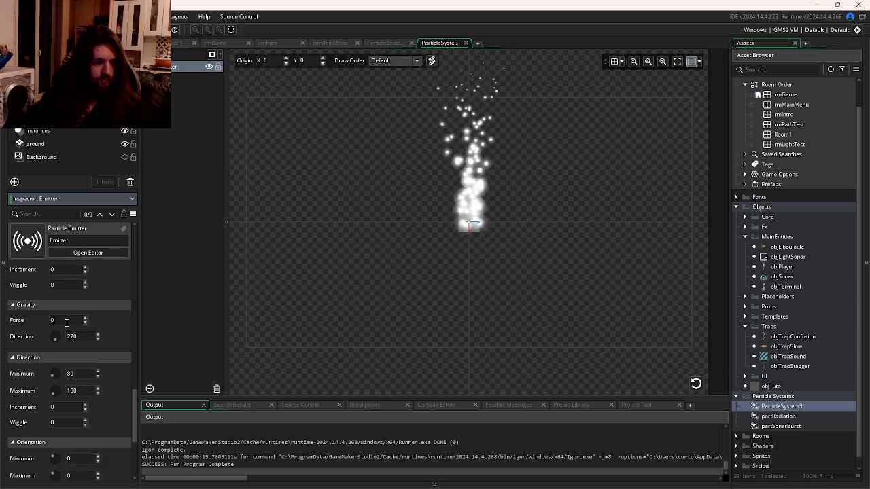
key(Return)
text(1)
key(Return)
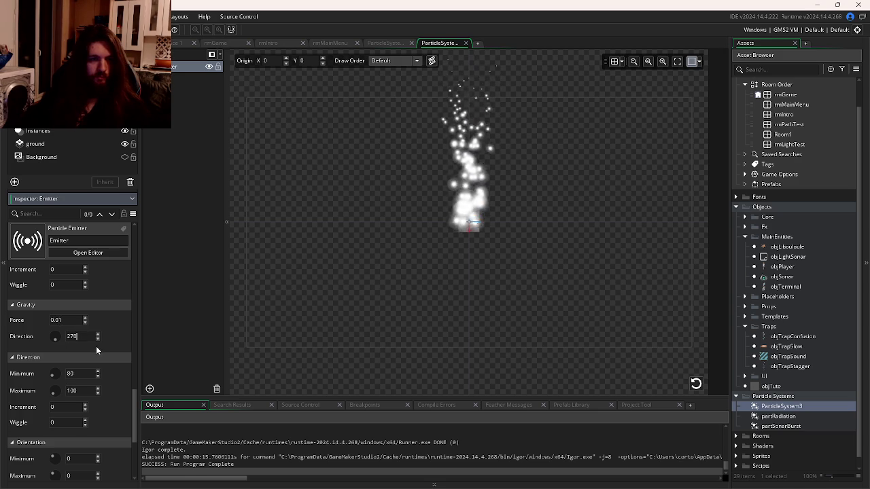
- Turn the Direction knobs to a 204–312 range so the spray fans downward
scroll(96, 348, down, 4)
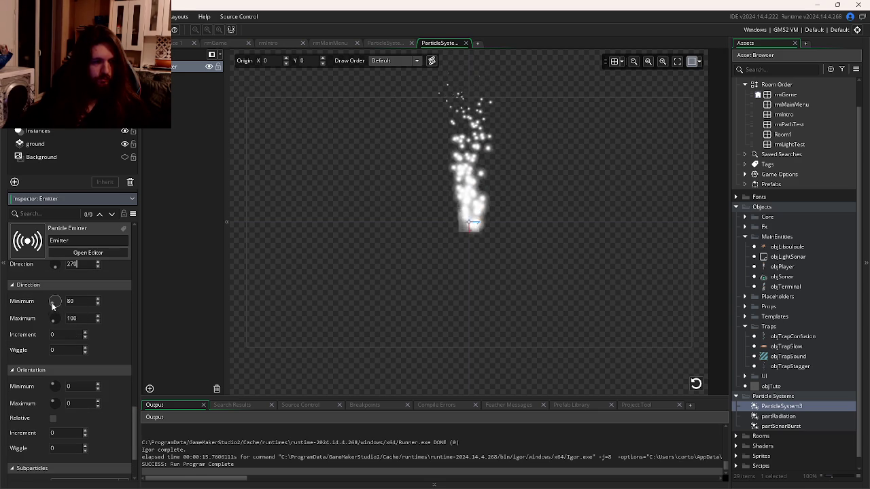
drag(59, 308, 55, 317)
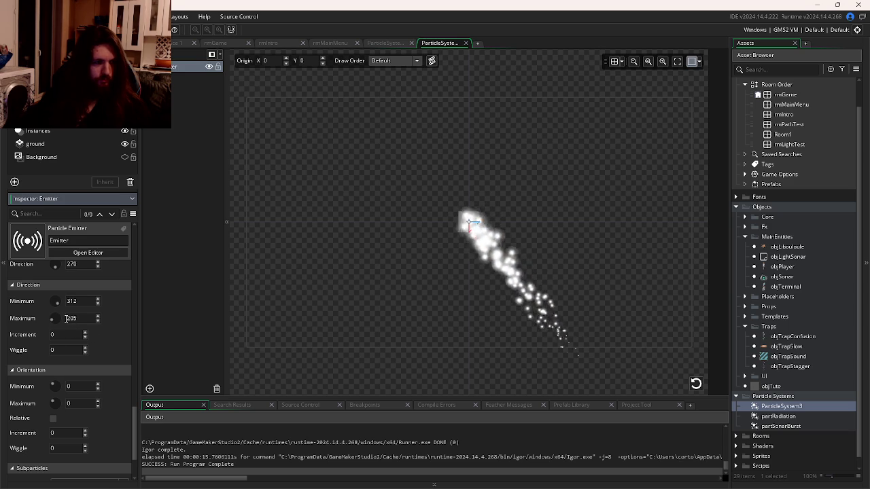
mouse_move(57, 303)
mouse_down()
mouse_move(49, 311)
mouse_move(57, 325)
mouse_up()
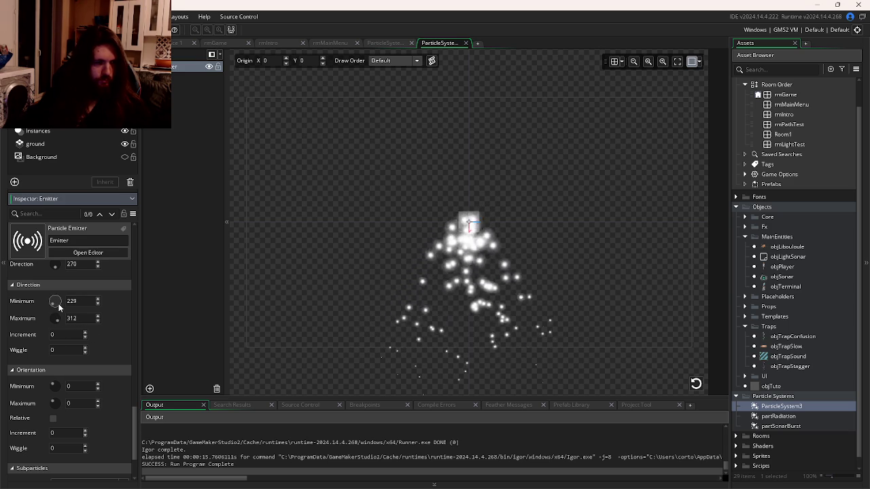
drag(53, 308, 50, 310)
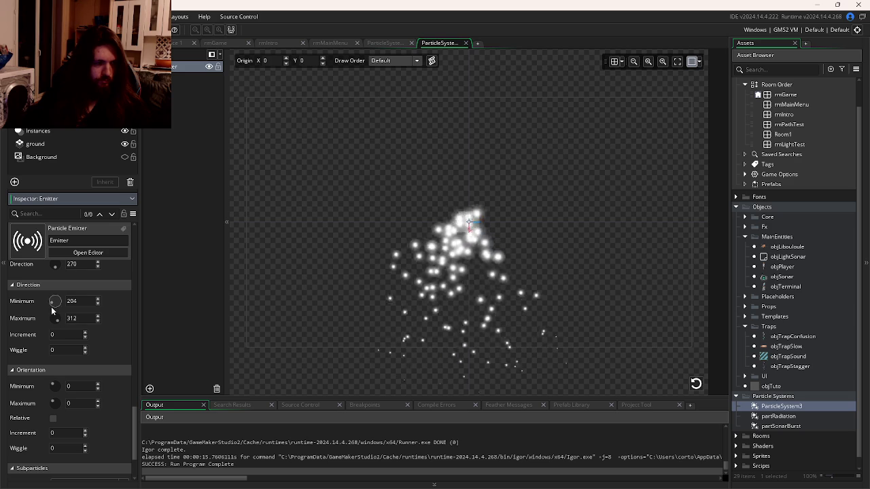
scroll(60, 367, down, 2)
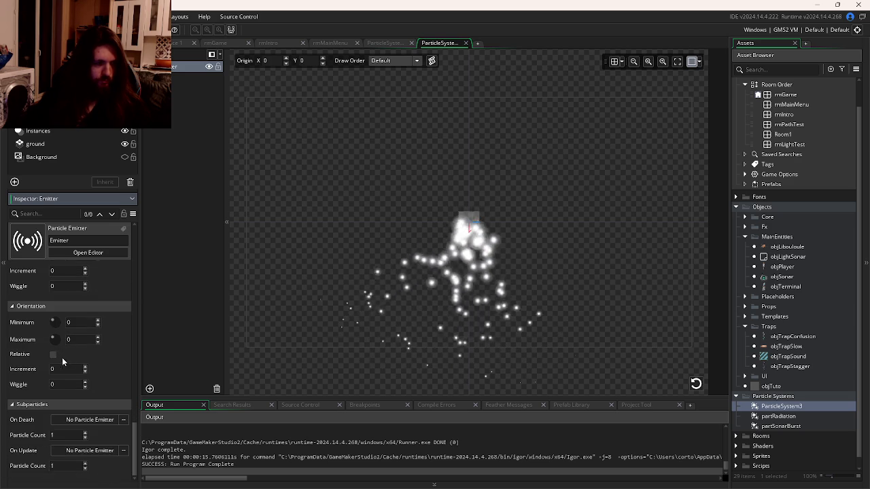
scroll(70, 354, up, 8)
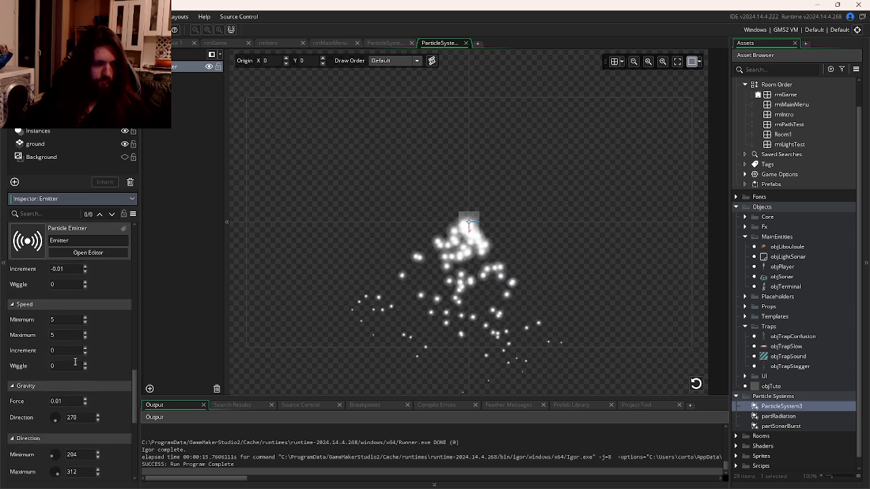
scroll(75, 369, up, 1)
double_click(53, 392)
- Set Speed Minimum and Maximum to 0 and tune the Size Increment, ending at -0.01
text(0)
double_click(55, 407)
text(0)
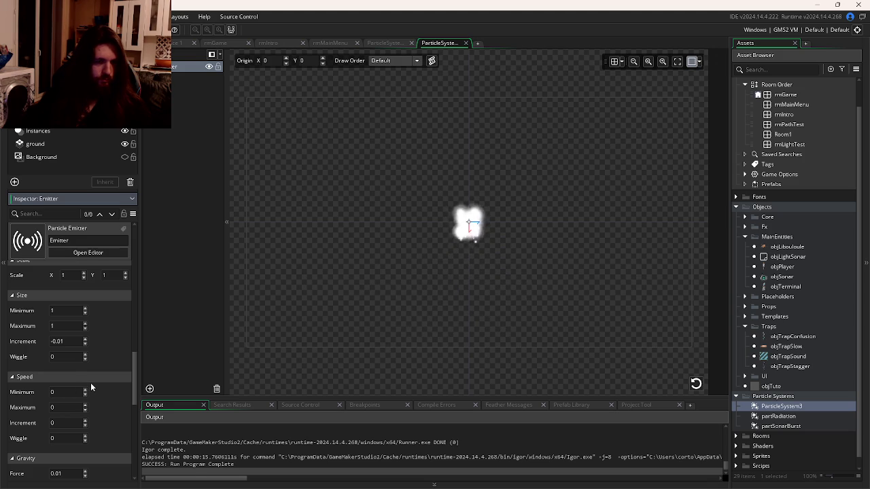
text(1)
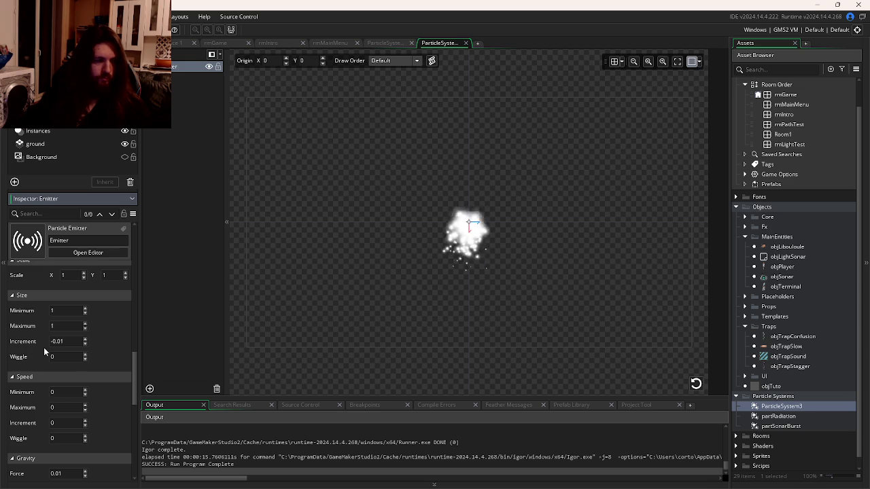
key(BackSpace)
text(5)
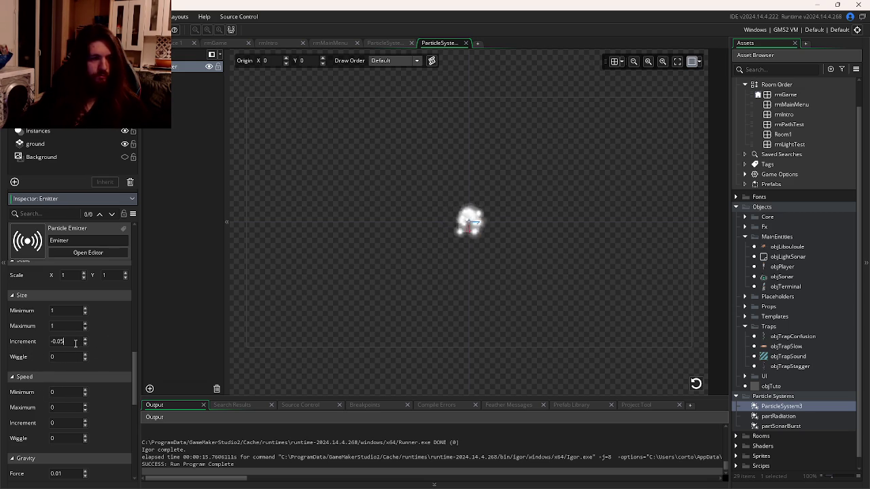
text(1)
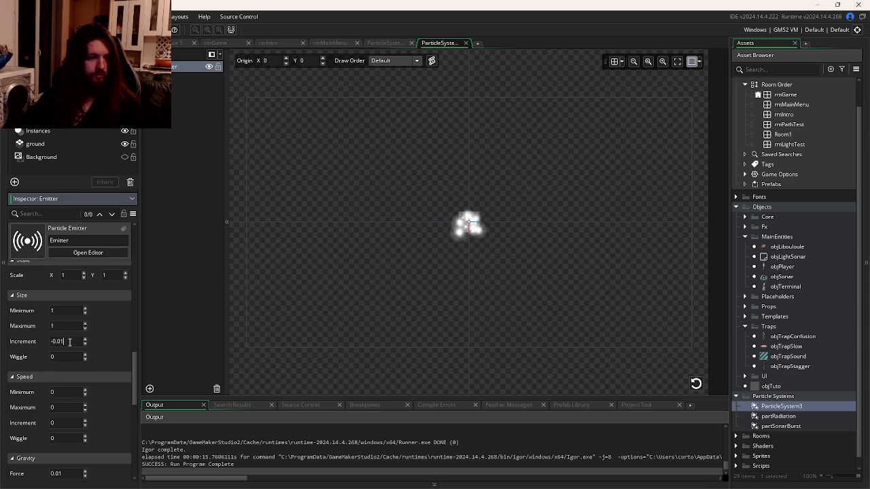
- Raise the gravity Force, trying 0.05 before settling on 0.02
scroll(66, 353, down, 2)
scroll(66, 369, down, 3)
text(0.05)
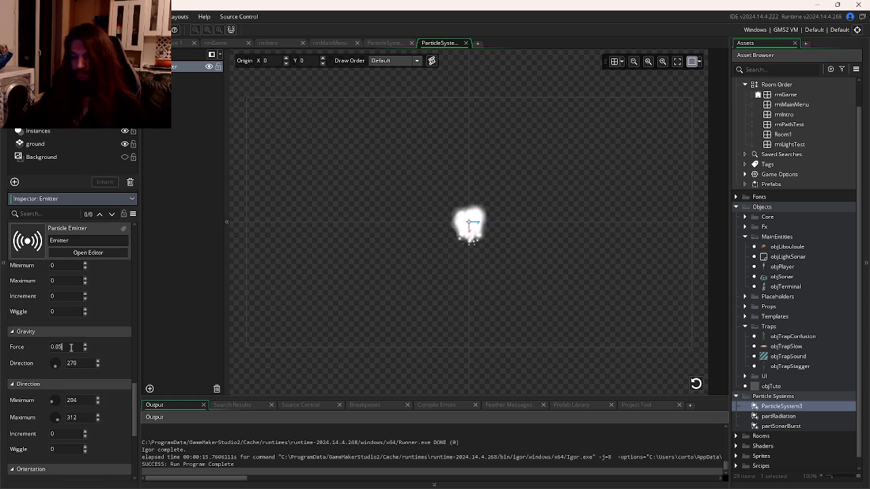
key(BackSpace)
text(5)
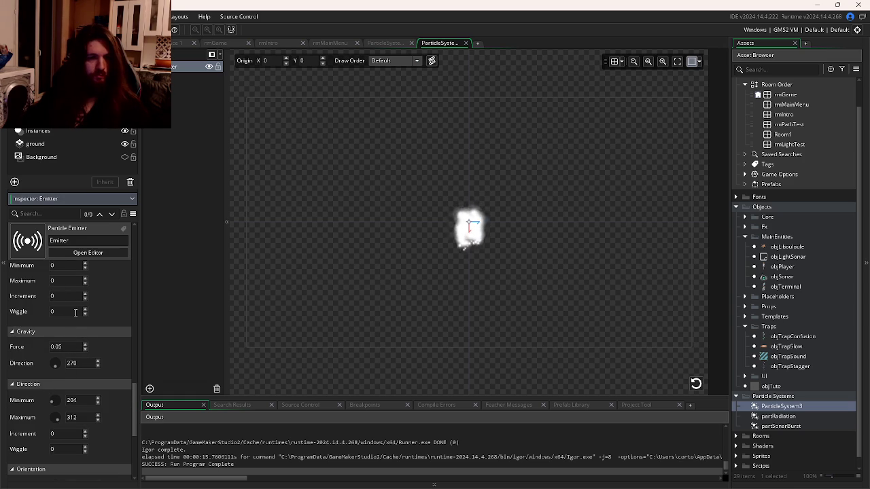
key(BackSpace)
text(2)
click(60, 296)
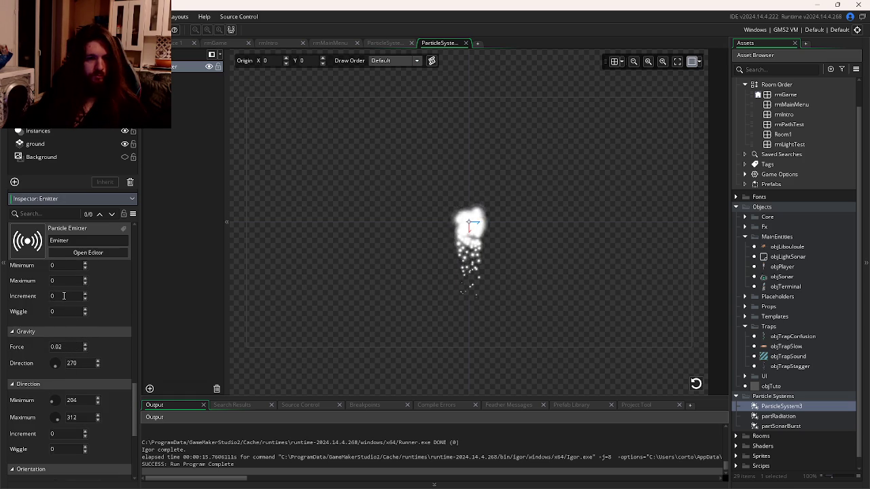
scroll(69, 332, up, 5)
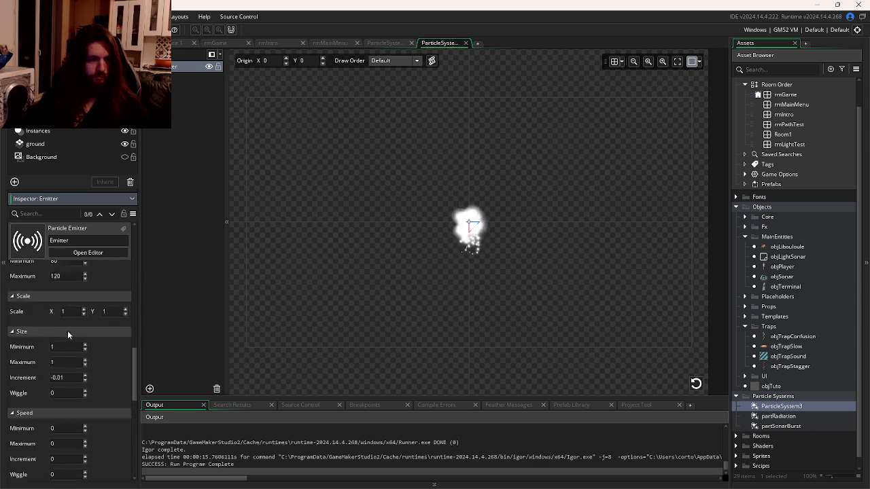
- Set the first colour swatch to olive green and the middle swatch to orange
click(62, 430)
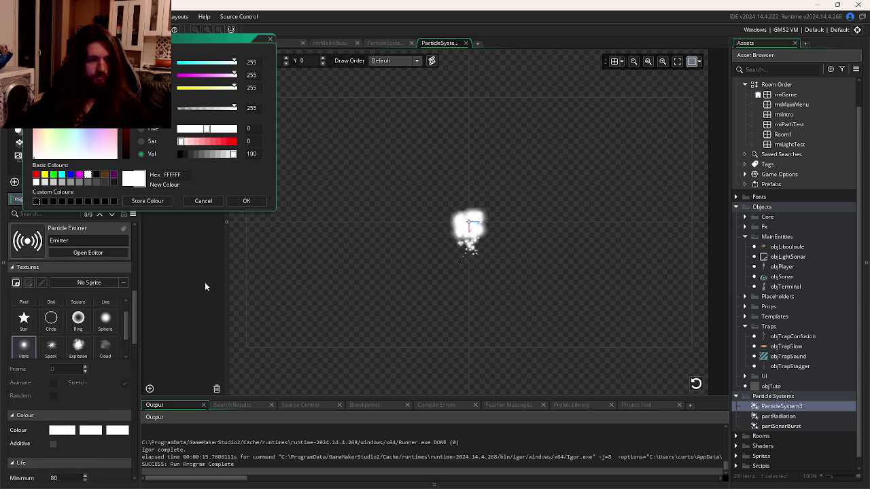
drag(88, 116, 99, 107)
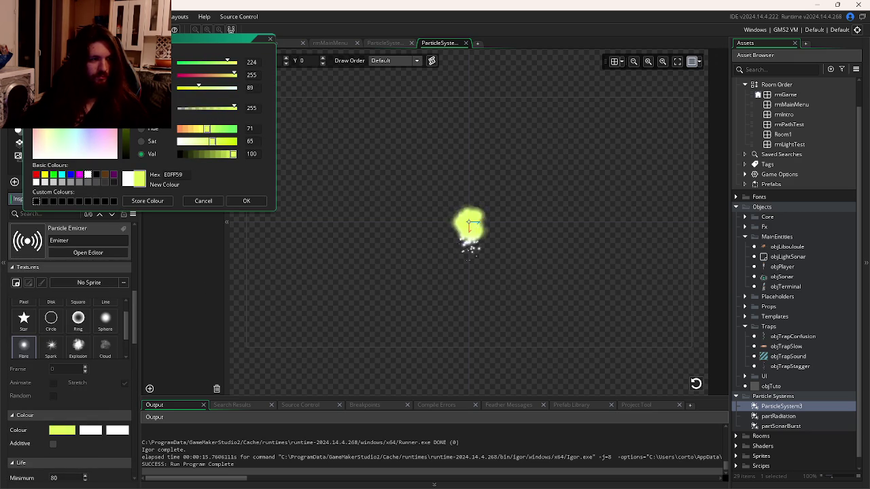
drag(126, 65, 126, 110)
click(245, 200)
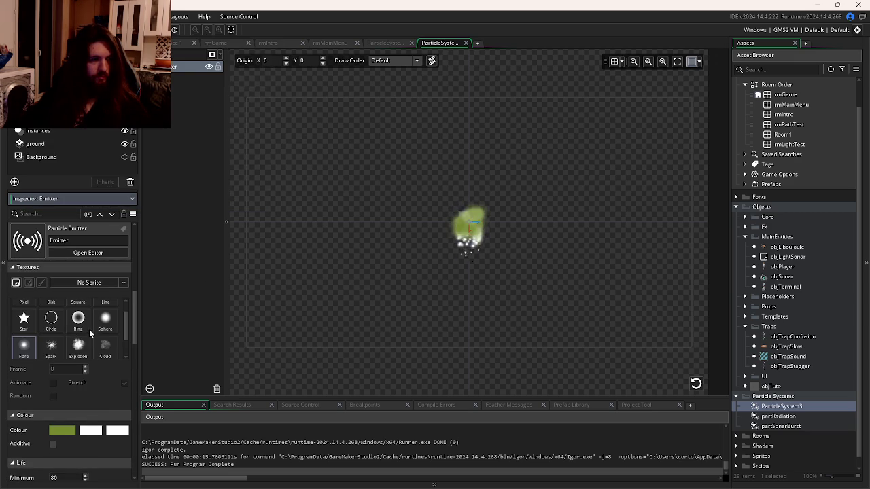
click(90, 432)
click(170, 175)
text(FFB73A)
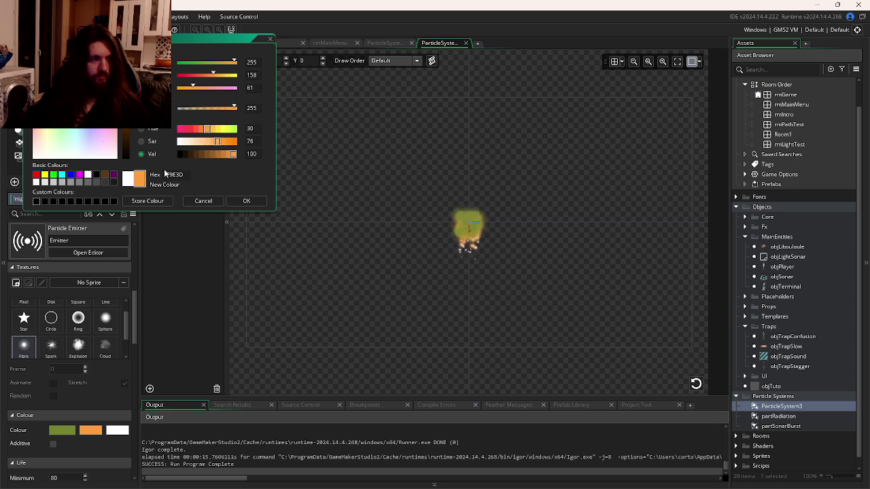
click(246, 201)
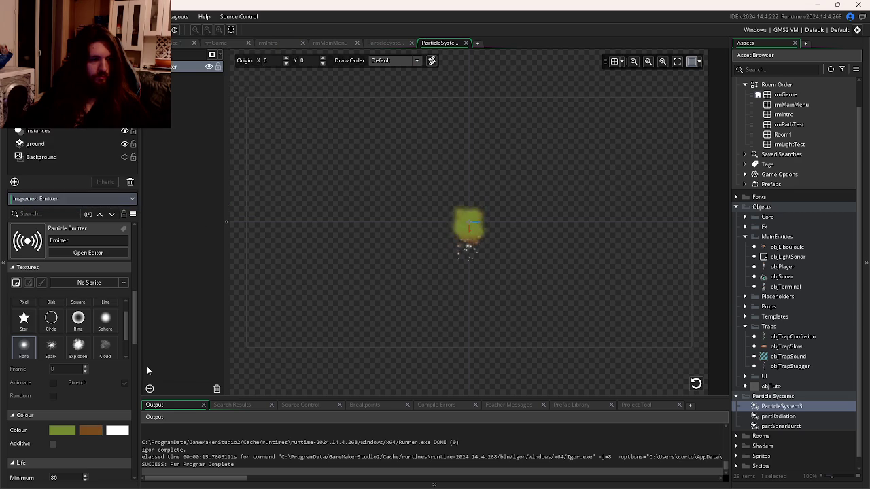
- Make the end colour transparent so the particles fade out
click(117, 432)
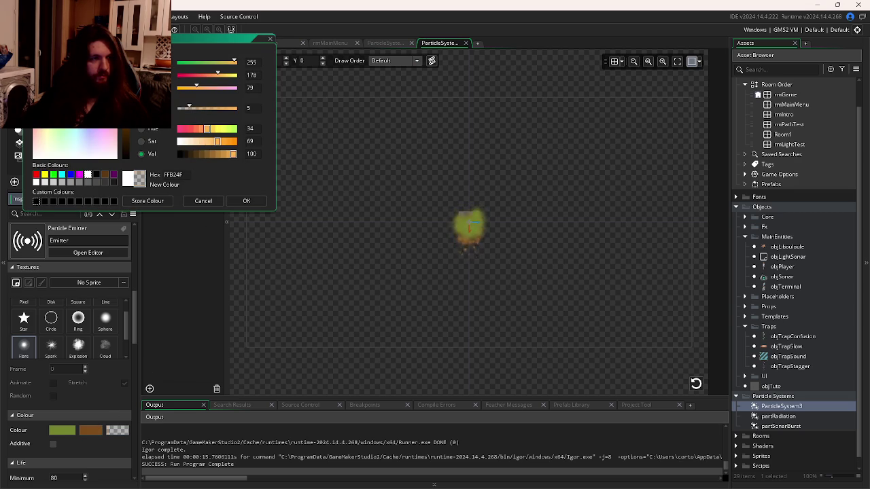
click(246, 201)
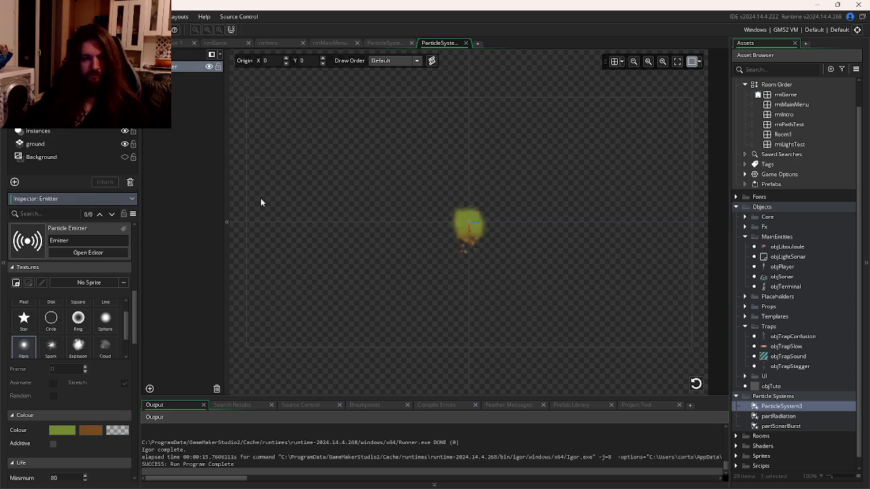
scroll(123, 275, down, 2)
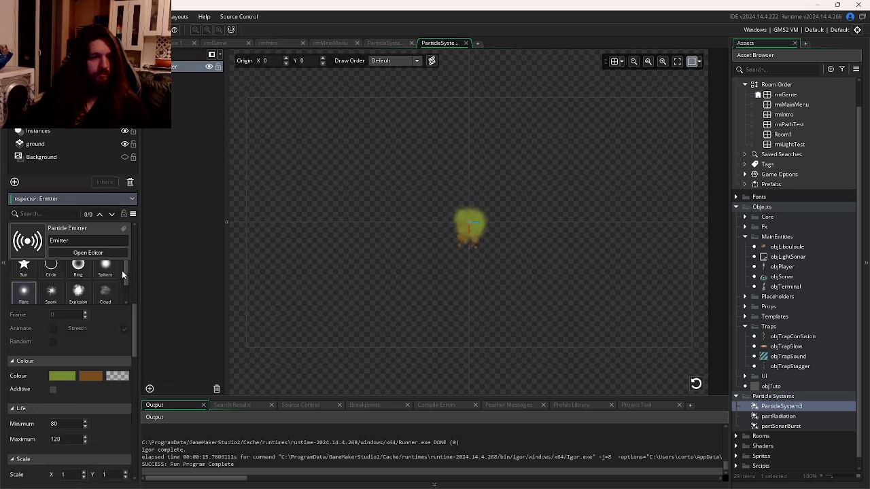
scroll(108, 289, down, 3)
scroll(109, 291, up, 10)
scroll(110, 295, down, 10)
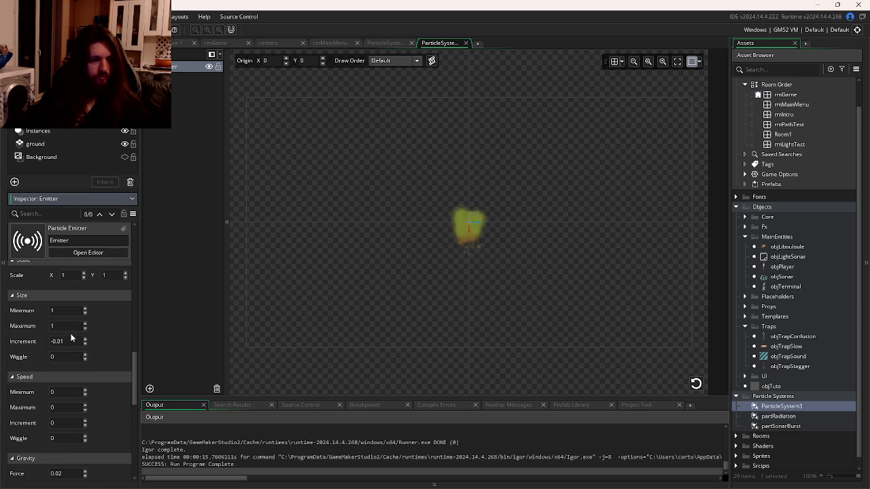
scroll(111, 350, down, 5)
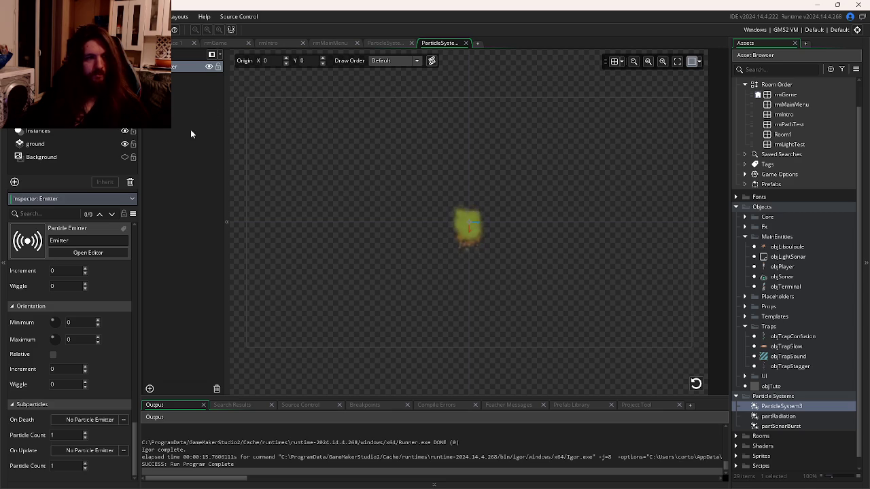
- Rename ParticleSystem3 to partSlow
click(786, 408)
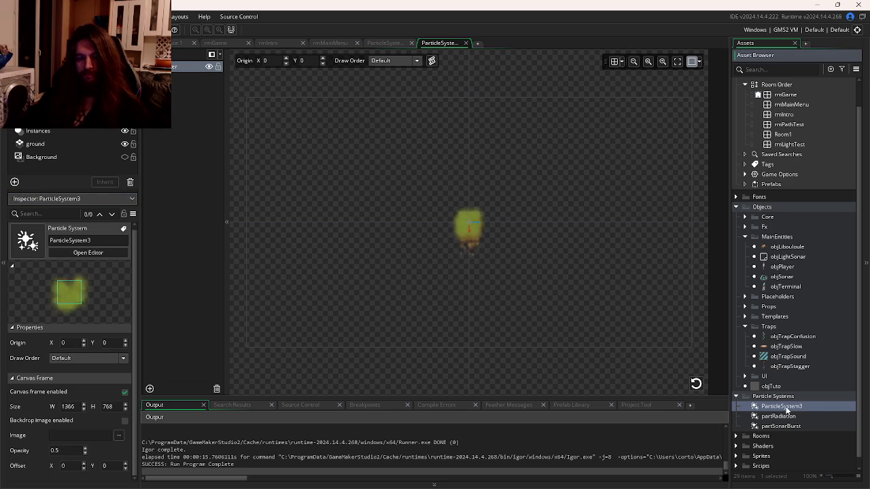
text(partSlow)
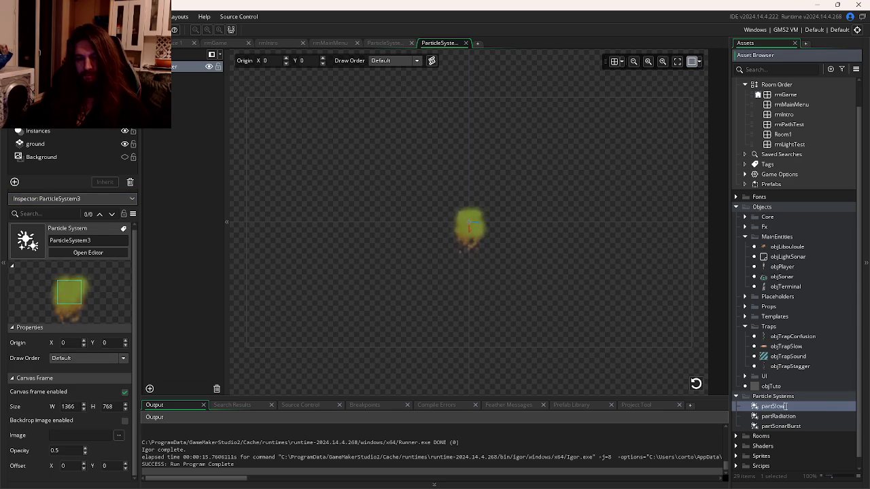
key(Return)
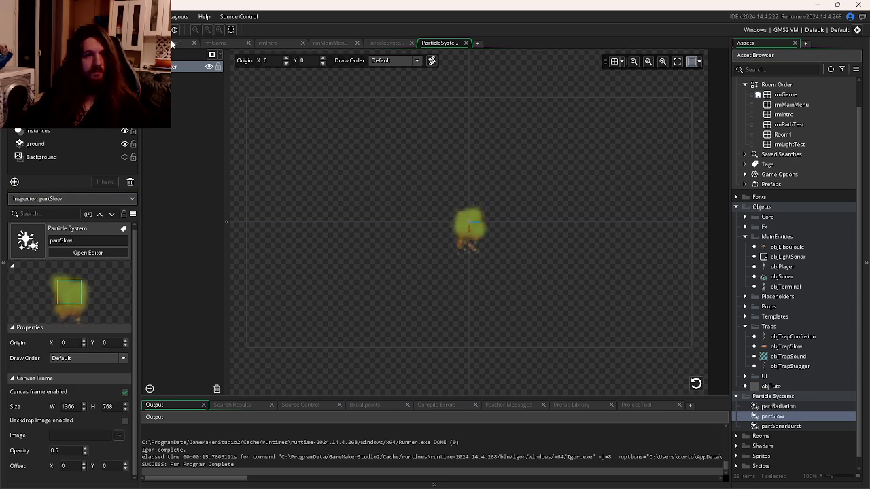
- Glance at the YouTube tab in Firefox, then return to GameMaker
key(alt+Tab)
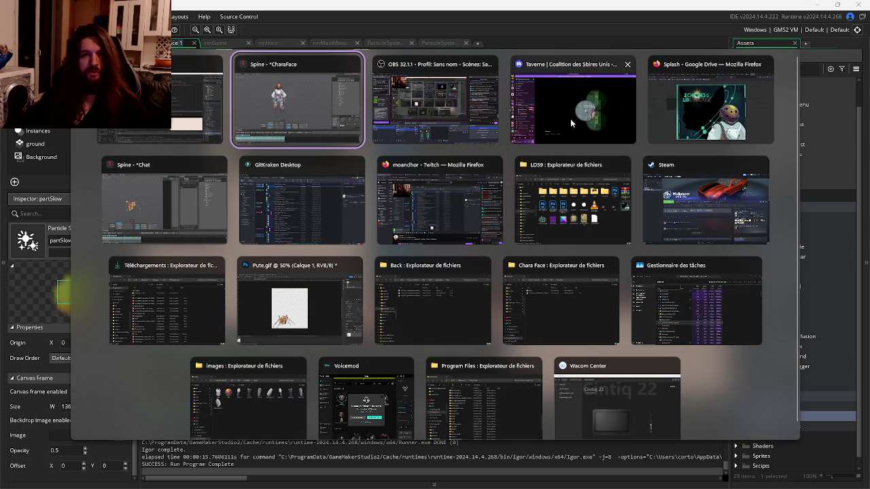
click(684, 105)
key(ctrl+Tab)
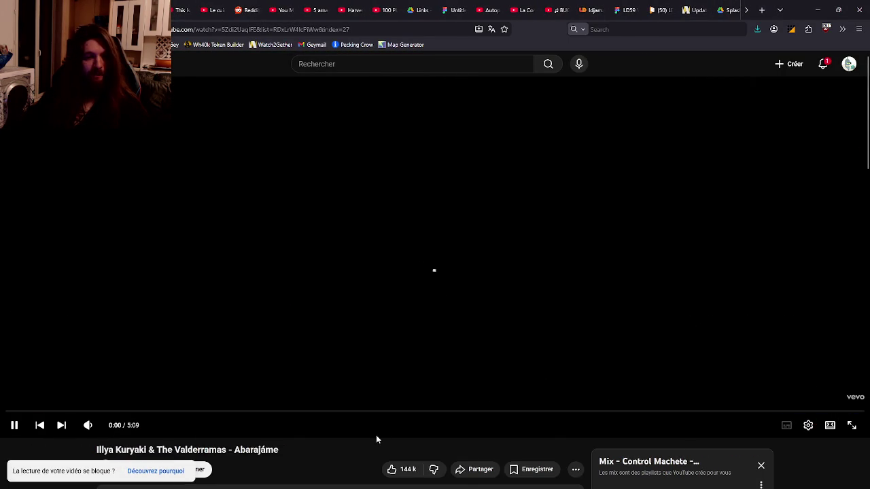
key(alt+Tab)
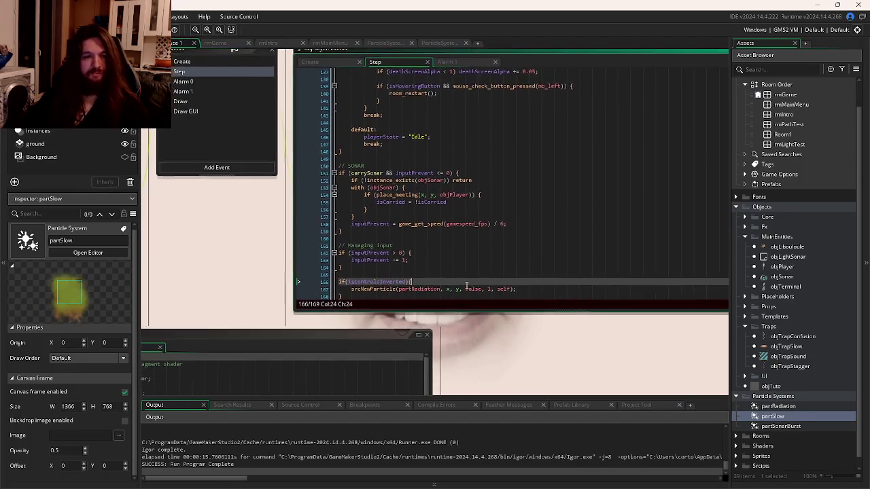
- In objTrapSlow's objPlayer collision code, add a new srcNewParticle call on line 5
double_click(786, 347)
click(557, 161)
key(Return)
text(sr)
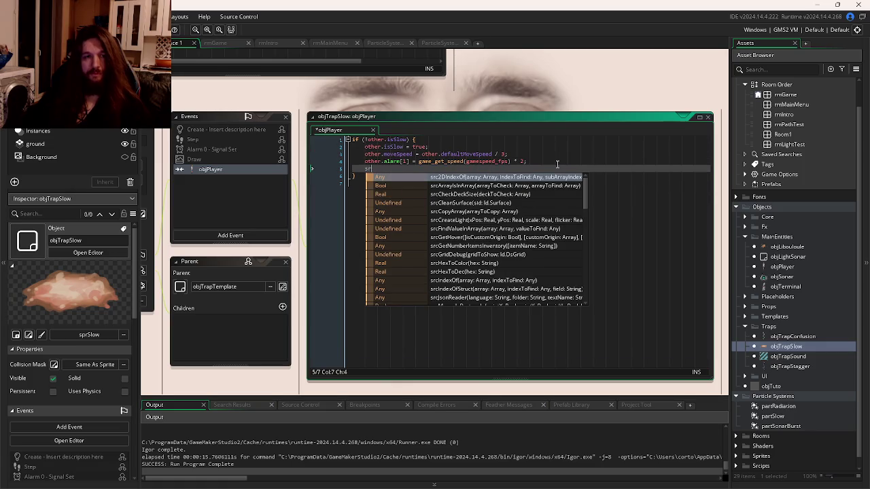
text(c)
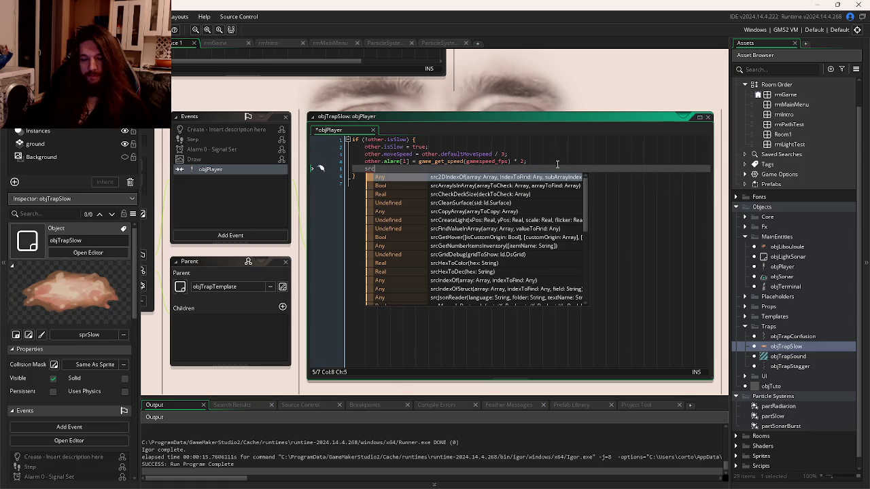
text(N)
key(Return)
- Reuse the partRadiation call's arguments from the player's Step code inside the new call
key(ctrl+Tab)
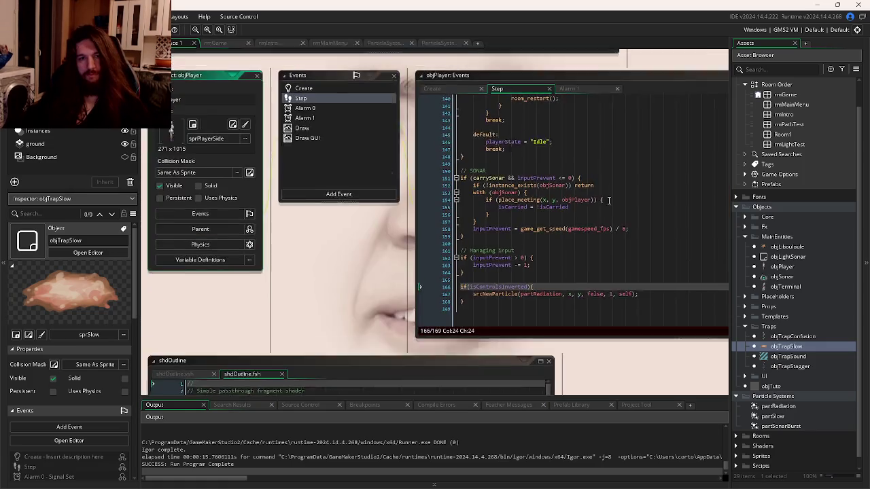
click(601, 207)
click(531, 292)
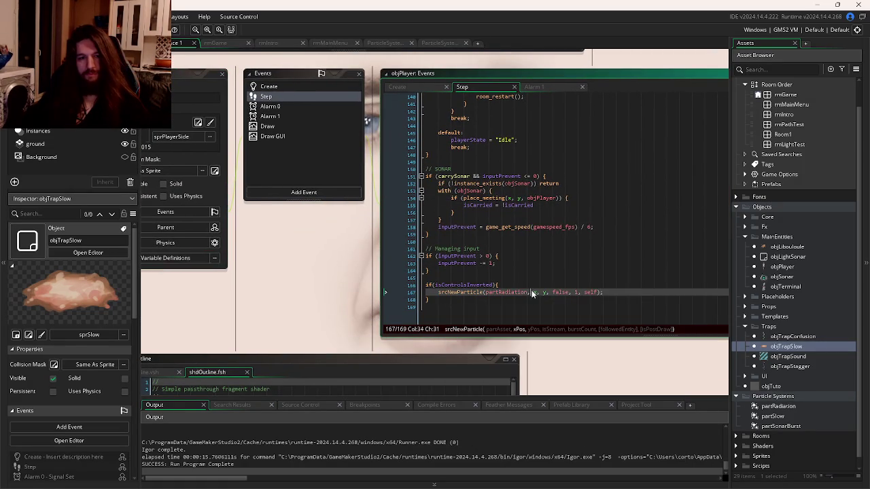
drag(609, 291, 483, 294)
key(ctrl+c)
key(ctrl+Tab)
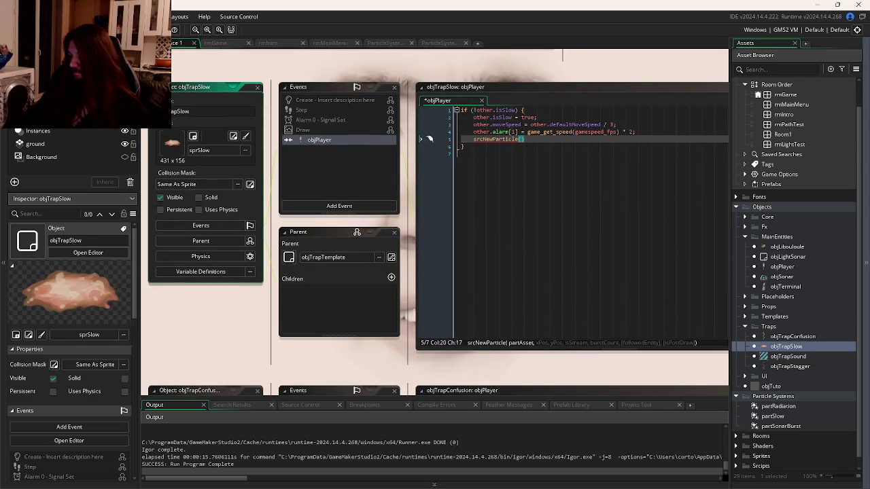
click(580, 152)
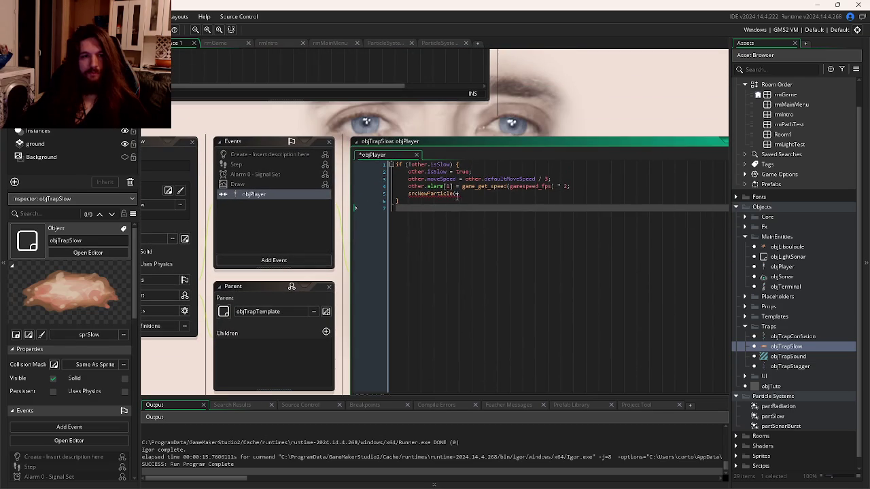
click(457, 195)
key(ctrl+v)
- Edit it to srcNewParticle(partSlow, other.x, other.y, false, 1, other) and run the game
text(partSlow)
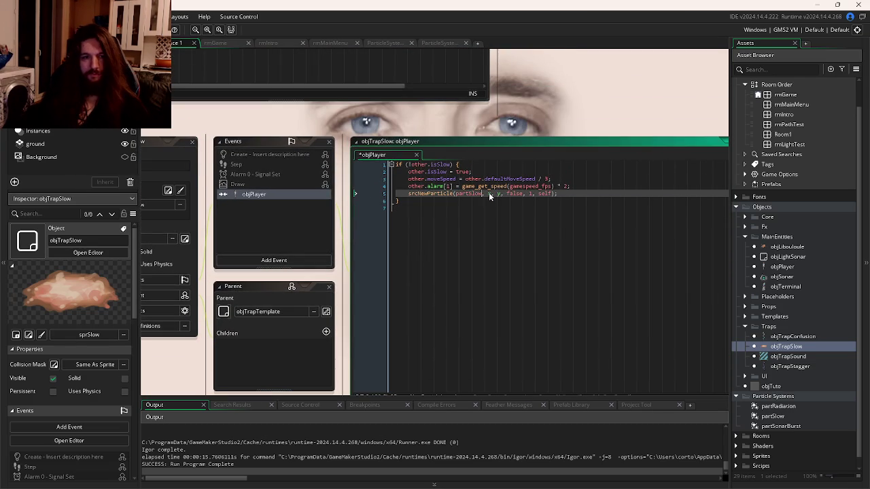
double_click(418, 186)
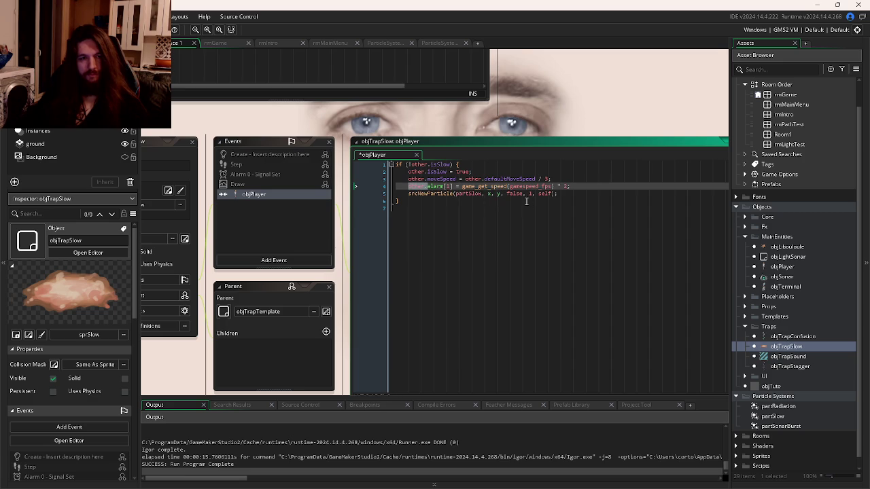
click(488, 193)
text(other.)
key(Right)
key(Right)
key(Right)
text(other.)
double_click(586, 194)
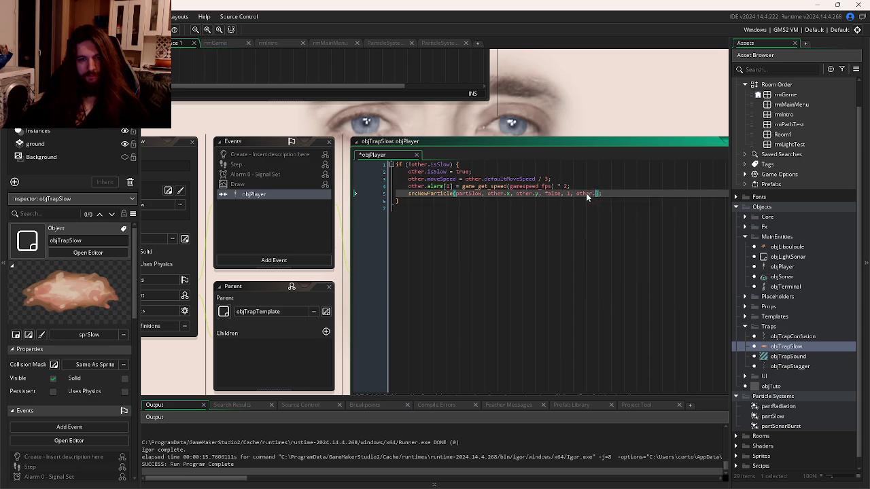
text(oth)
key(Return)
click(528, 254)
key(F5)
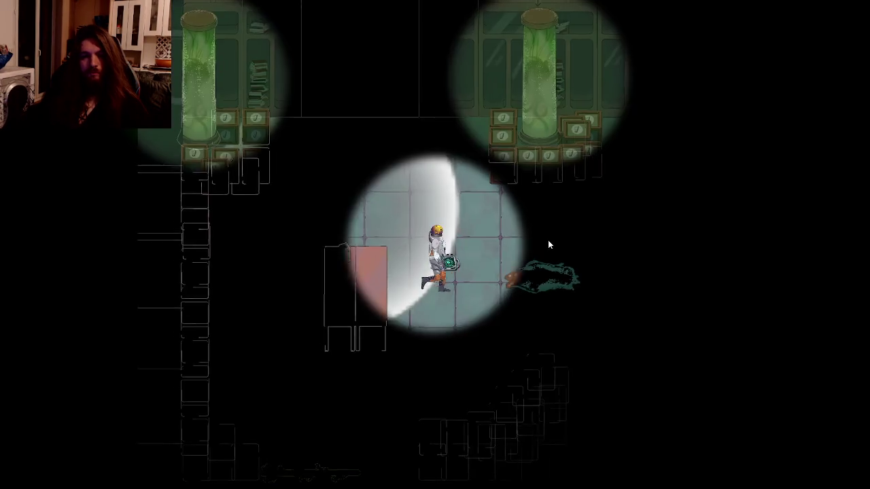
- Walk the astronaut right, then left onto the slow trap's orange-green puddle
key(d)
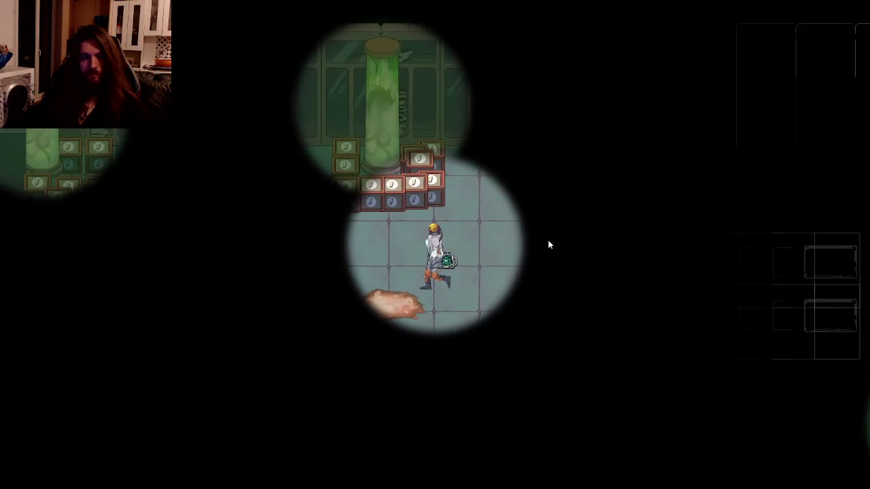
key(a)
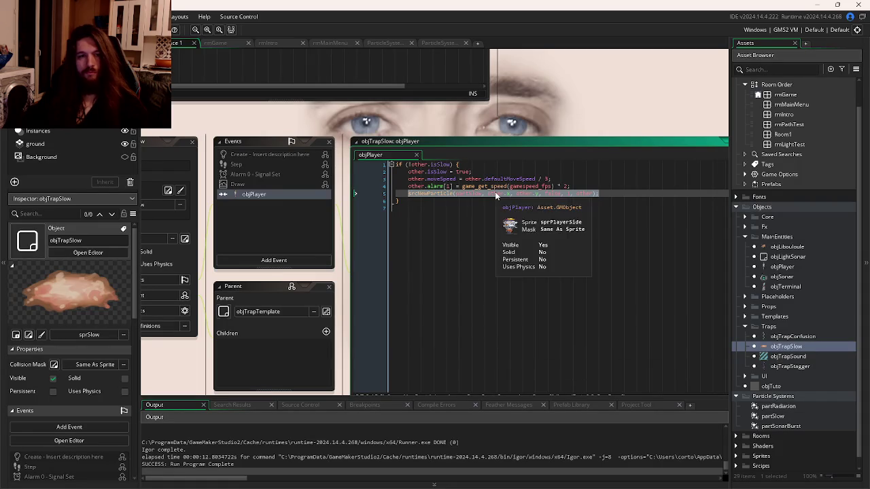
- Check the srcNewParticle definition and add an if(isSlow) block at the end of the Step code
middle_click(428, 193)
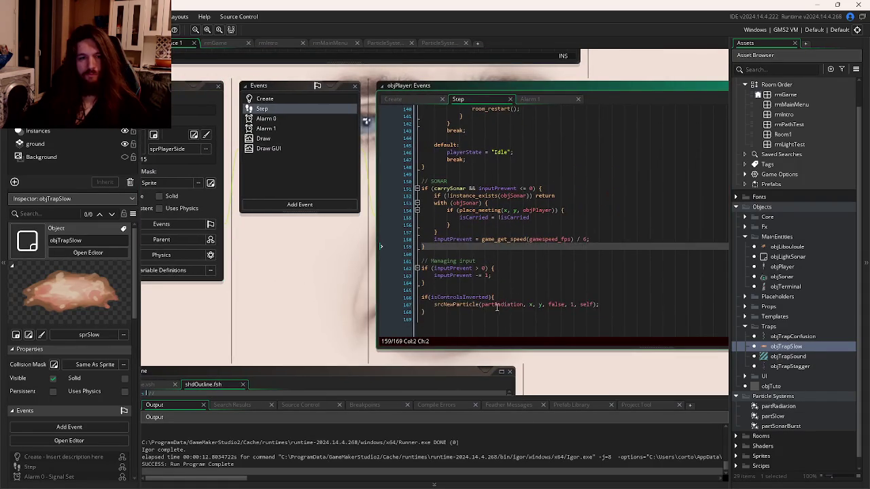
click(497, 308)
key(Return)
key(Return)
text(}isSlow){)
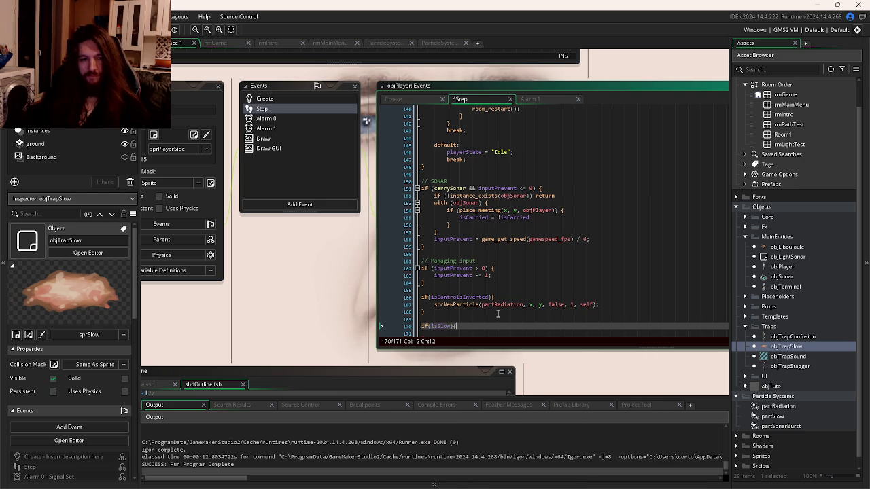
key(Return)
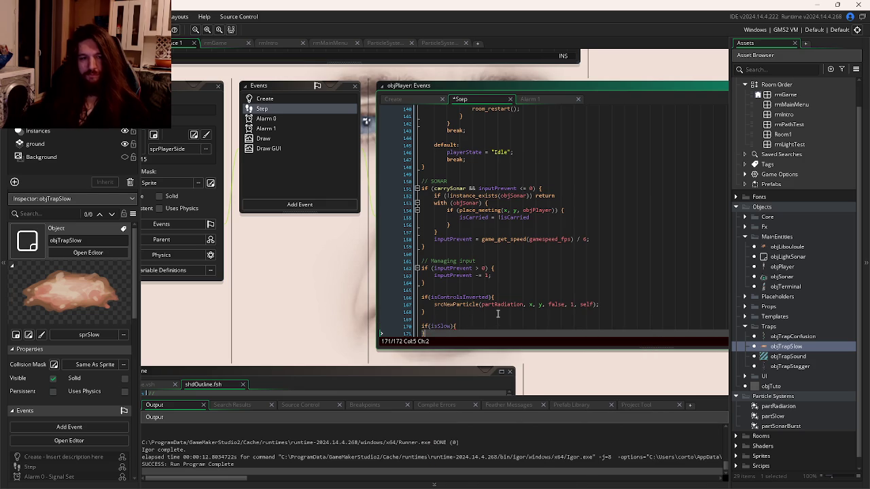
- Fill the block with srcNewParticle(partSlow, x, y, false, 1, self), copied from the radiation line
click(497, 306)
key(ctrl+c)
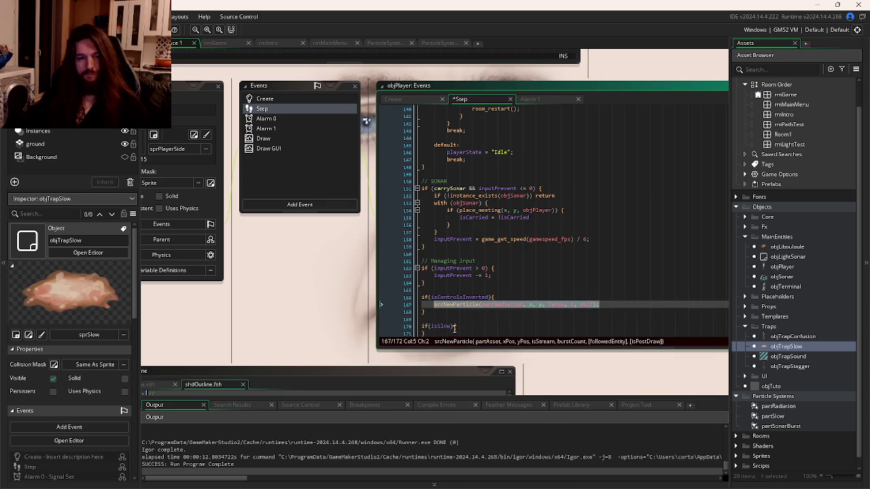
click(457, 326)
key(Return)
key(ctrl+v)
double_click(495, 304)
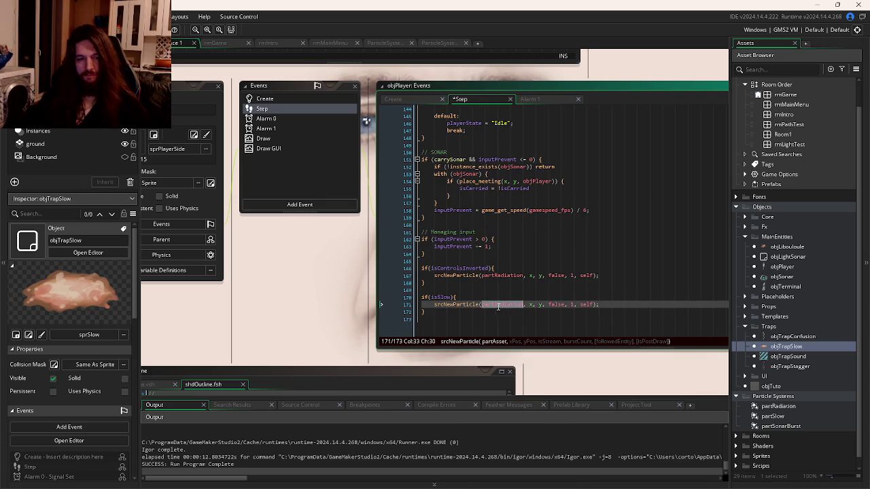
text(partS)
key(Return)
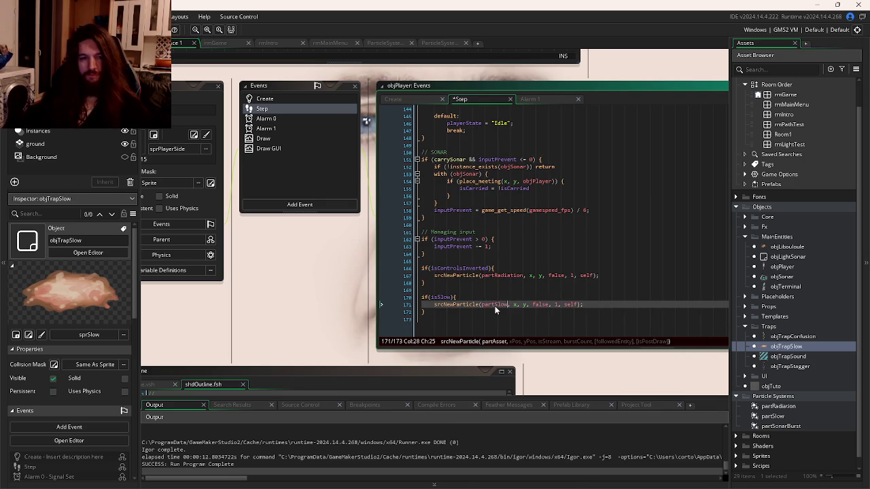
- Add a // Particles comment above the particle code and relaunch the game
click(460, 260)
key(Return)
text(// Particle)
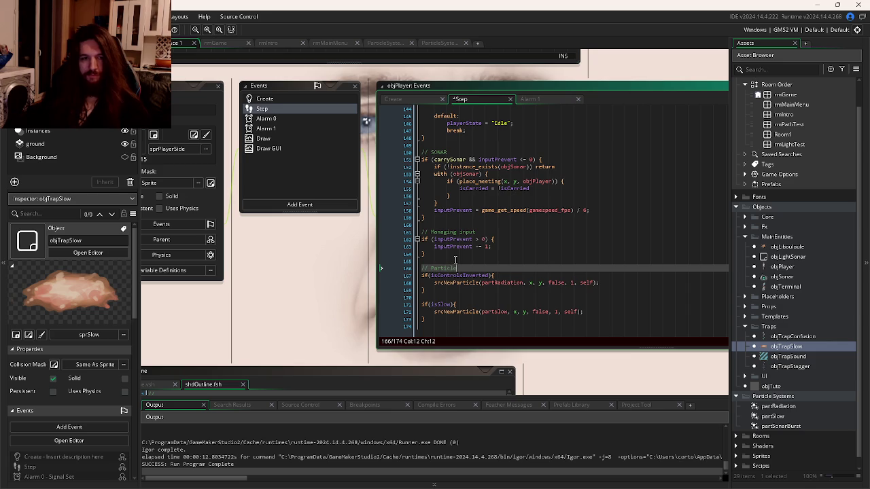
text(s)
key(F5)
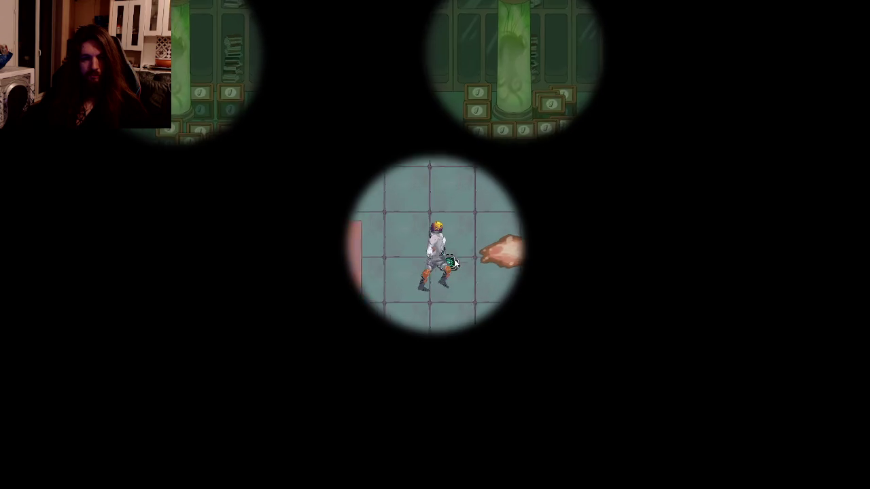
- Walk the astronaut down across the slow trap to watch brownish partSlow particles drift off
key(s)
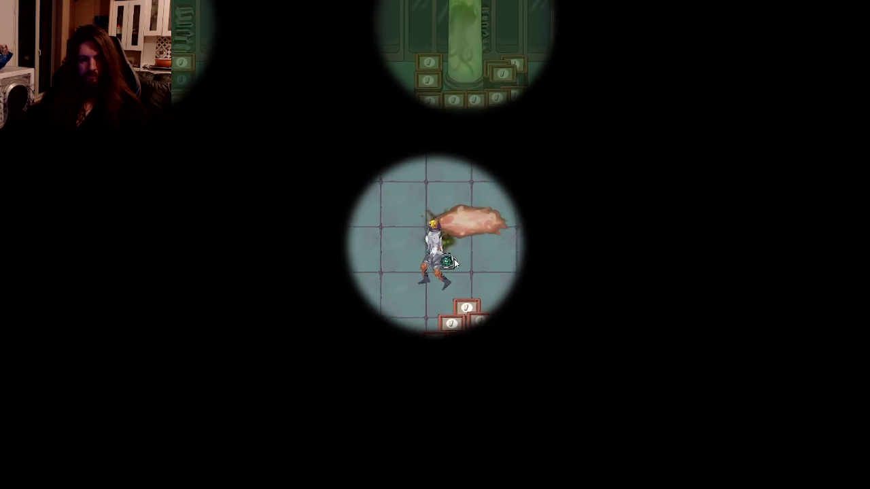
key(s)
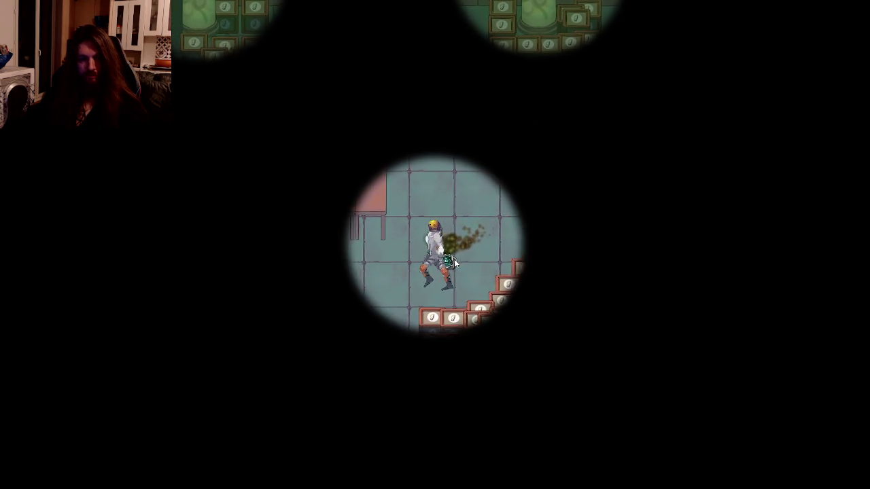
key(s)
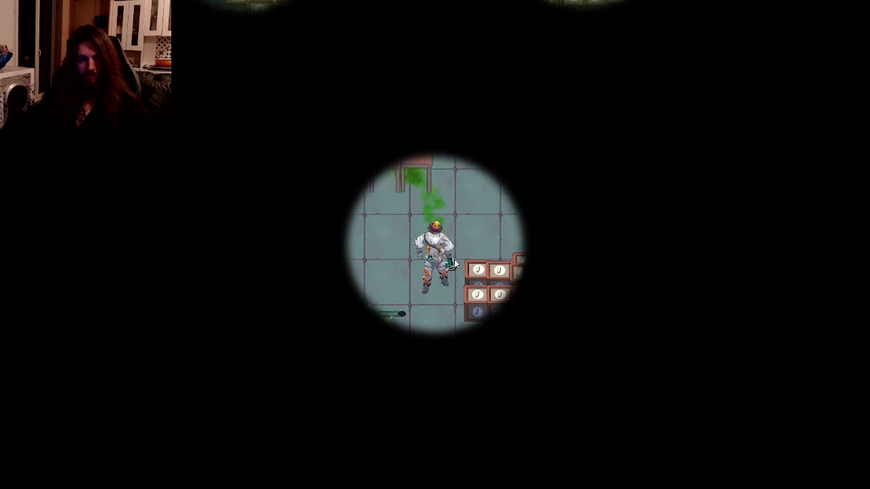
key(s)
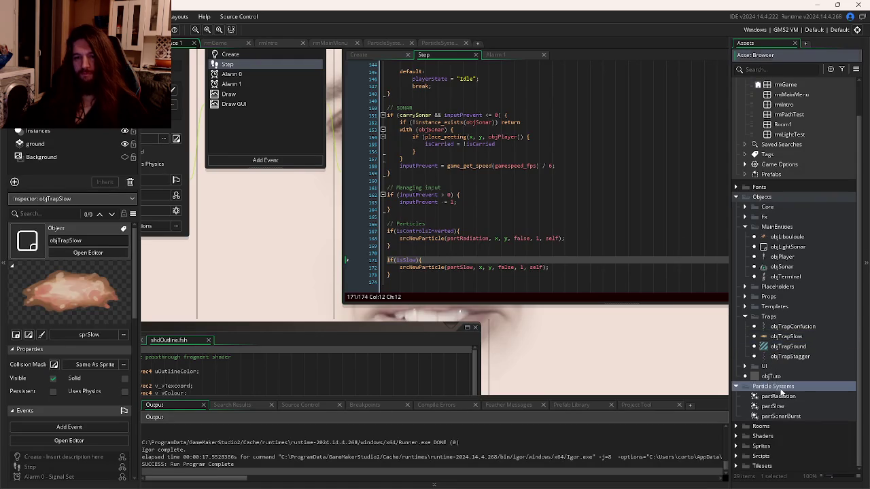
- Create a new particle system asset named partSparks
right_click(734, 385)
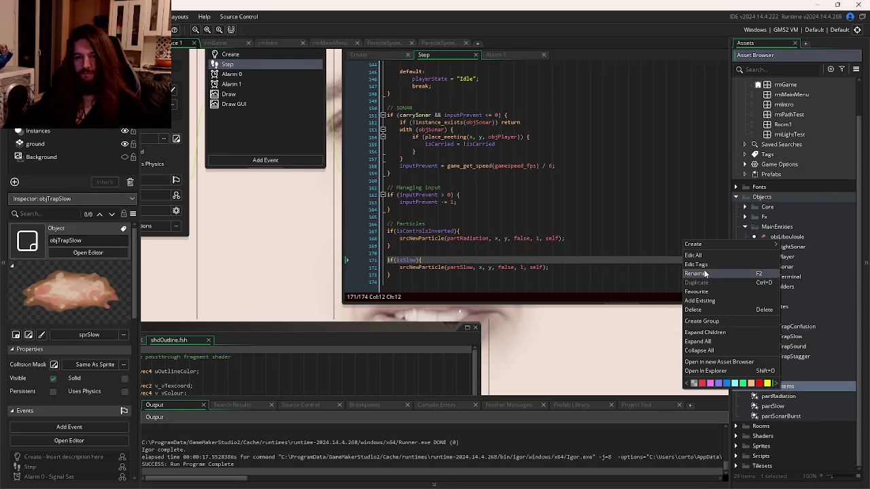
mouse_move(720, 244)
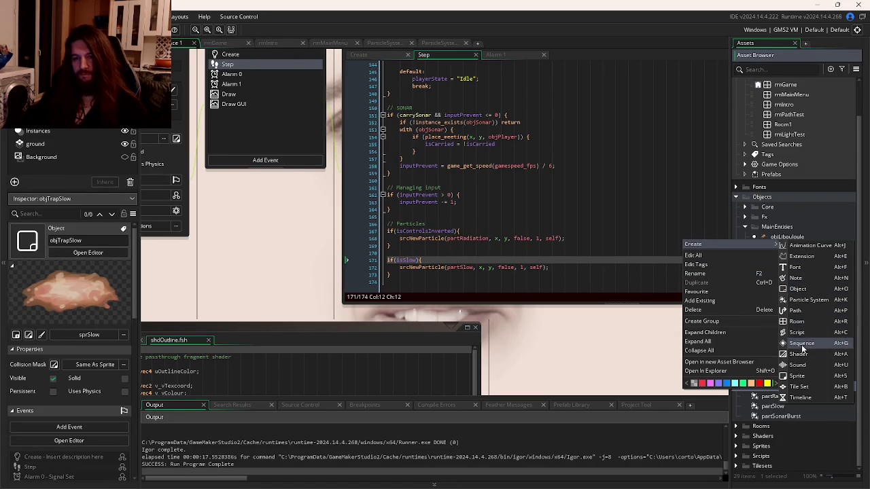
click(810, 303)
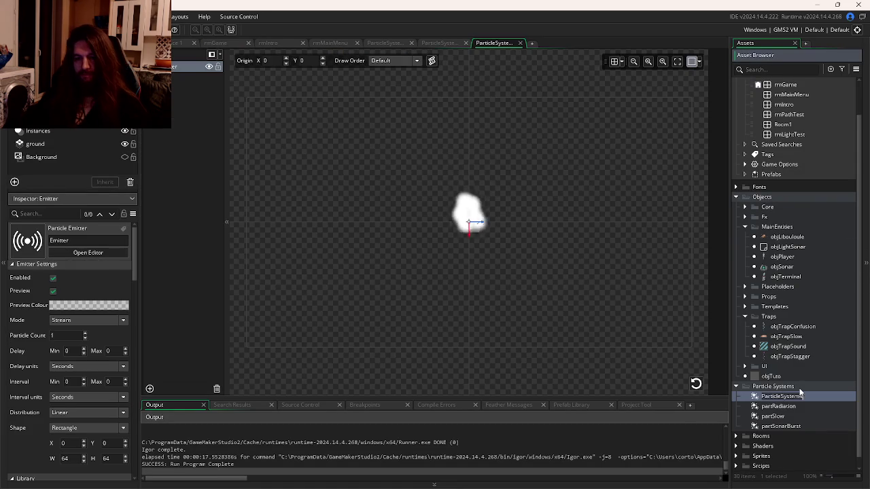
text(part)
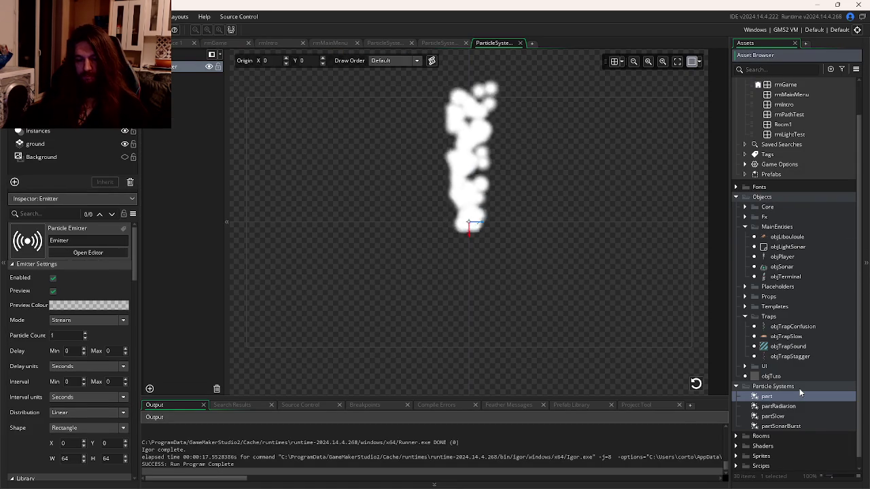
text(Ligh)
key(BackSpace)
key(BackSpace)
key(BackSpace)
text(L)
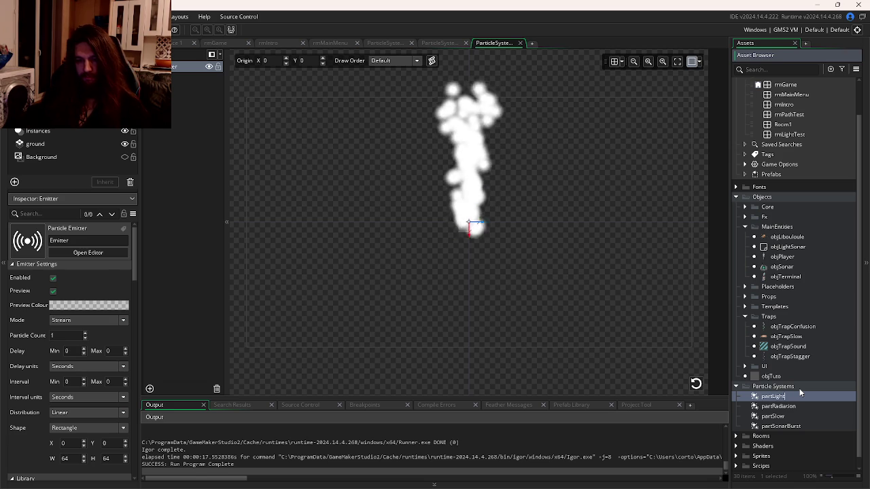
key(BackSpace)
key(BackSpace)
key(BackSpace)
text(Sparks)
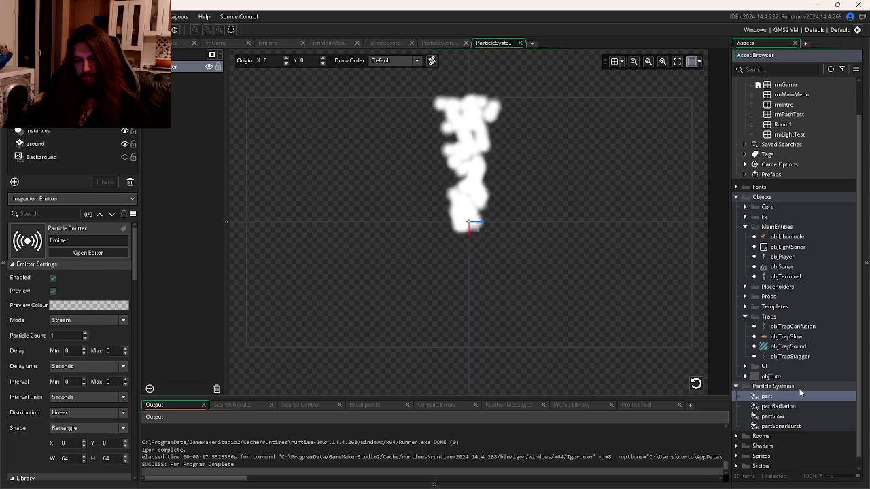
key(Return)
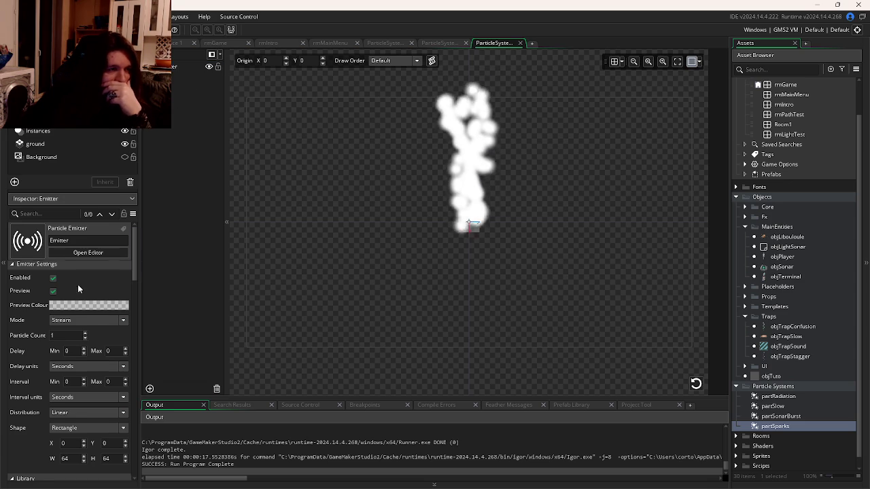
- Apply the GM_Electricity preset to the partSparks emitter, then return to the player's Step code
scroll(99, 323, down, 6)
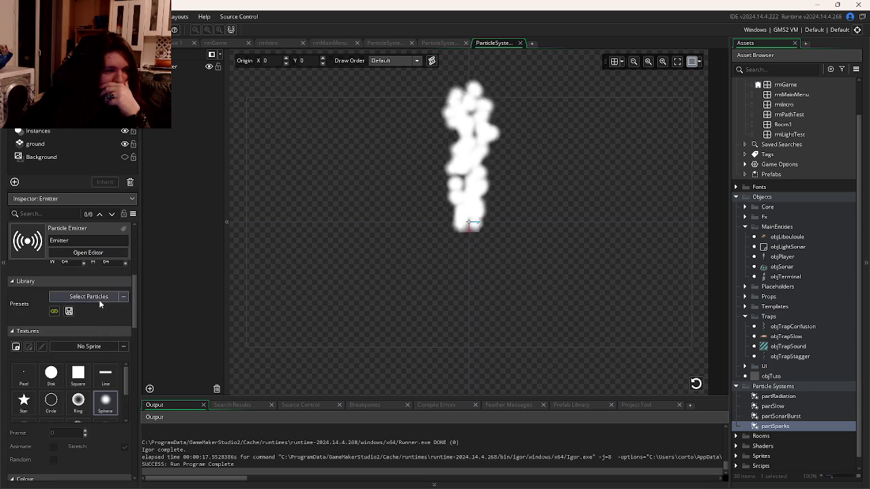
click(97, 297)
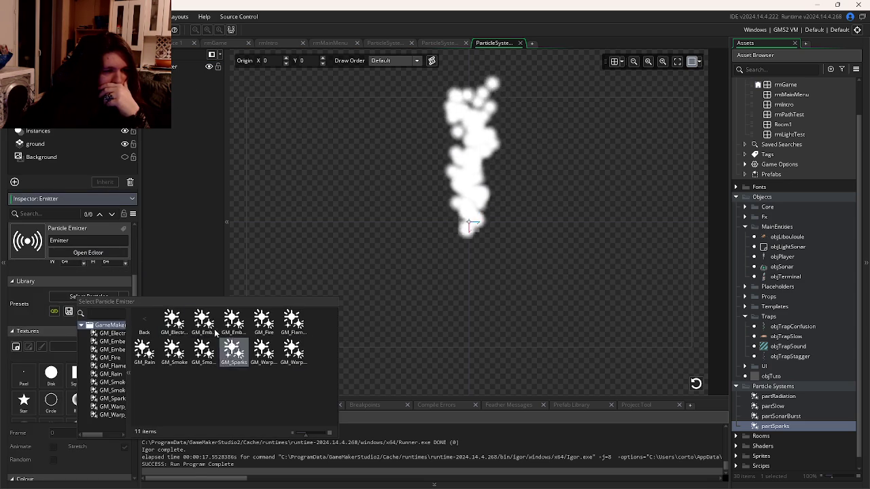
double_click(175, 320)
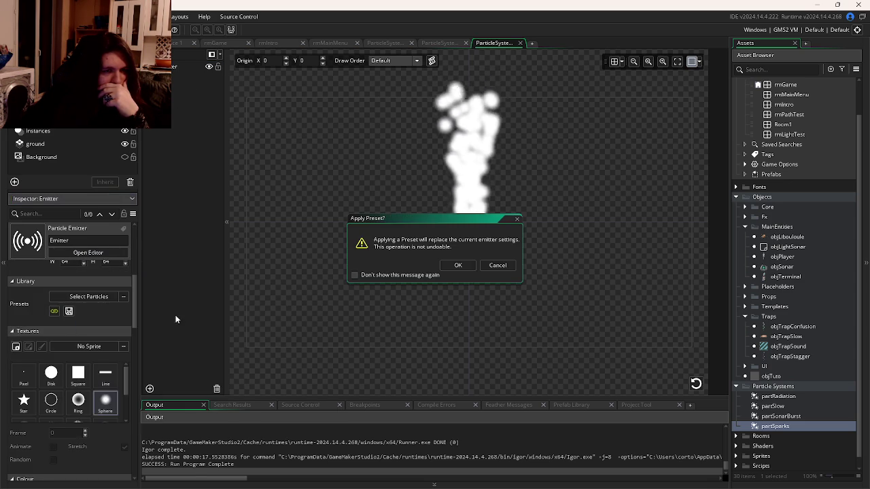
click(449, 265)
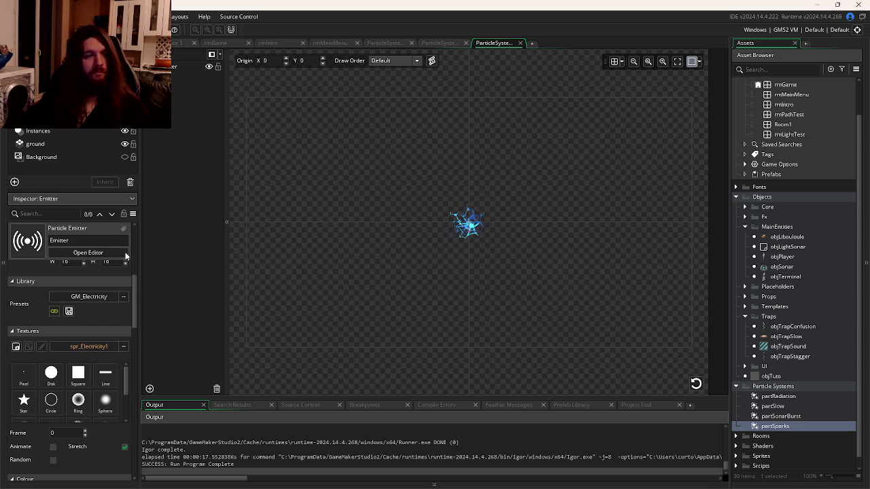
click(172, 44)
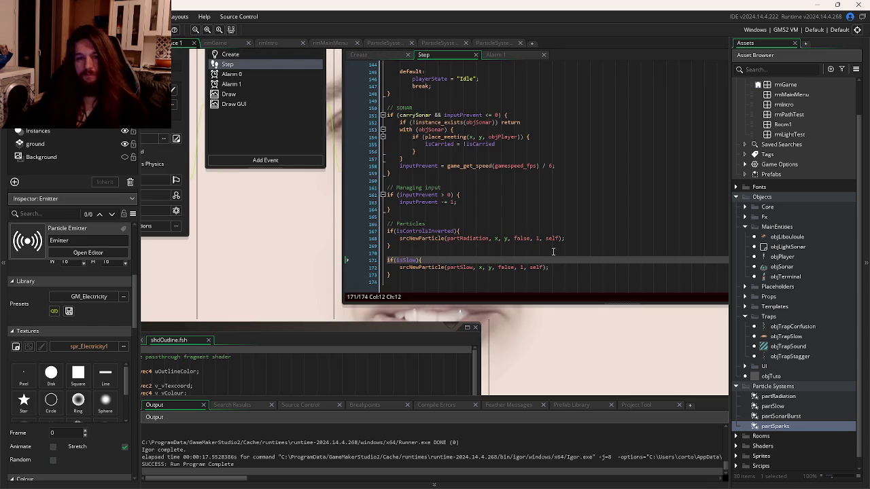
- Copy the srcNewParticle partSlow spawn line in objPlayer's Step code
click(467, 268)
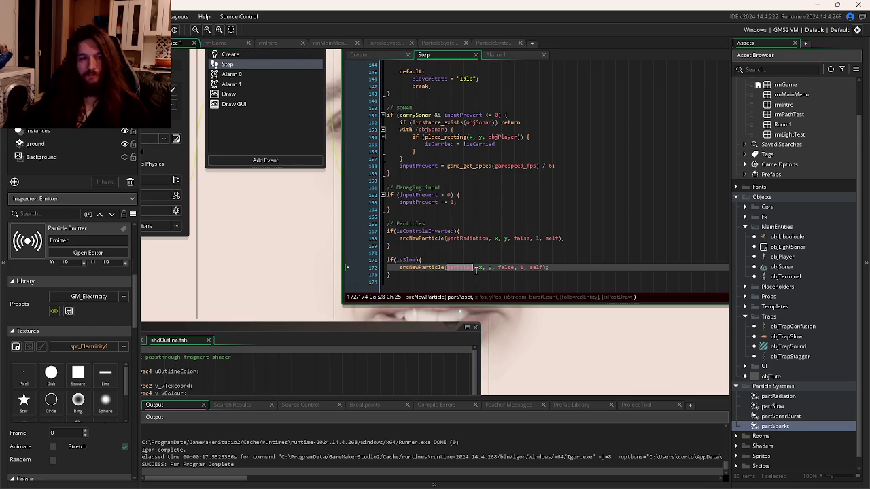
scroll(449, 271, up, 2)
scroll(462, 265, down, 2)
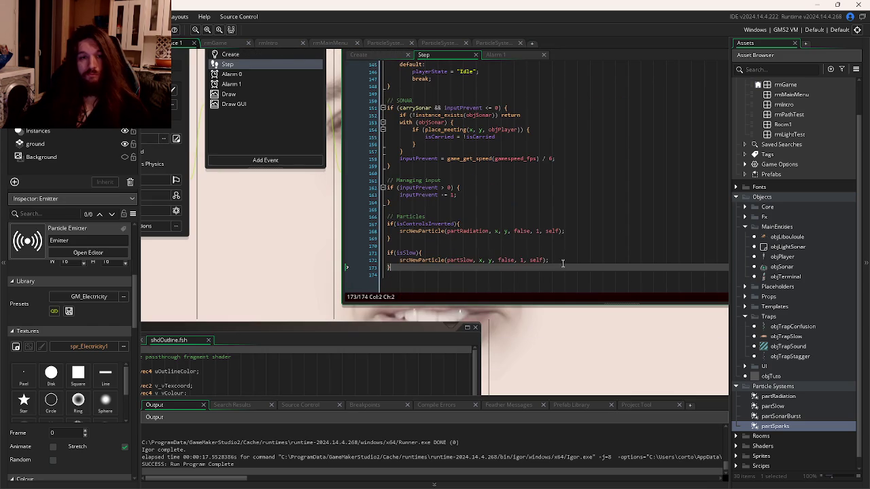
drag(548, 261, 499, 260)
key(Home)
scroll(496, 244, up, 15)
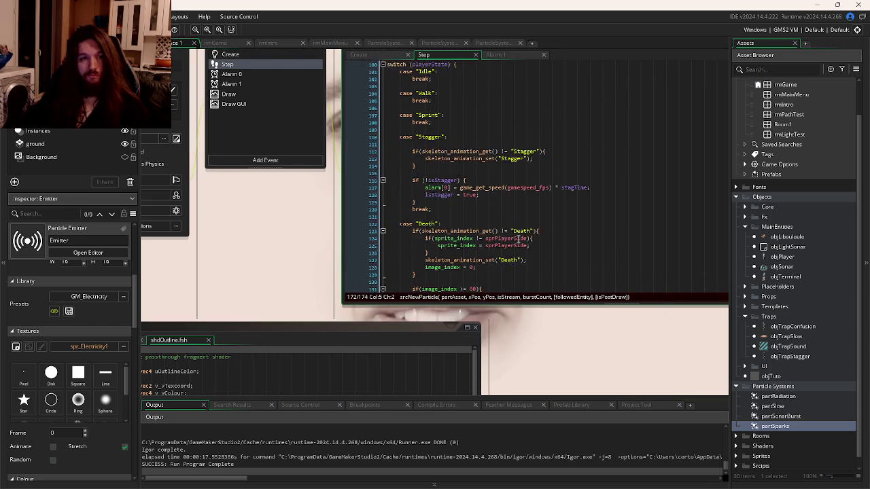
scroll(469, 217, up, 5)
scroll(477, 207, down, 6)
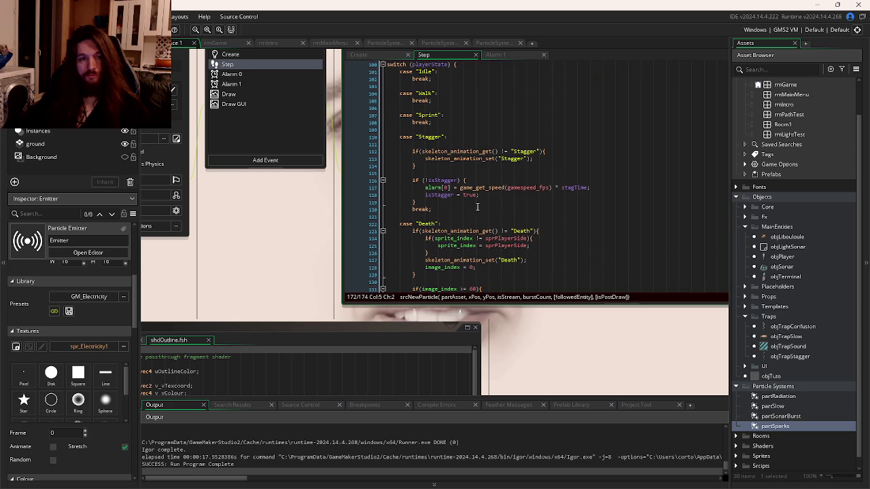
- Paste the spawn call after the isStagger block using partSparks, then run the game
click(458, 136)
click(467, 203)
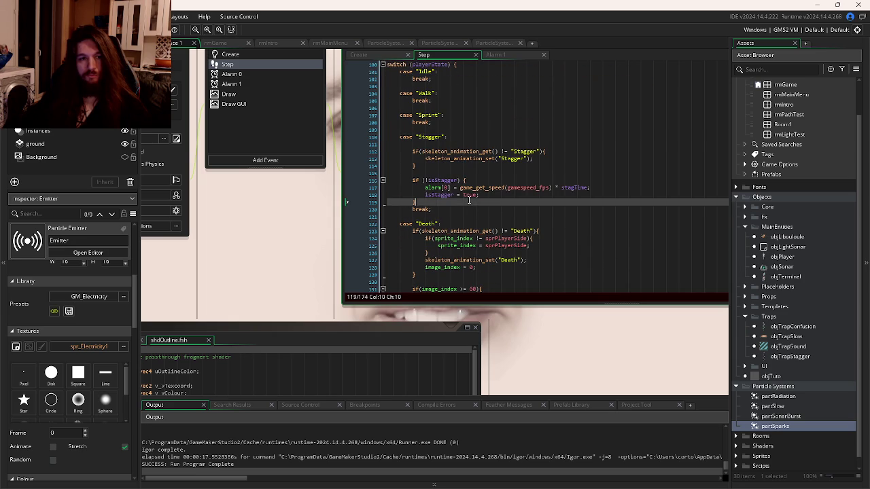
key(Return)
key(Return)
double_click(482, 216)
text(partS)
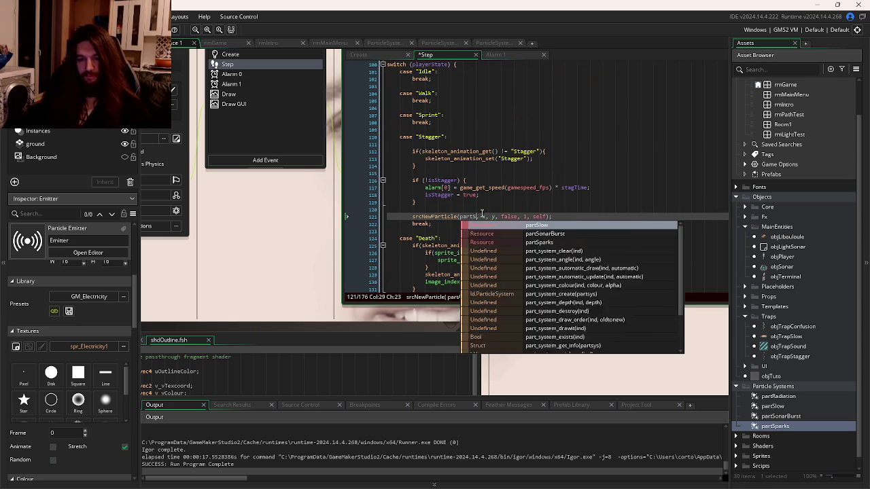
text(pa)
key(Return)
key(F5)
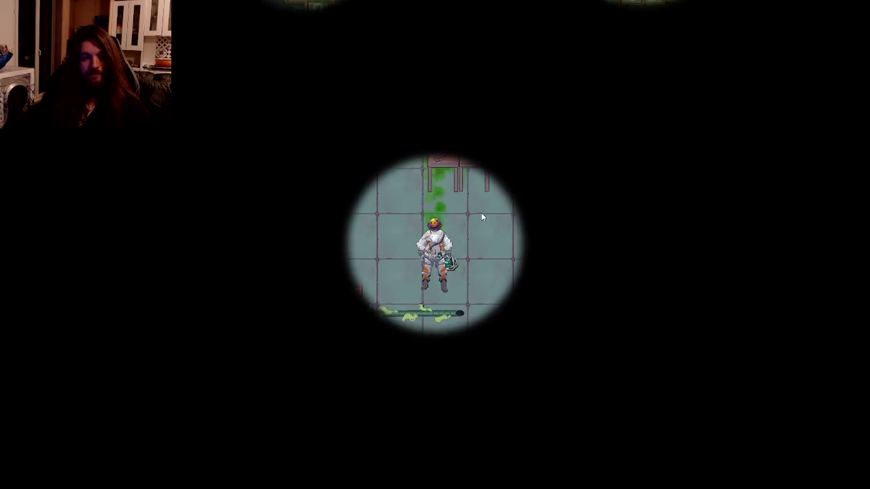
- Walk the astronaut down and left past the purple pillar to see the stagger sparks
key(s)
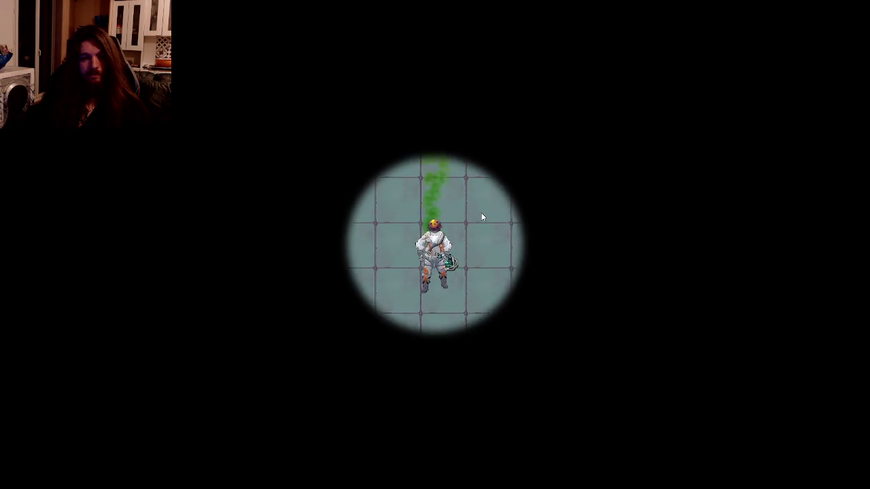
key(s)
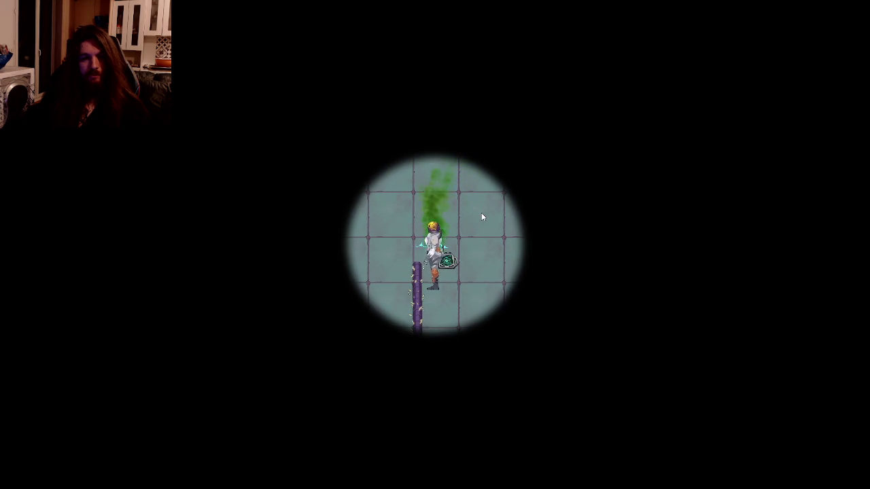
key(a)
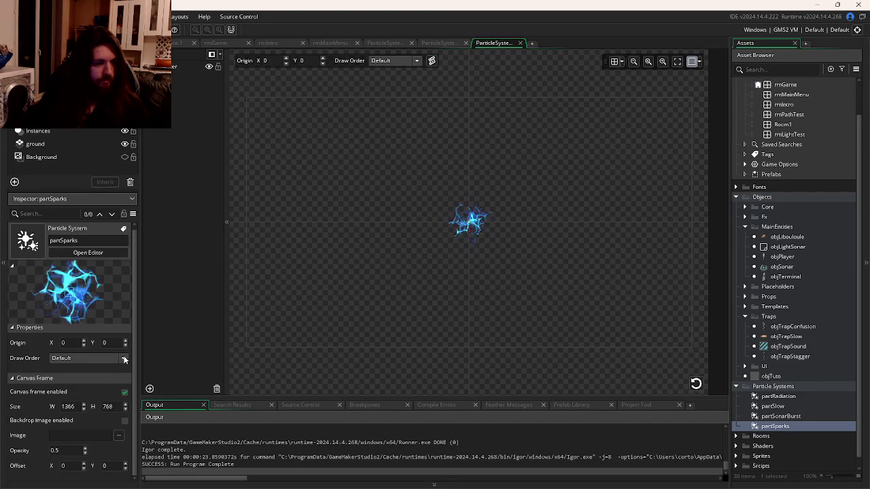
- Select the partSparks emitter and resize its area shape width and height
click(183, 66)
scroll(104, 332, down, 2)
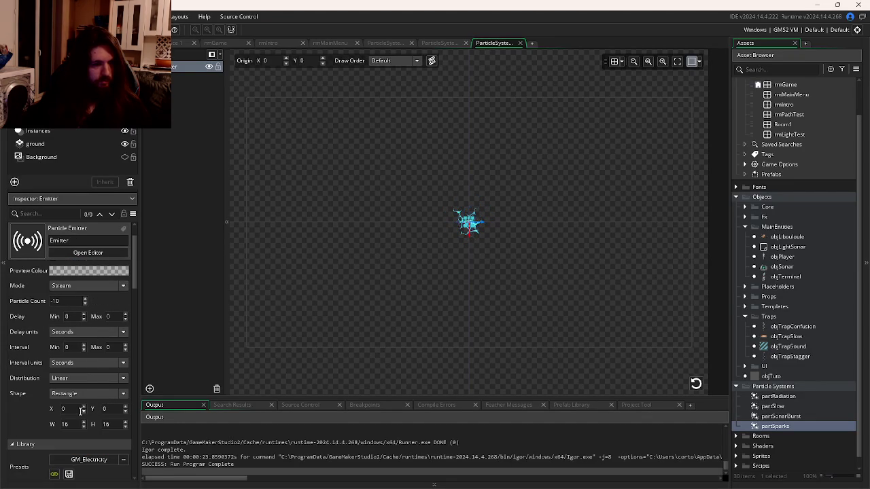
click(84, 422)
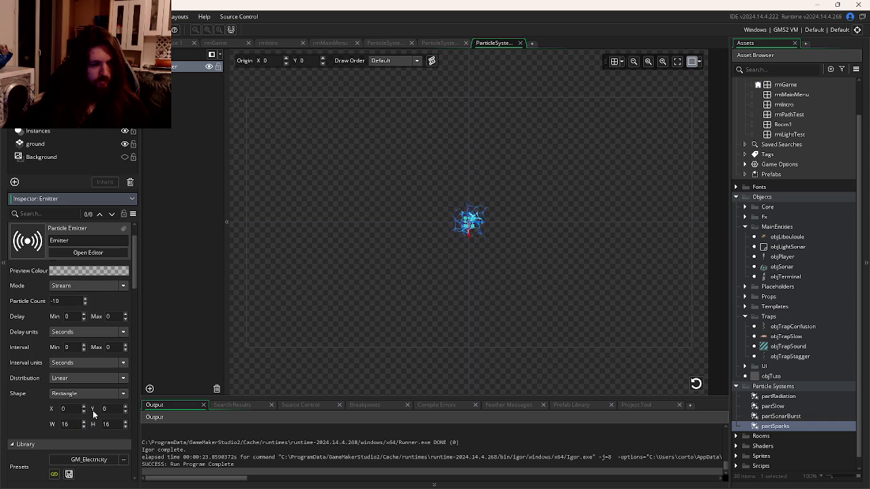
scroll(94, 415, down, 3)
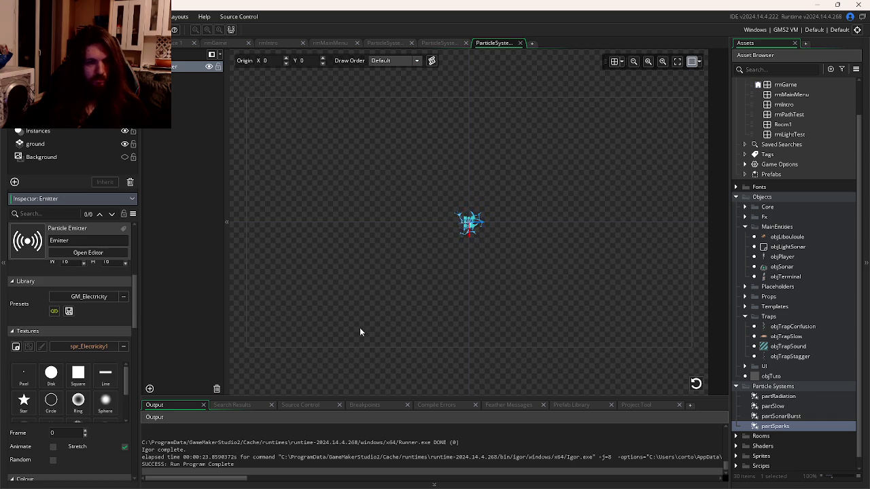
scroll(87, 319, up, 3)
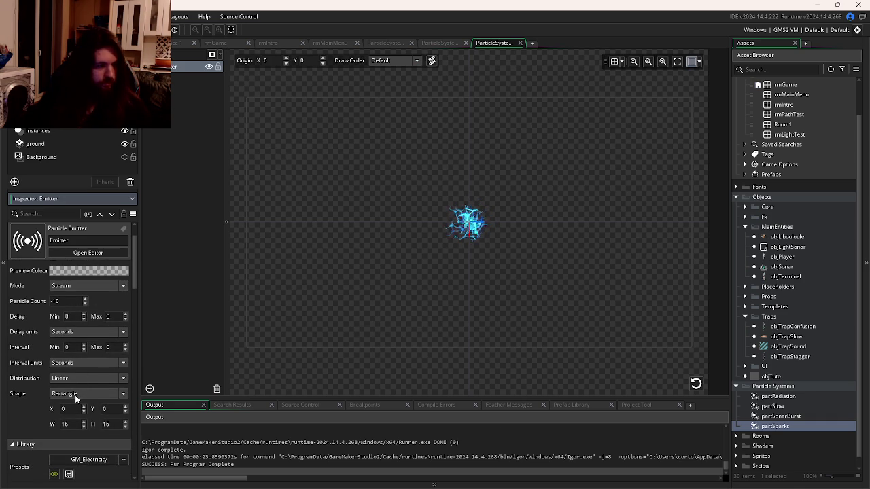
click(75, 395)
click(74, 400)
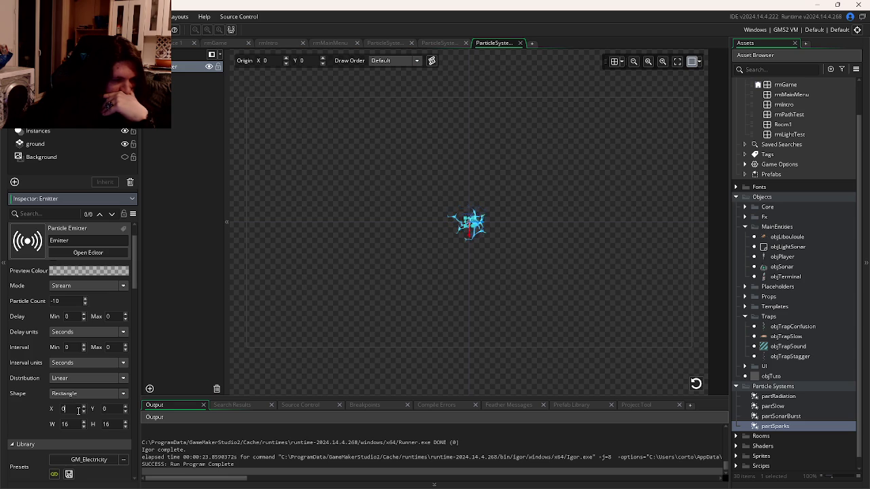
text(3)
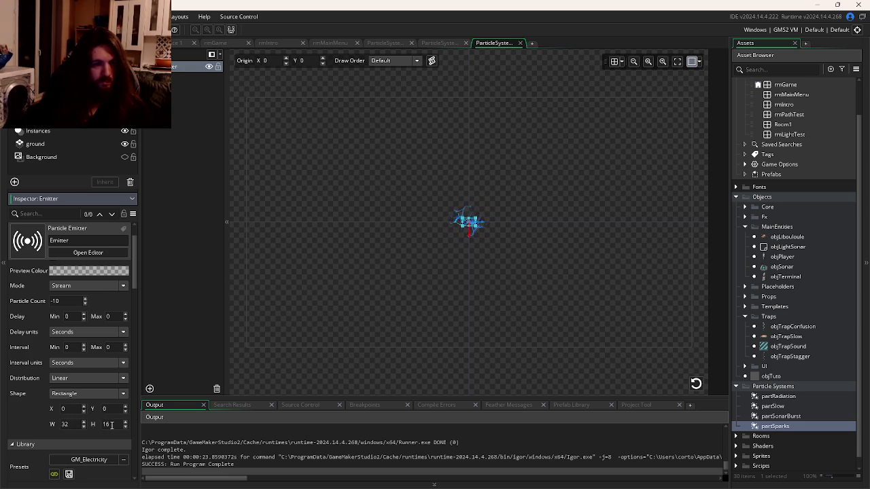
text(2)
click(75, 408)
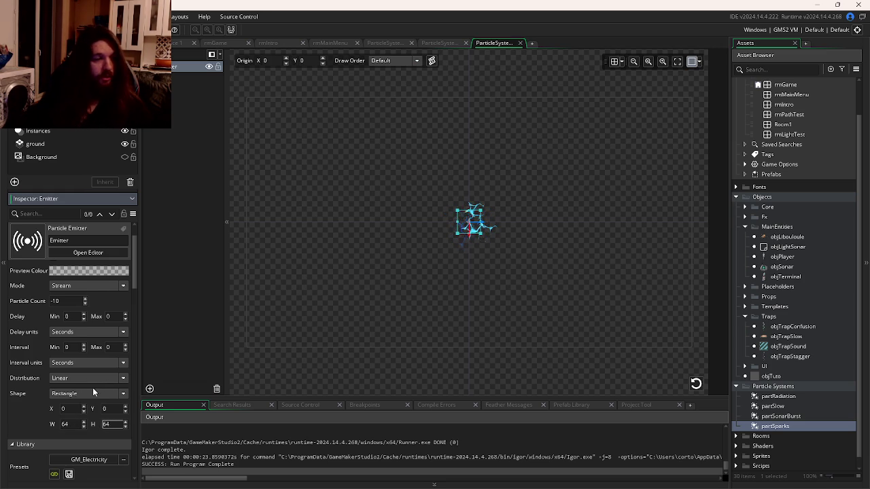
- Make both emitter particle colours yellow (FBFF26) and rebuild the game
scroll(93, 392, down, 10)
click(63, 350)
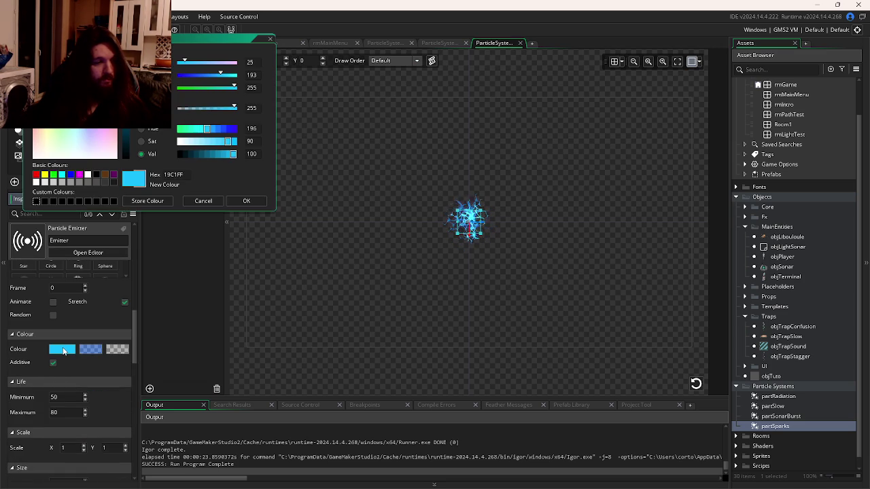
click(44, 174)
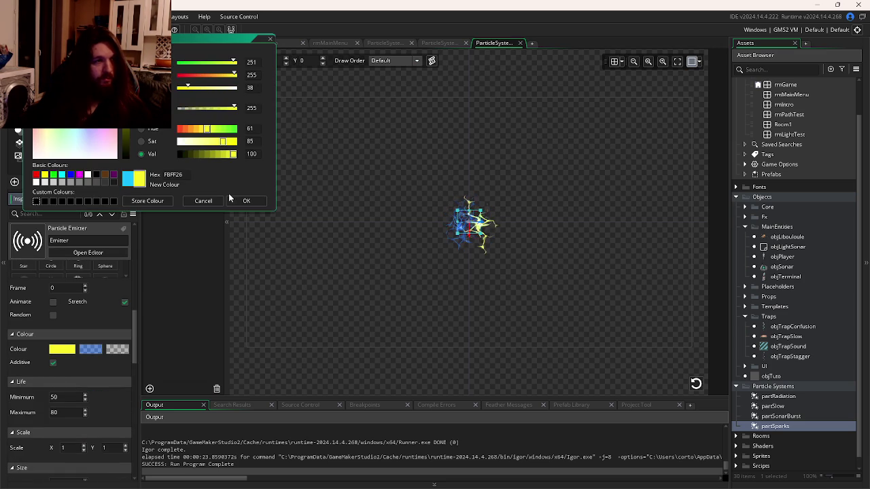
click(246, 200)
click(90, 349)
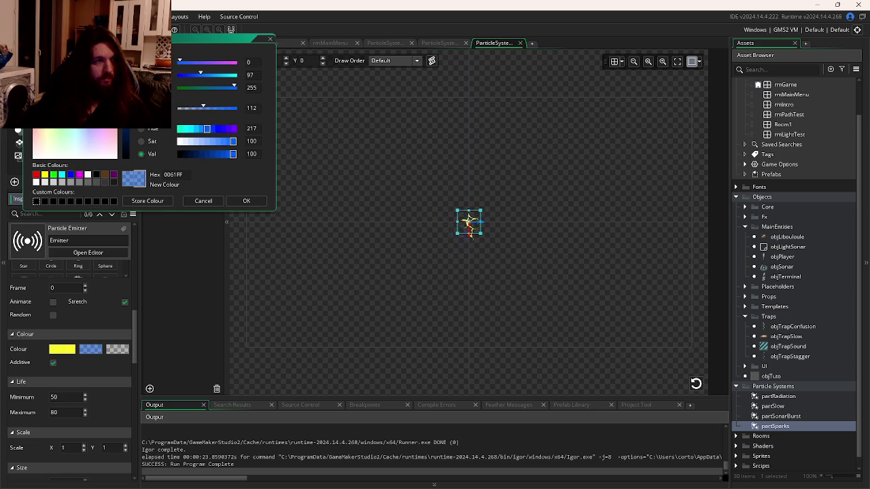
click(44, 174)
click(246, 201)
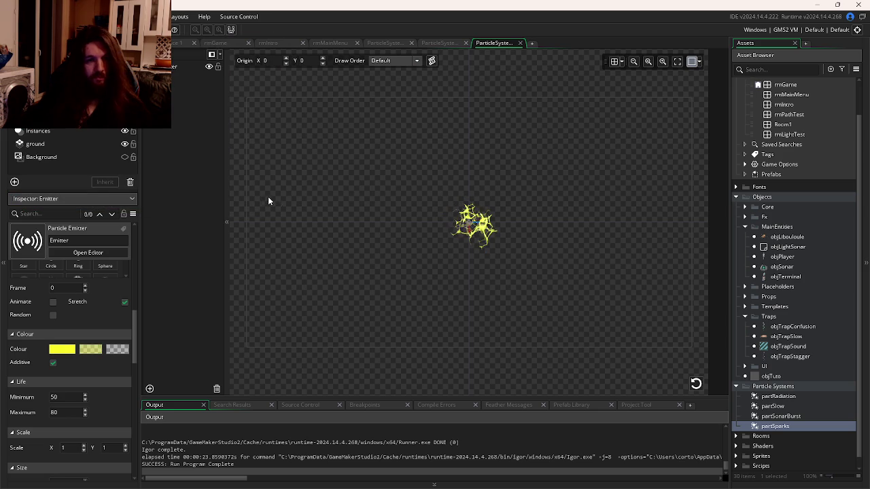
key(F5)
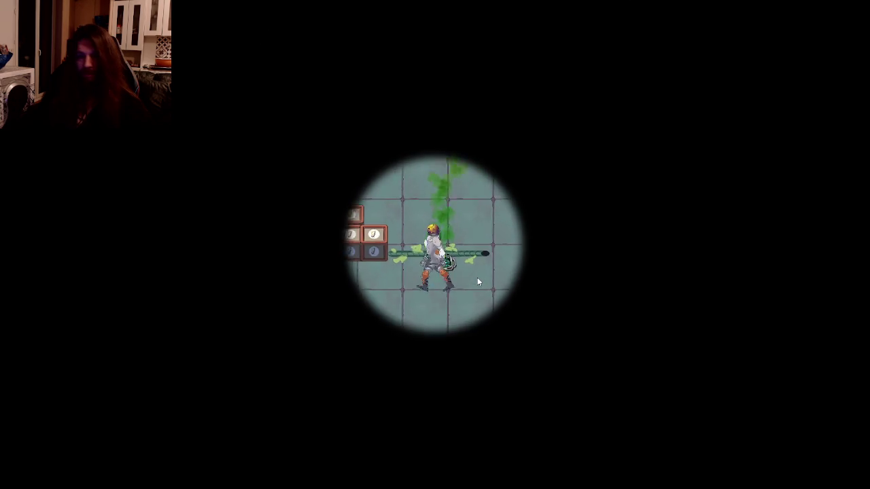
- Walk the astronaut down, up and back down to check the sparks, then switch to GitKraken
key(s)
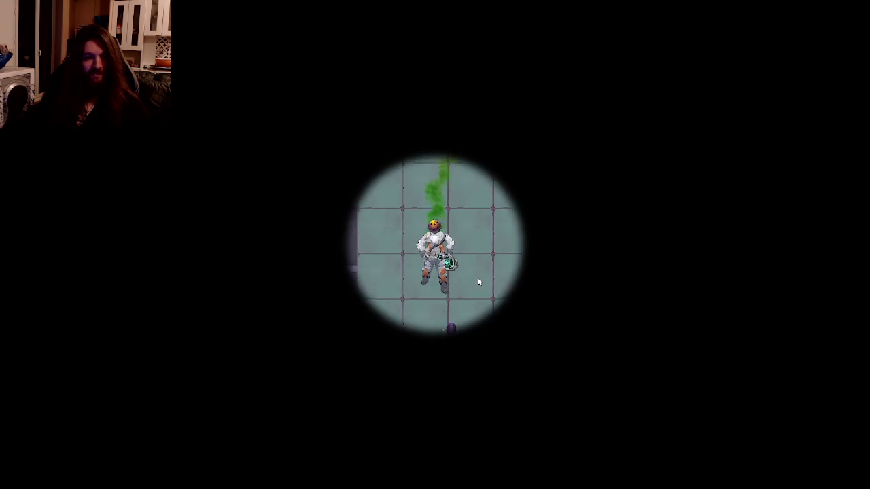
key(w)
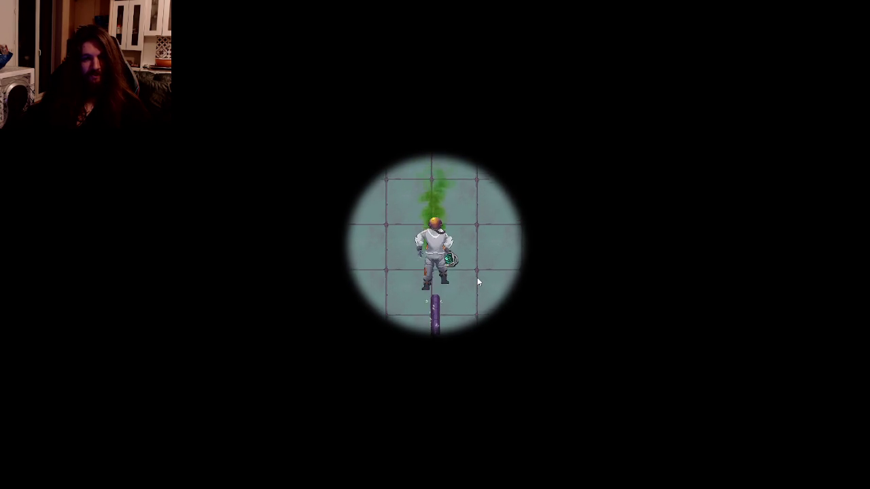
key(s)
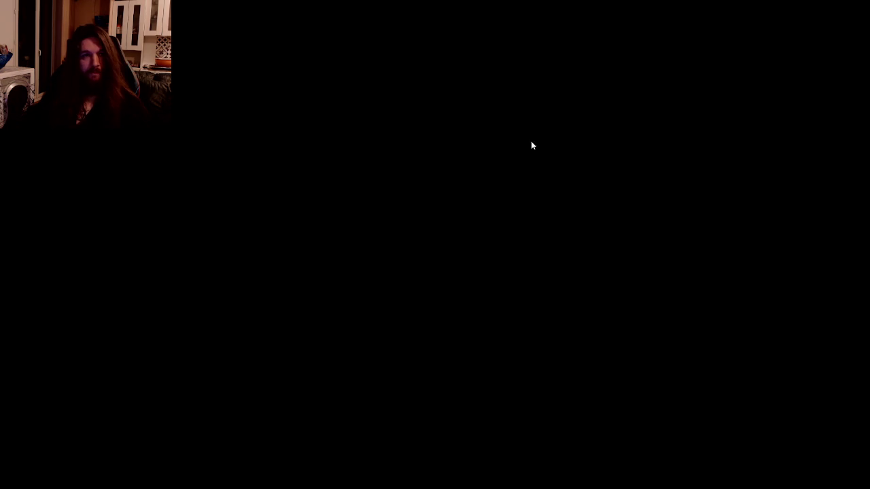
key(alt+Tab)
- Stage all five changed files, commit them as 'Update: Particles', and minimise GitKraken
click(341, 77)
click(837, 102)
text(Update: Particles)
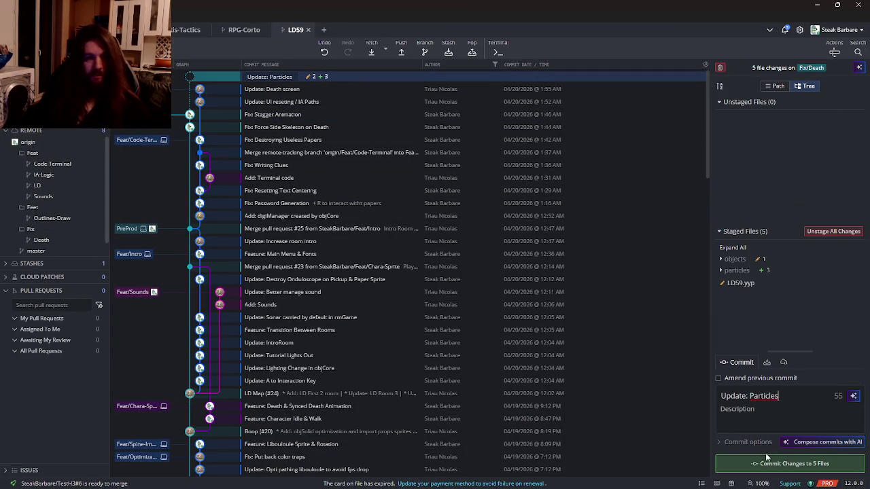
click(769, 462)
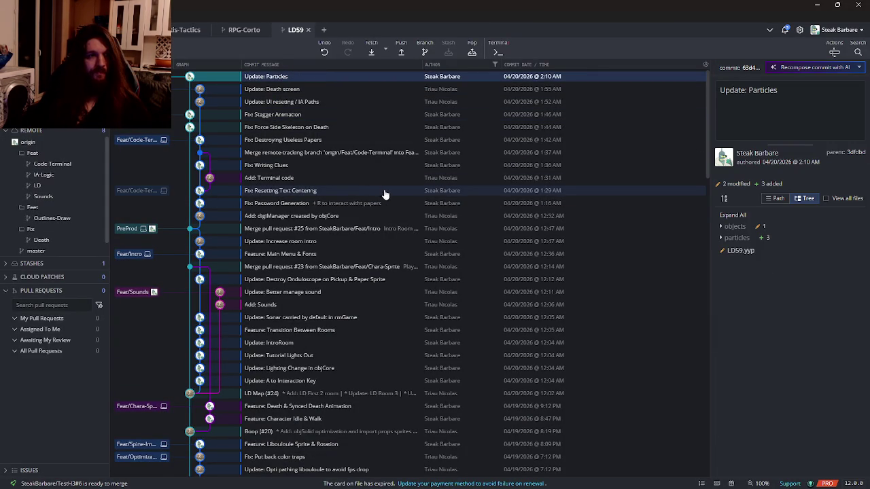
click(821, 5)
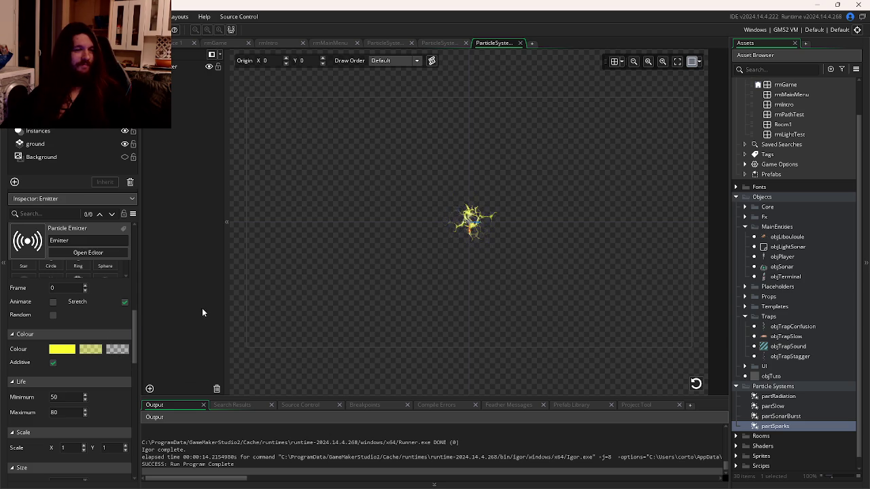
- Review the Stagger case in objPlayer's Step code, then bring GitKraken back up
scroll(90, 346, up, 2)
click(177, 42)
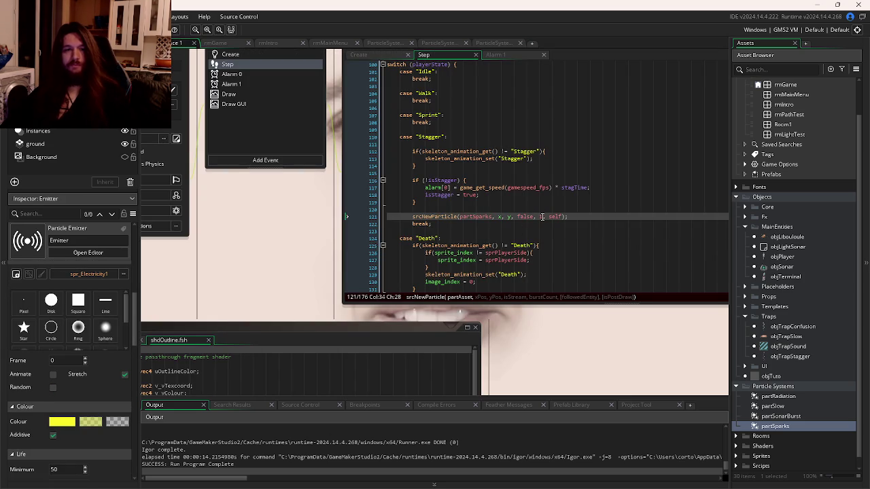
mouse_move(256, 484)
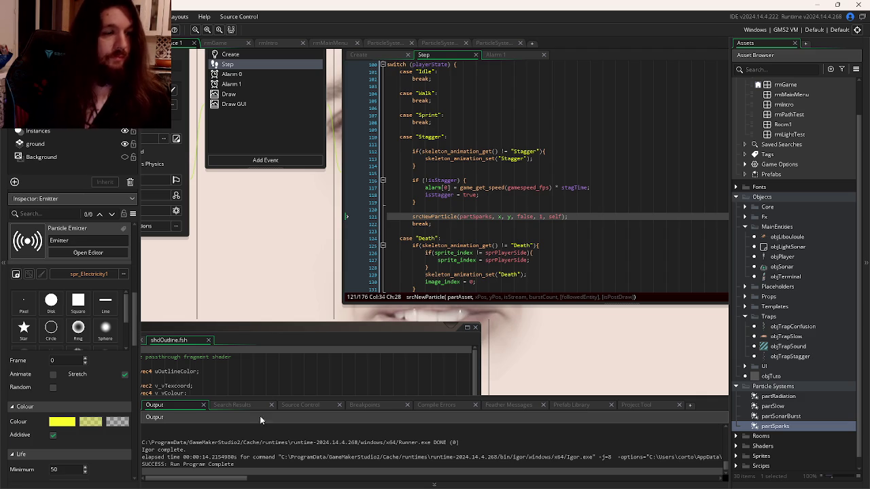
click(275, 479)
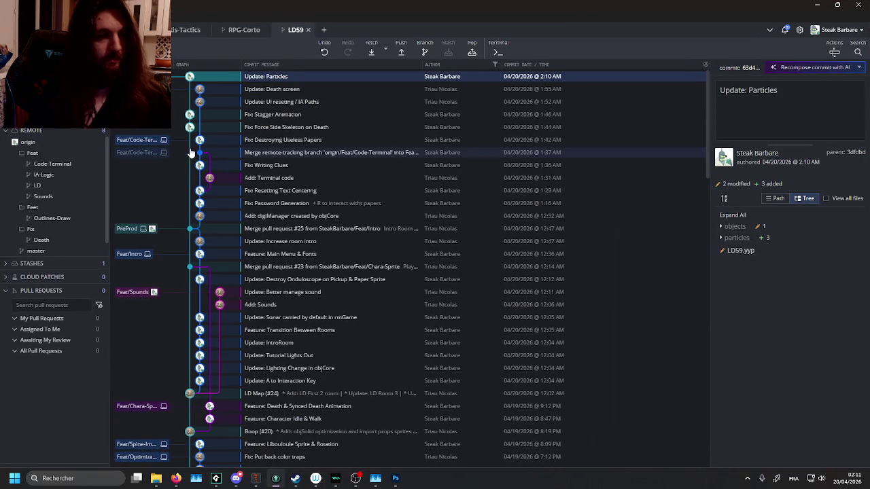
- Start a pull request on the LD59 repository from Fix/Death into PreProd
click(98, 290)
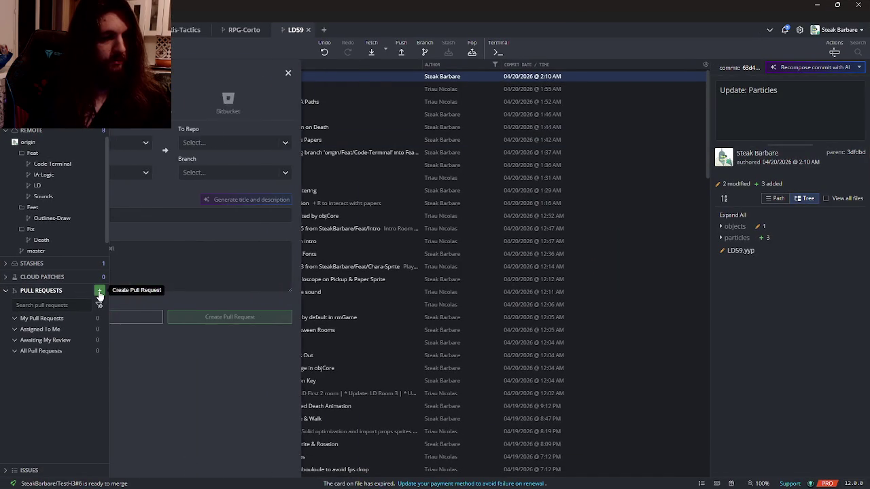
click(191, 138)
click(199, 167)
click(279, 168)
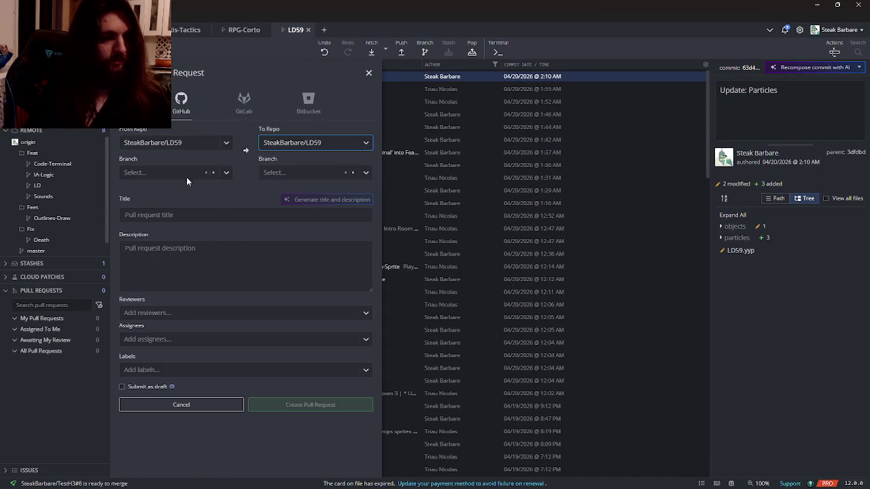
click(187, 174)
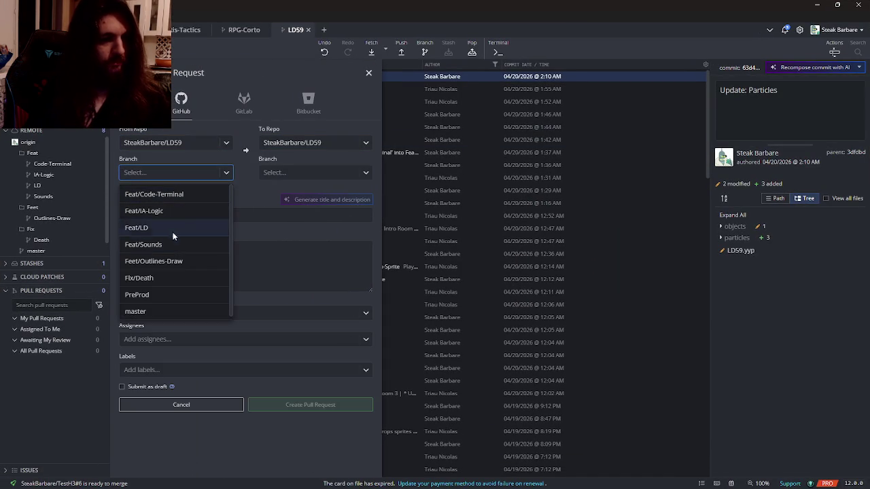
click(168, 278)
click(278, 172)
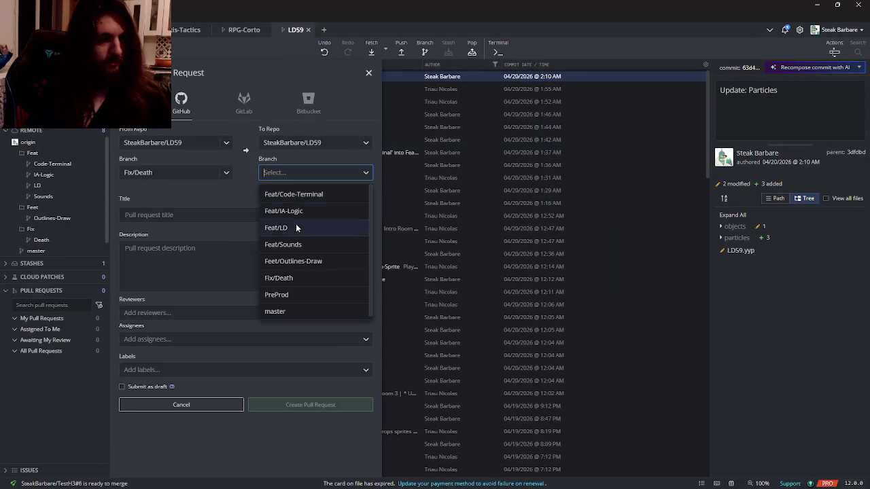
click(292, 292)
- Title the pull request 'Death Fix & Particles' and write its Feature notes
click(245, 217)
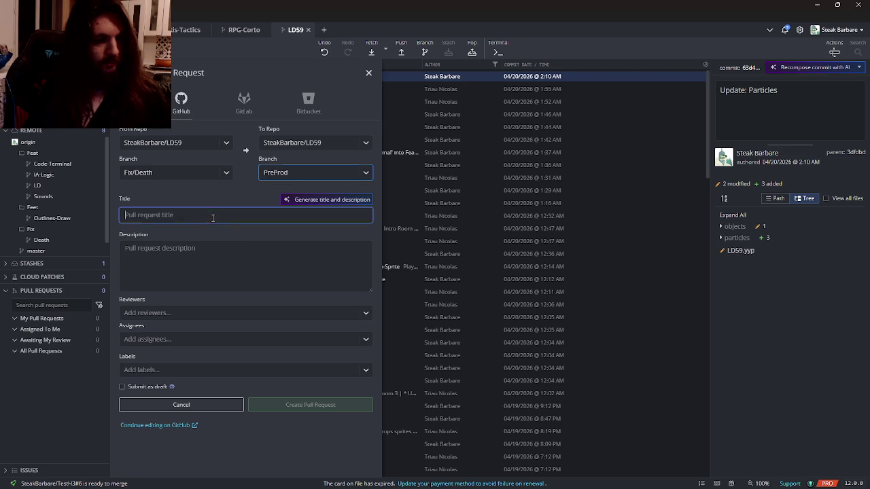
text(Death)
text( &)
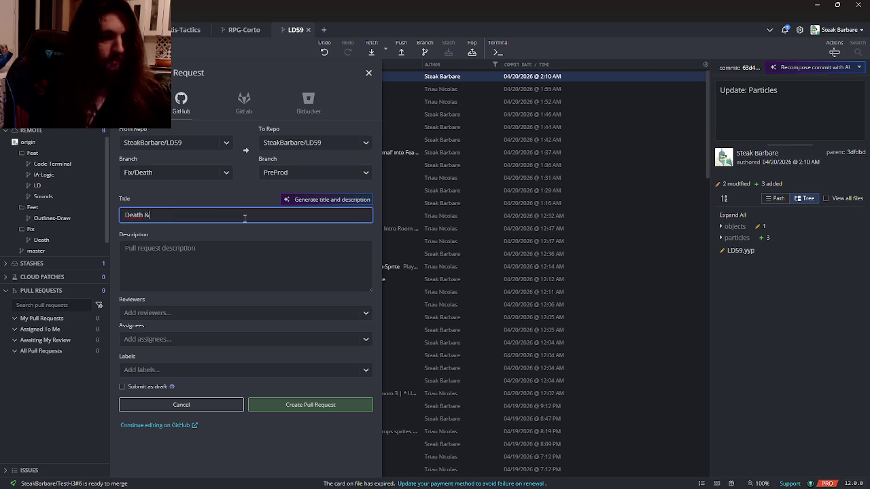
key(BackSpace)
text(Fix & Particles)
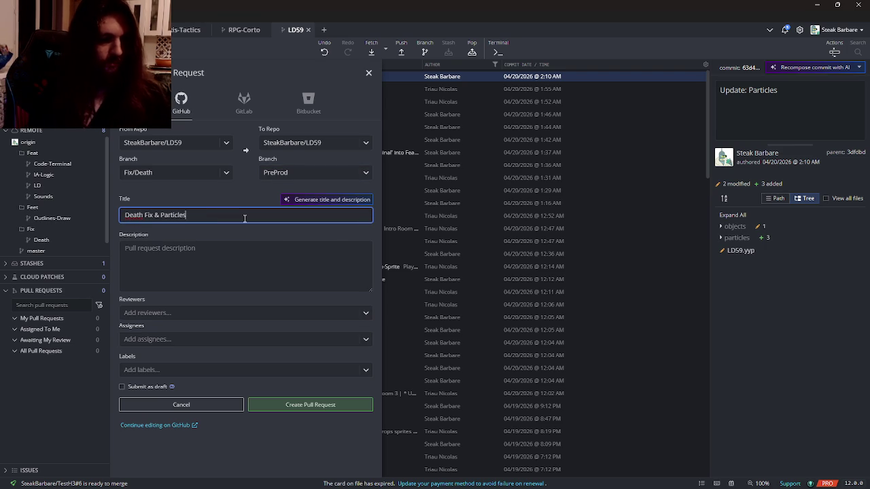
click(217, 267)
text(# Feature)
key(Return)
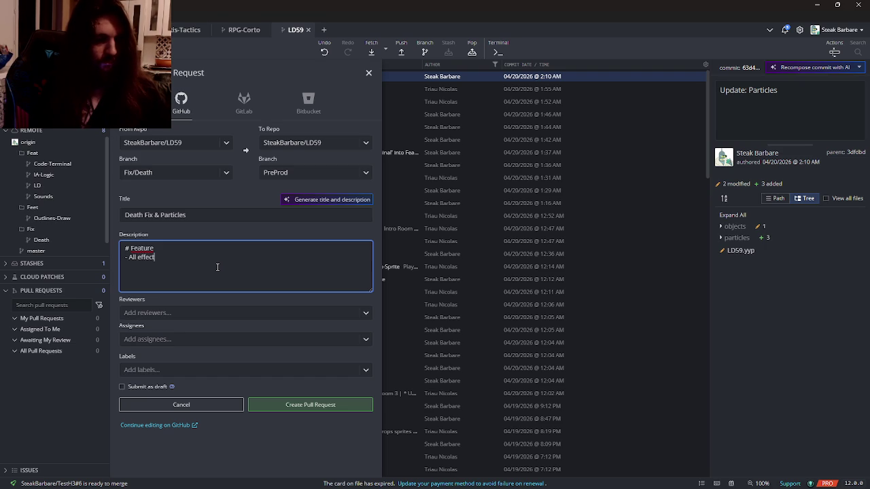
text(s but sou)
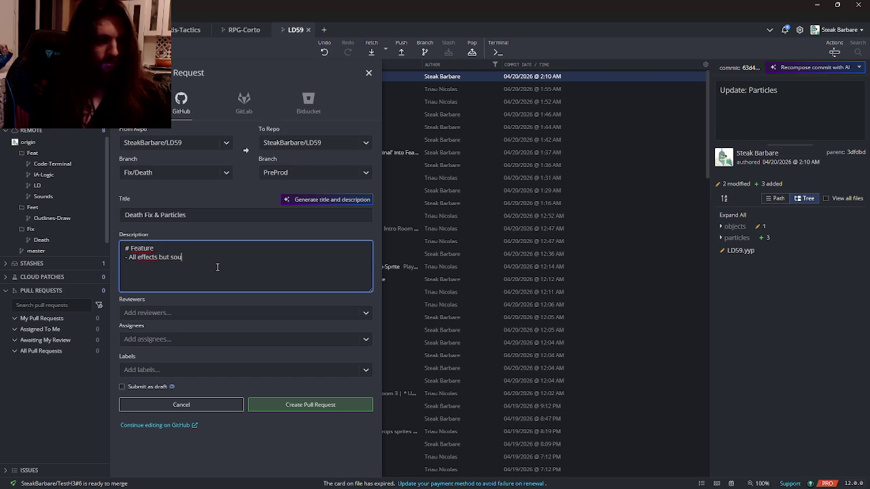
key(ctrl+BackSpace)
key(ctrl+BackSpace)
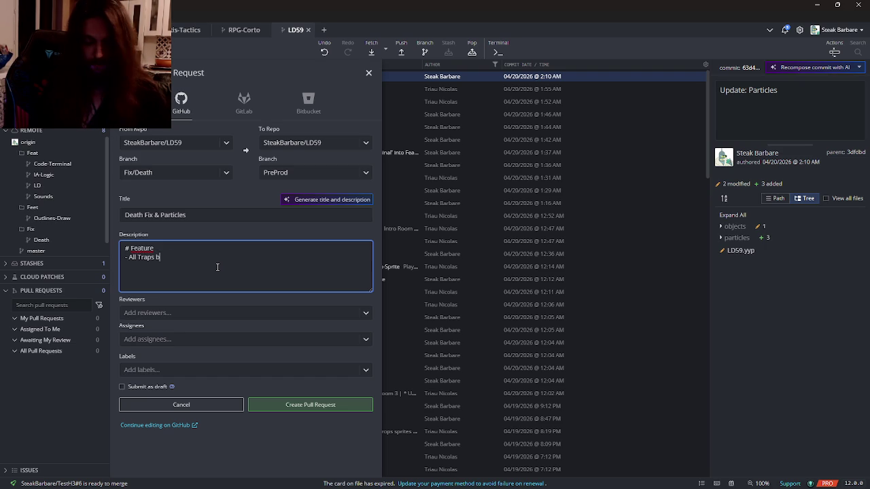
text((ex S)
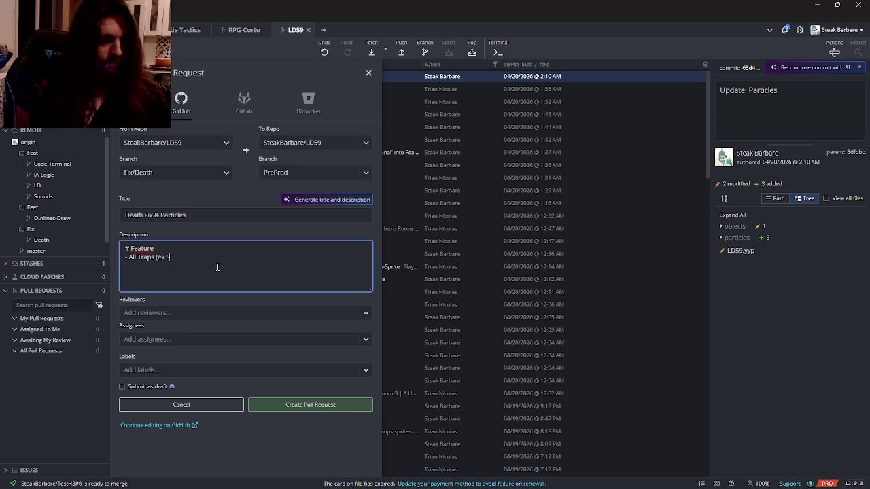
key(BackSpace)
key(BackSpace)
key(BackSpace)
text(cept)
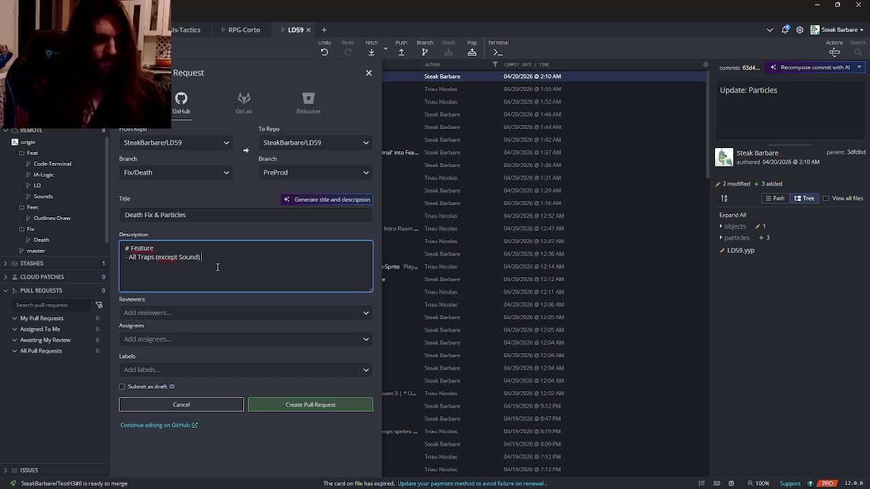
text(w )
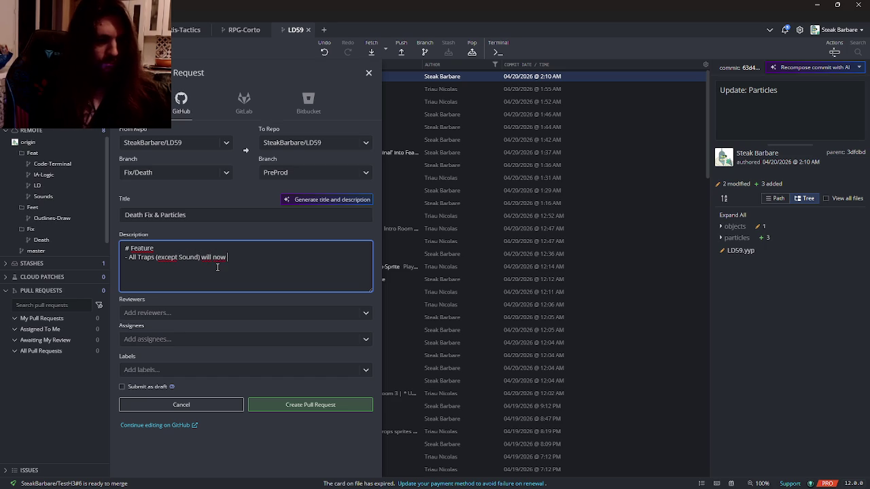
text(apply a particle)
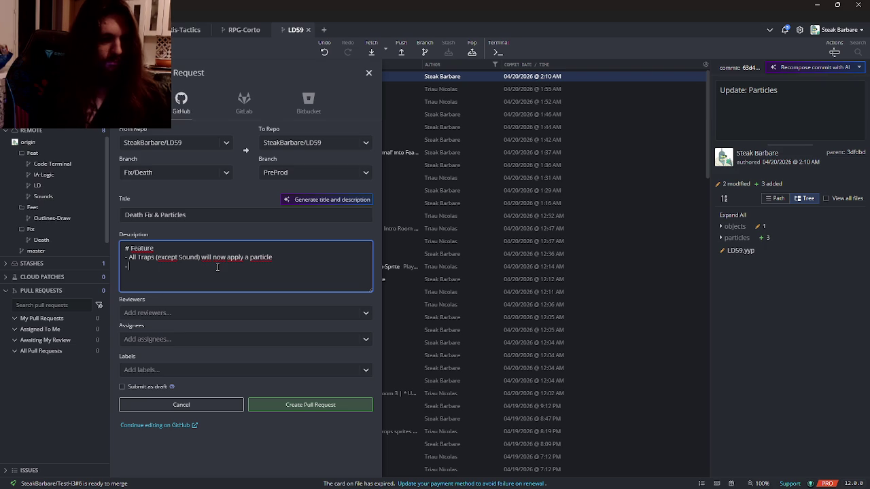
text(w partic)
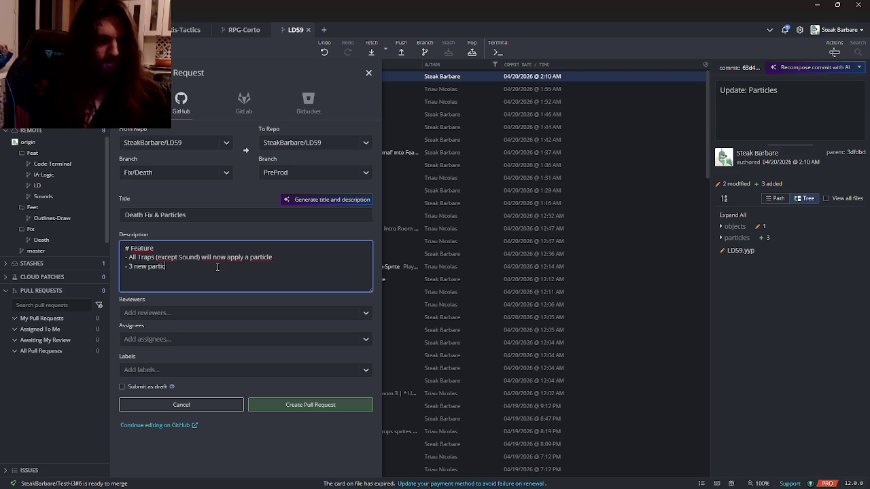
text(ixes)
- Add the Fixes and Updates notes about the player being staggered
key(Return)
text(Player will now be force in Side)
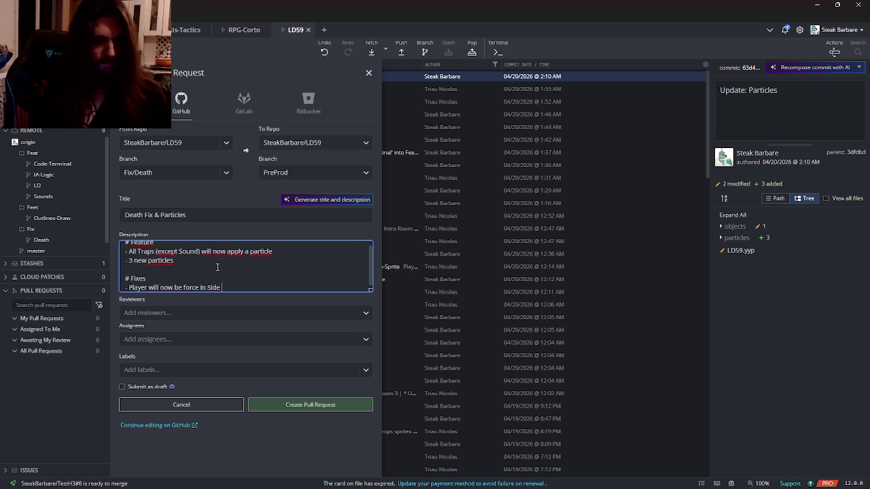
text( Anim )
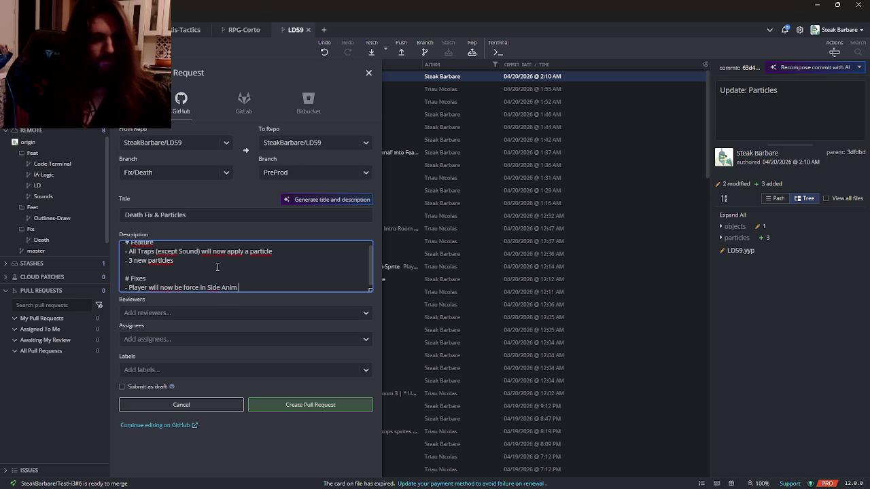
text(when killed)
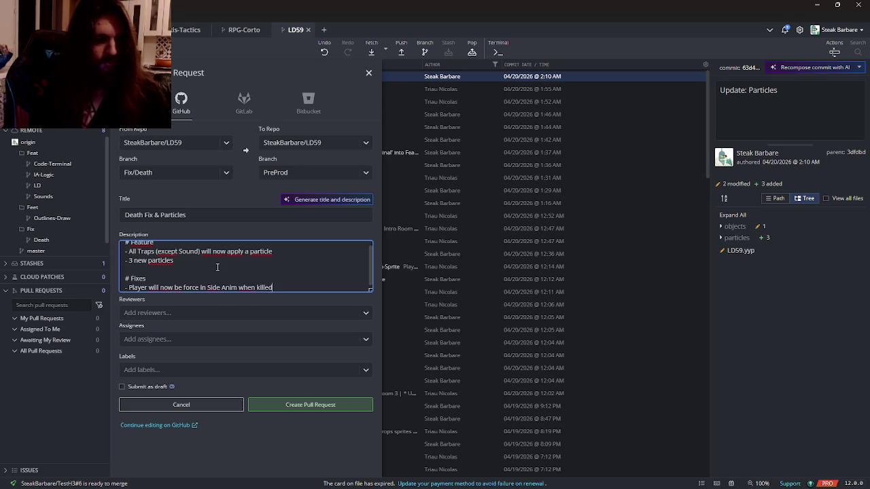
key(ctrl+z)
text(Updates)
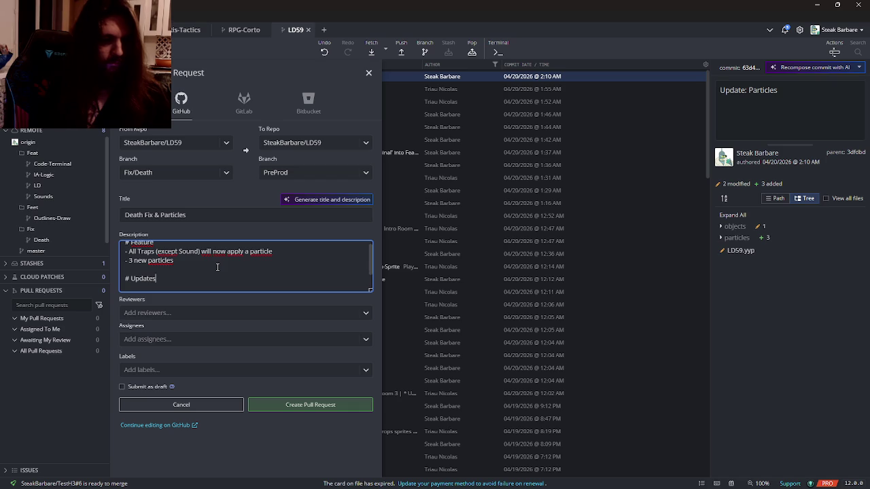
text(er ar)
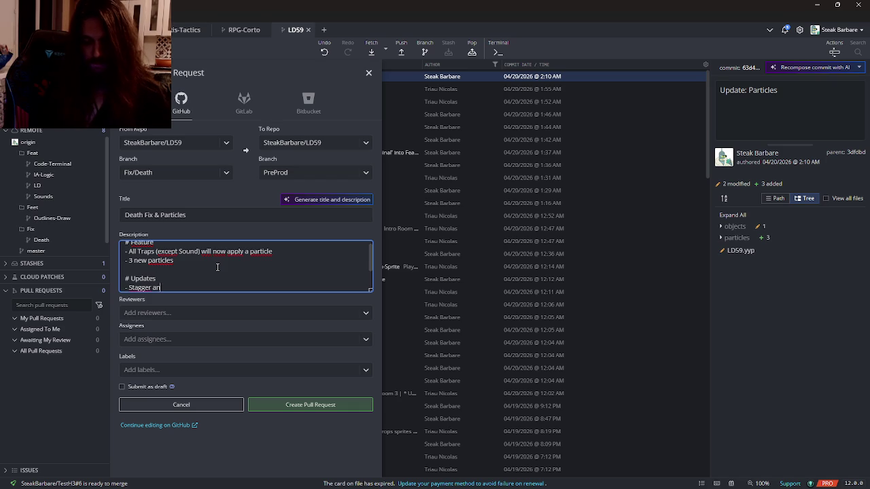
text( is playe)
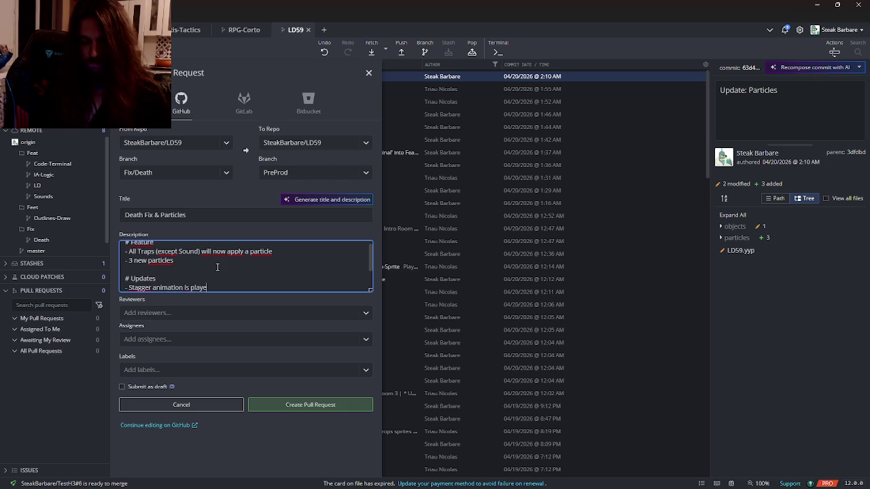
text(d when staggered)
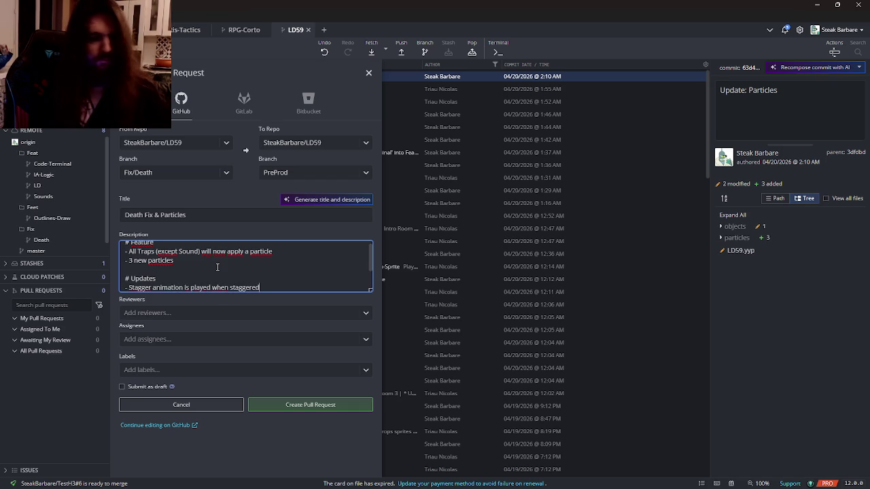
- Create pull request #26 and view it on GitHub
click(302, 405)
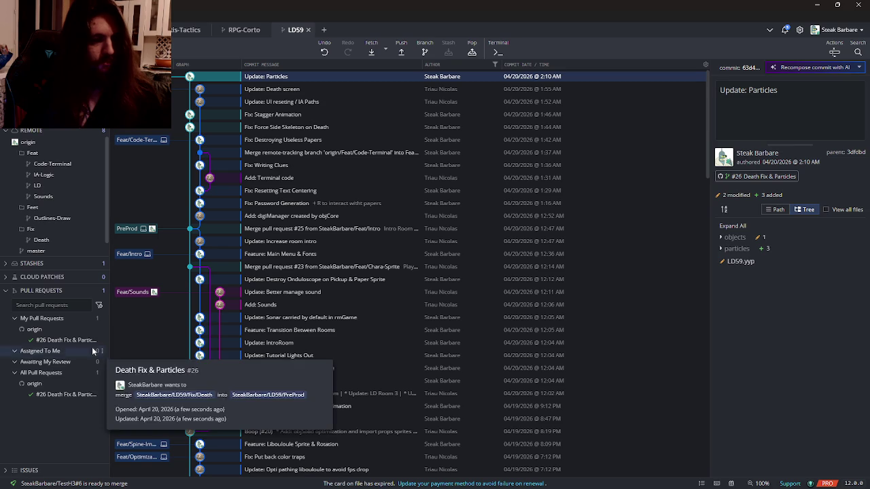
right_click(77, 346)
click(111, 358)
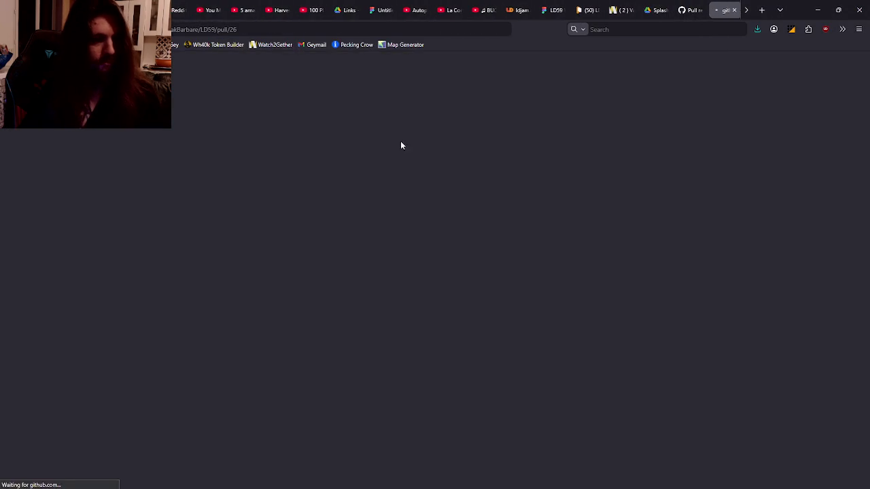
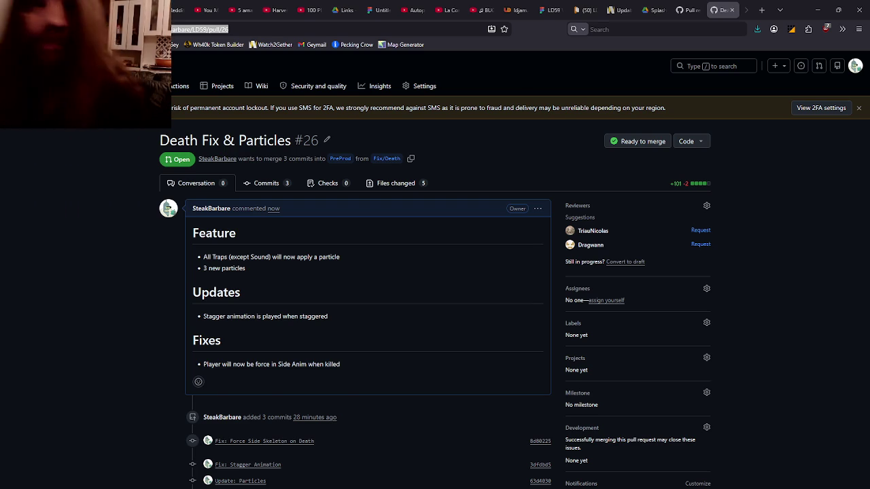
- Switch from the GitHub Death Fix & Particles pull request to the LD59 GameMaker window
key(alt+Tab)
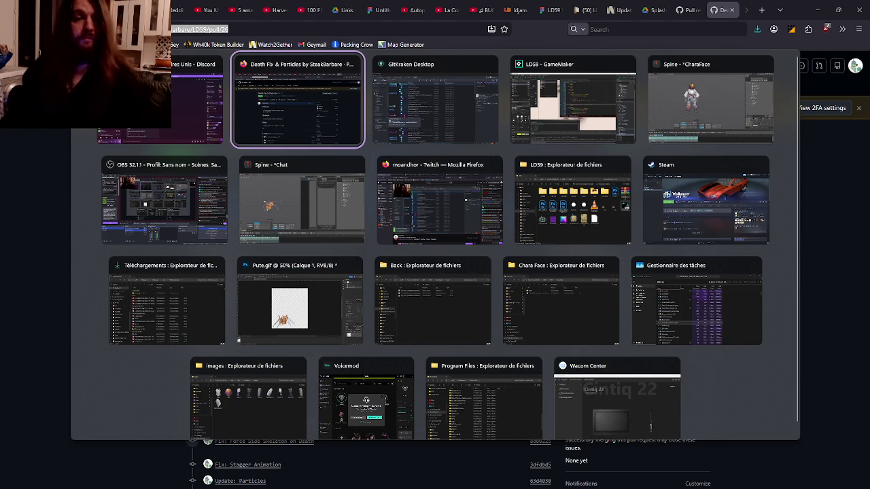
click(572, 102)
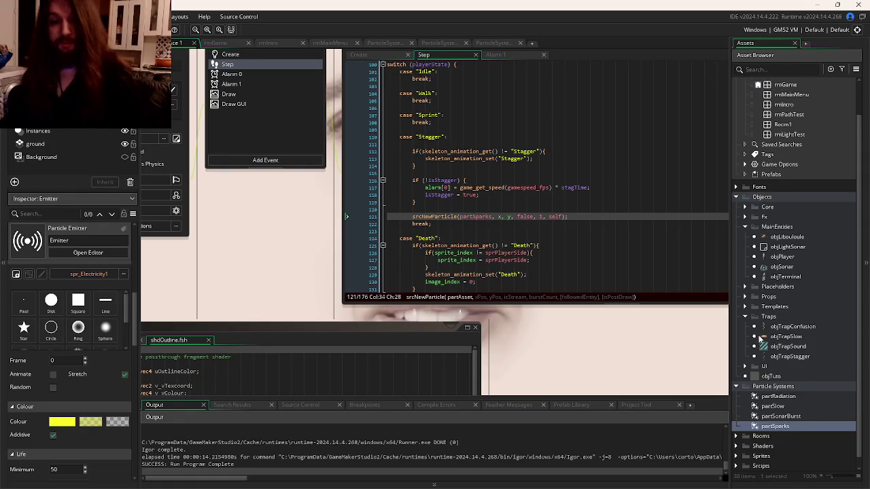
- Browse the Sprites and Placeholders folders, opening sprSonar, sprTutoPlaceholder and sprBlueRec
click(736, 446)
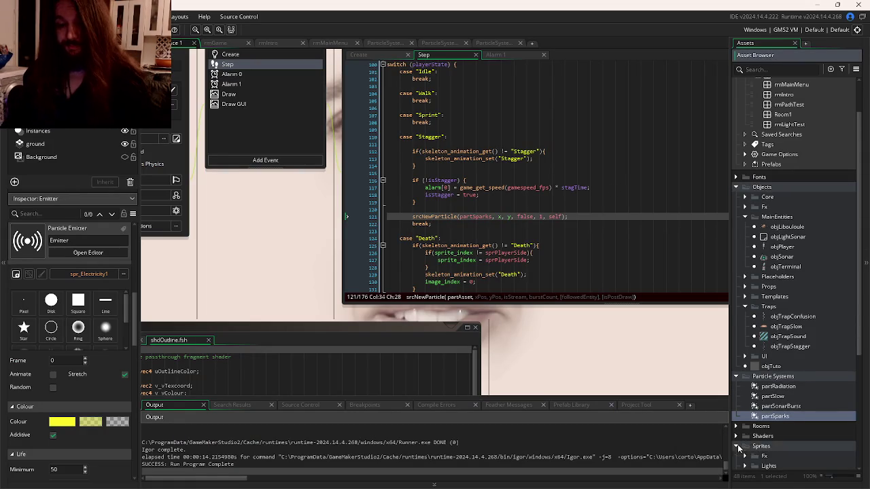
scroll(764, 416, down, 3)
scroll(765, 415, down, 3)
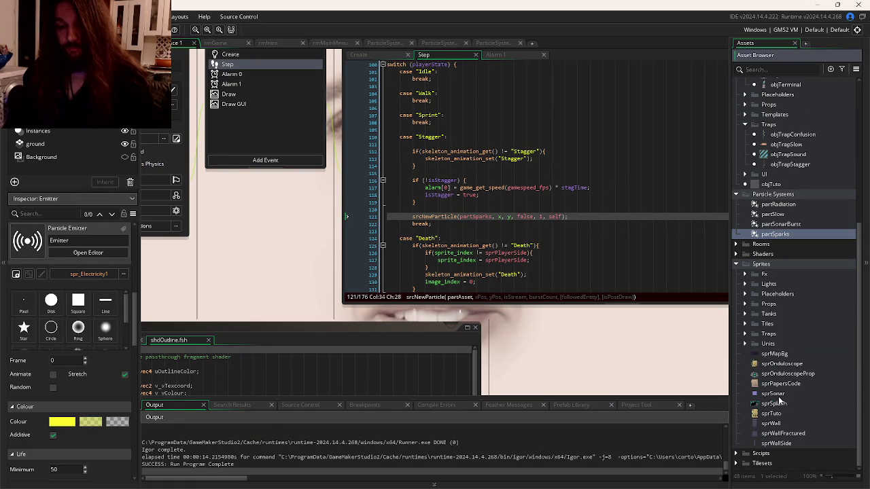
double_click(774, 394)
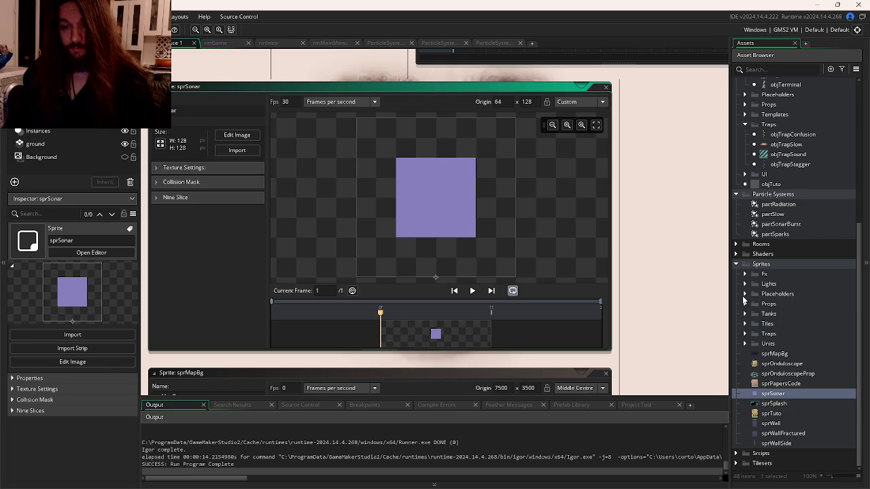
click(744, 294)
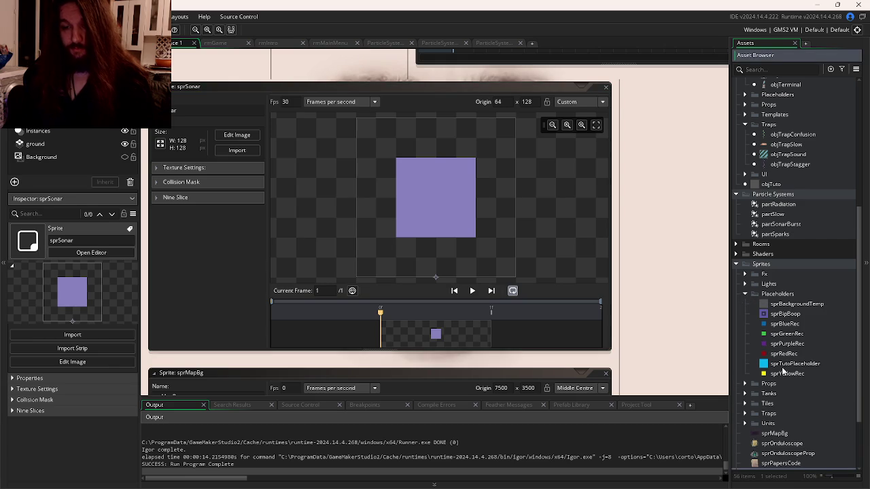
double_click(785, 366)
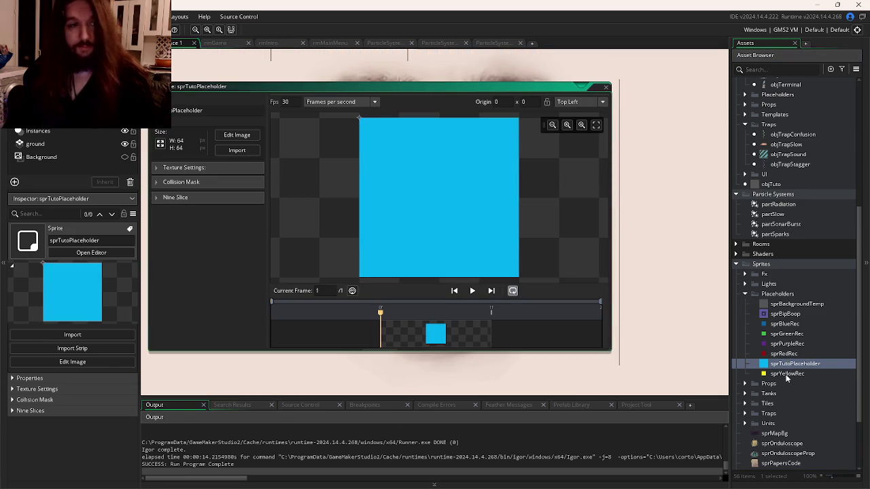
double_click(785, 325)
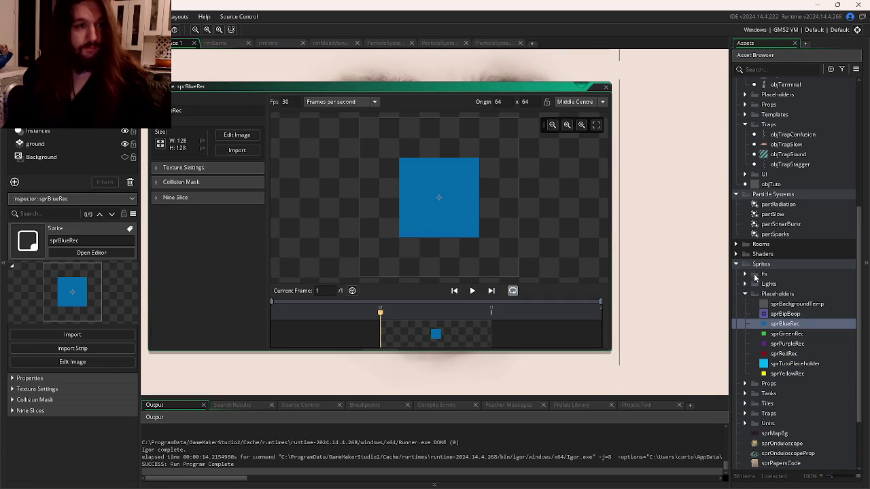
- Create a new sprite named sprPlayerCollision in the Placeholders folder and open its image
right_click(782, 293)
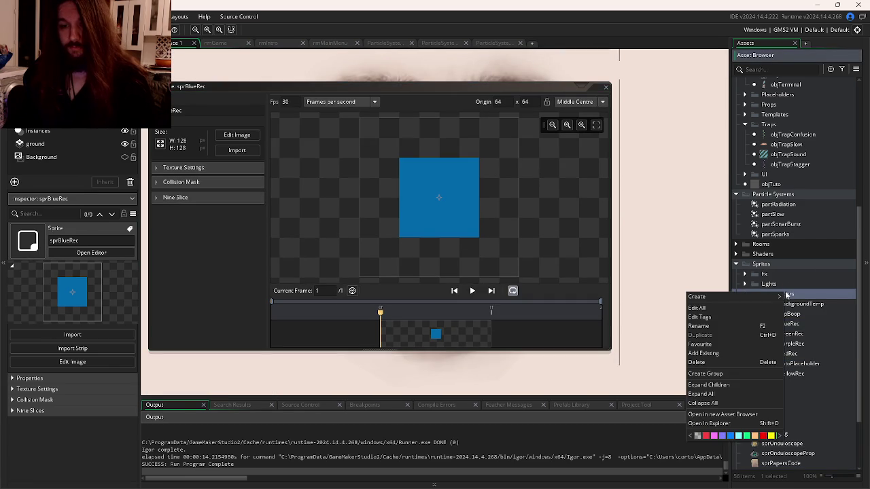
mouse_move(775, 297)
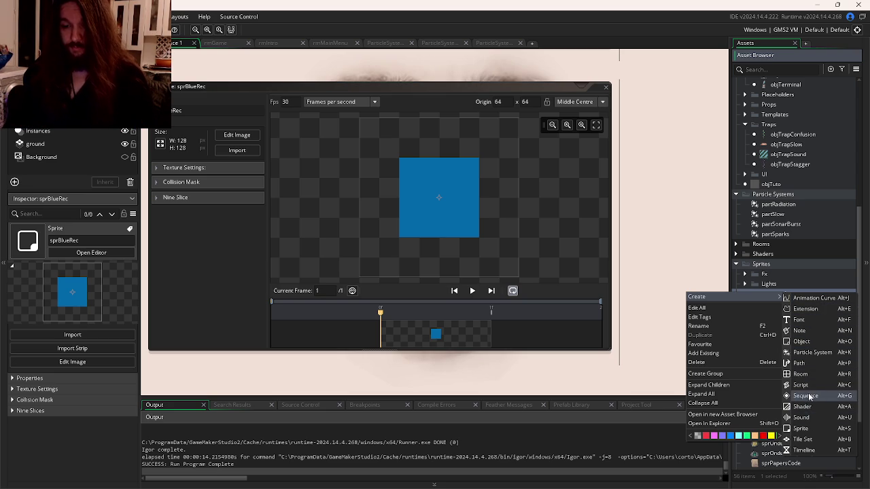
click(802, 429)
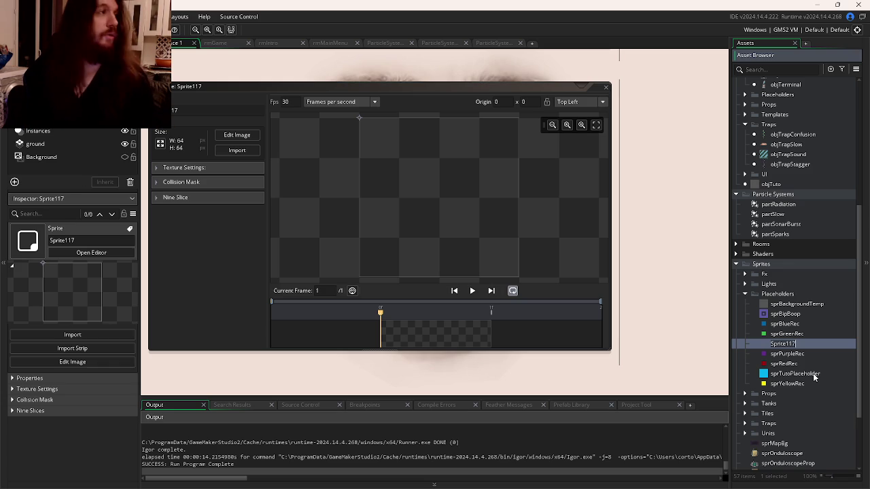
text(spr)
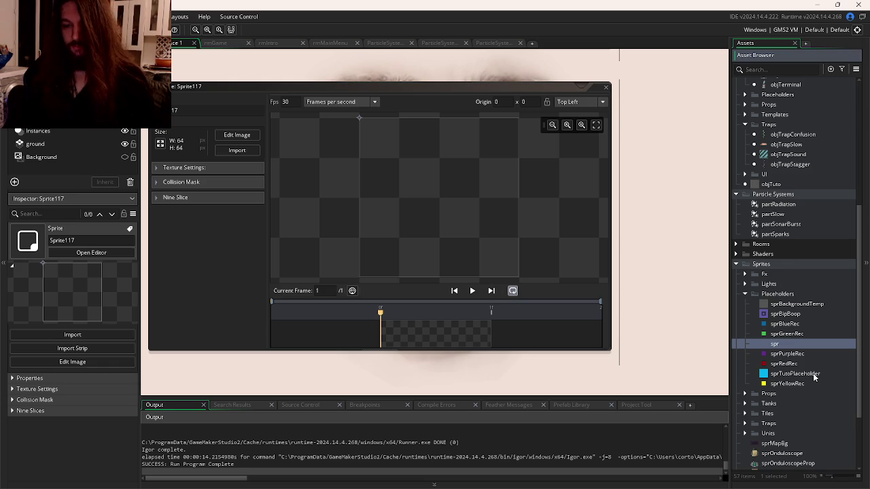
text(Play)
text(erCollision)
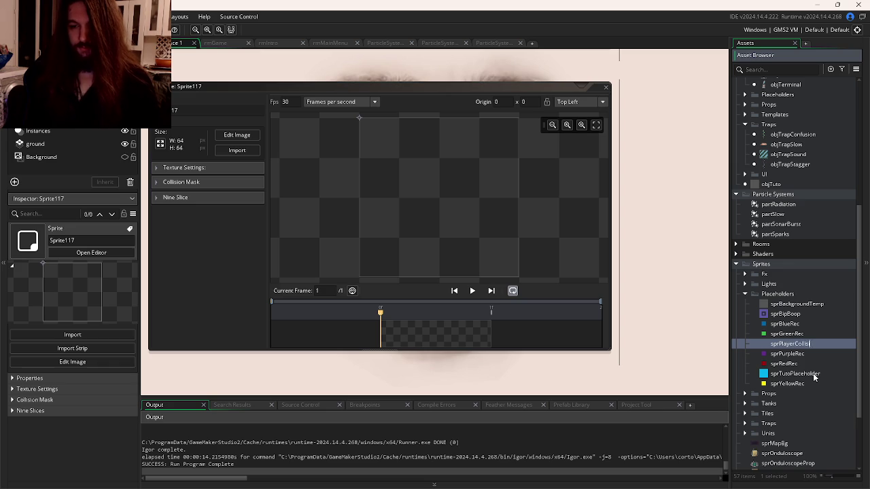
key(Return)
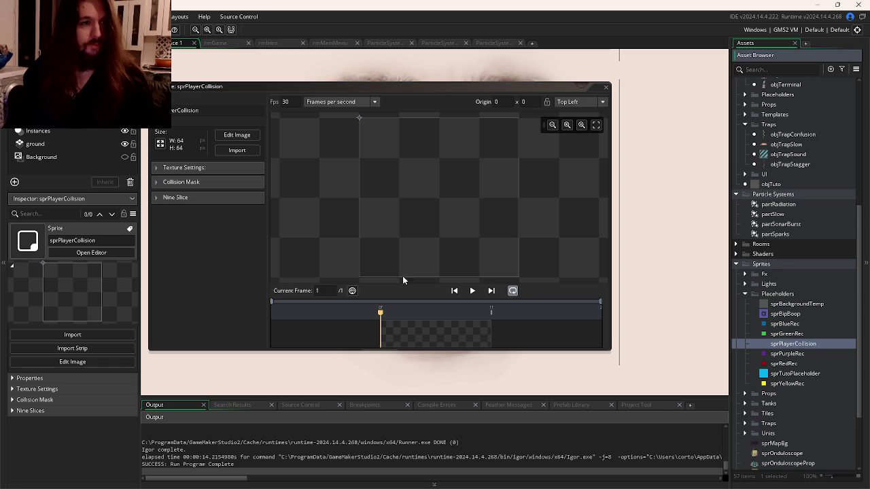
double_click(408, 329)
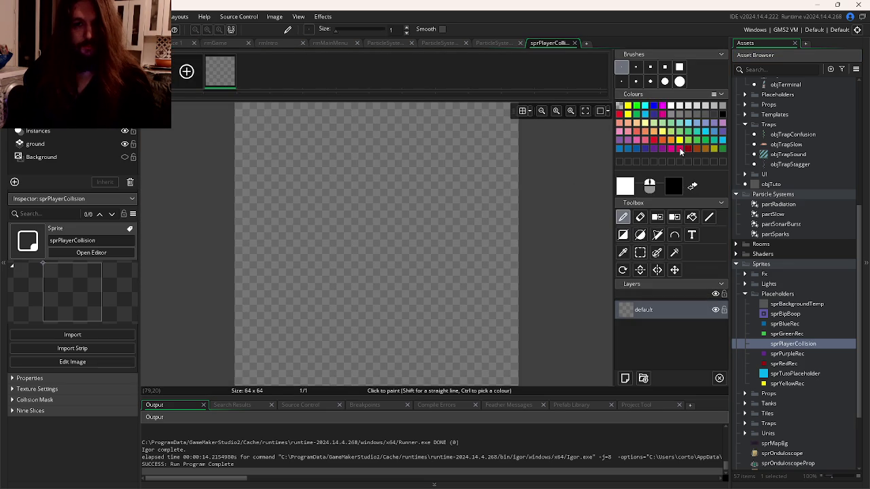
- Flood-fill the sprPlayerCollision canvas with pink and close the image editor
click(680, 150)
click(696, 218)
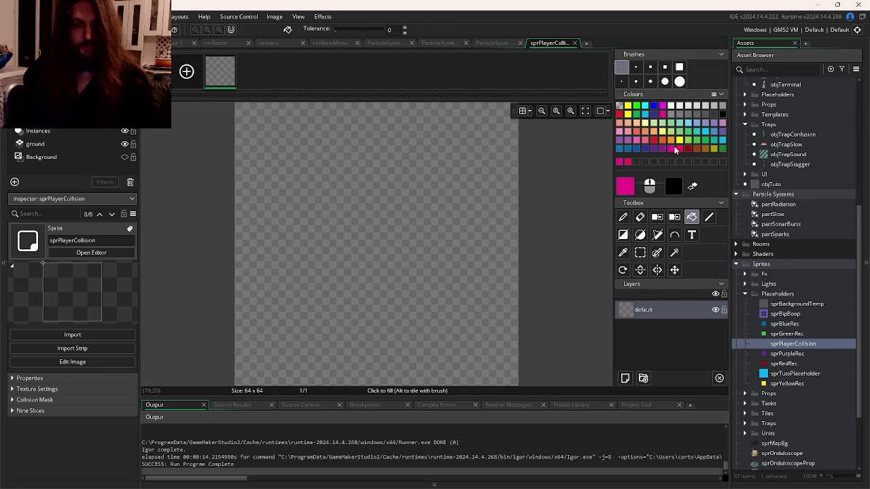
click(333, 226)
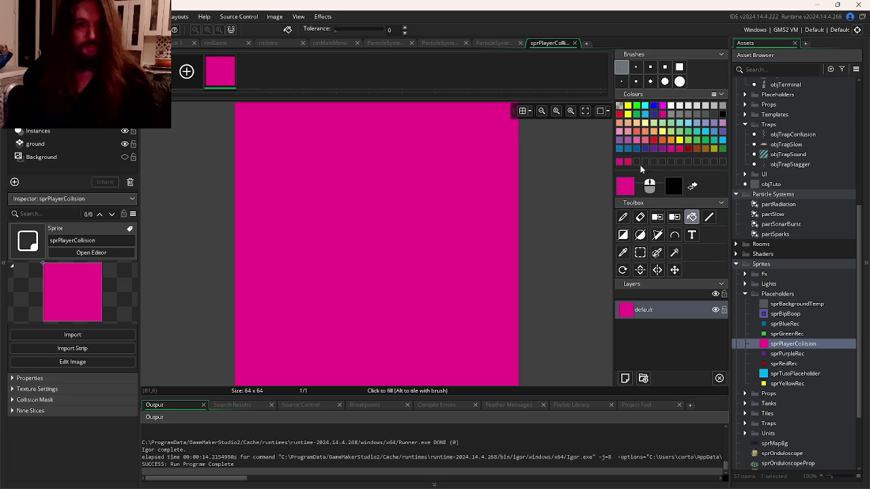
click(575, 44)
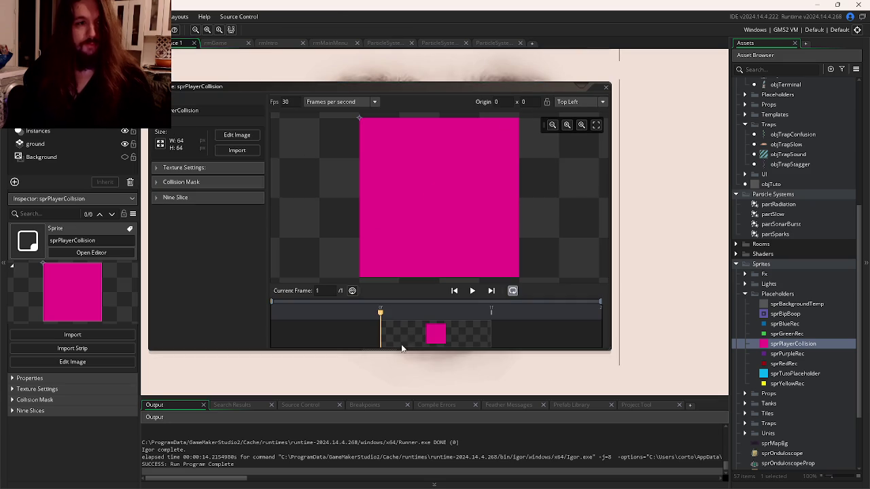
double_click(420, 336)
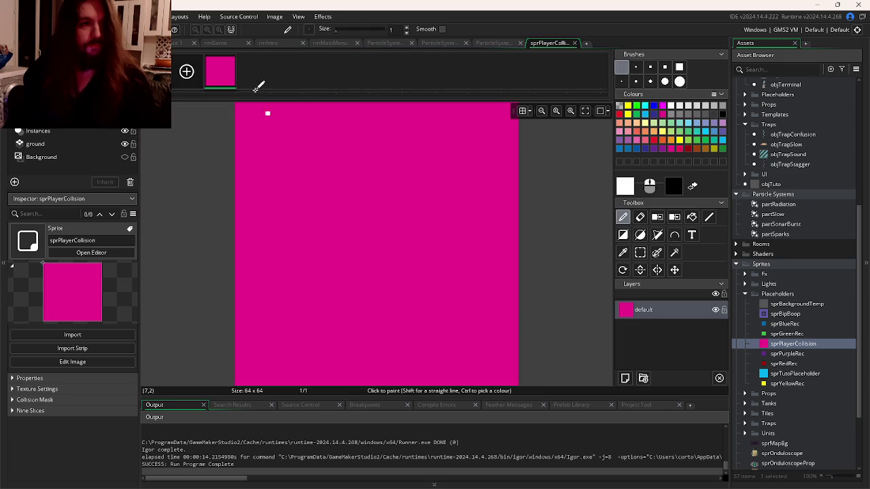
click(574, 43)
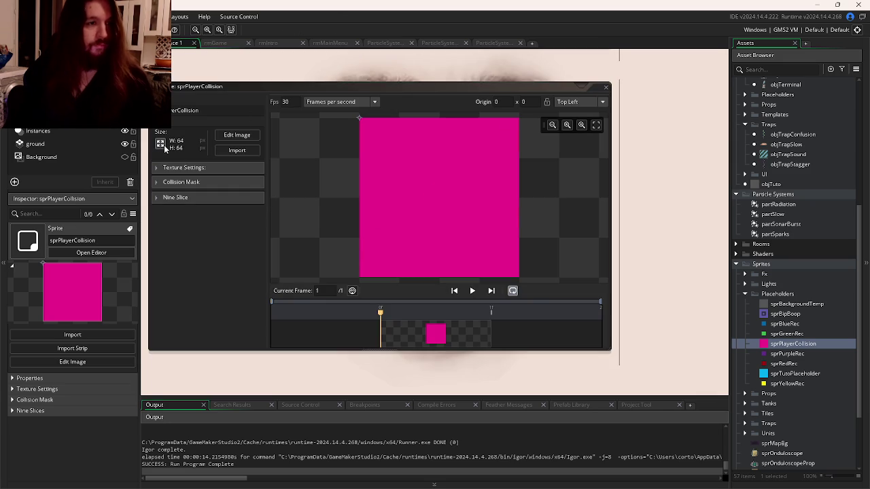
- Open the objPlayer object from the Asset Browser
scroll(779, 256, up, 4)
scroll(778, 255, up, 2)
double_click(783, 249)
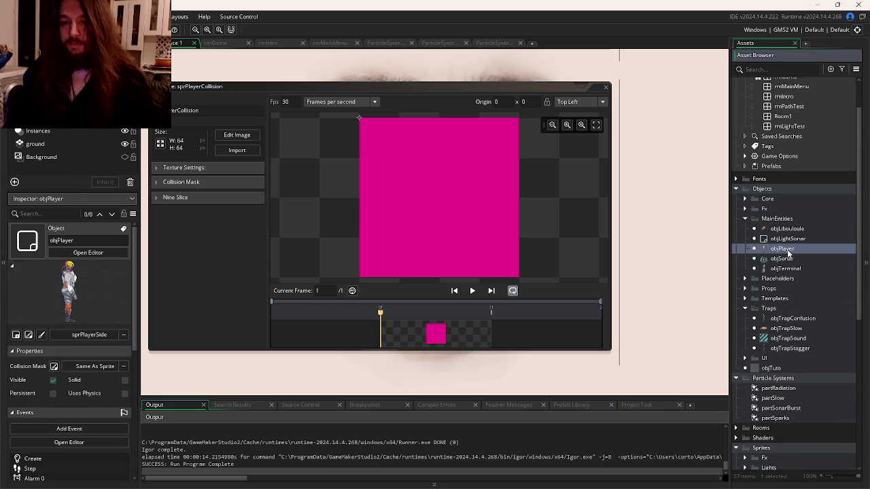
- Check objPlayer's Create code, then open sprPlayerSide and sprPlayerBack from Units > Character
click(432, 100)
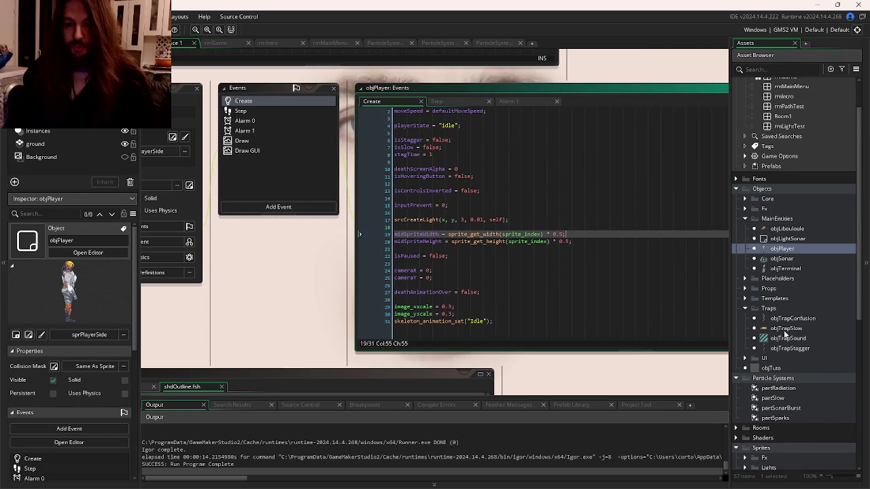
scroll(784, 333, down, 10)
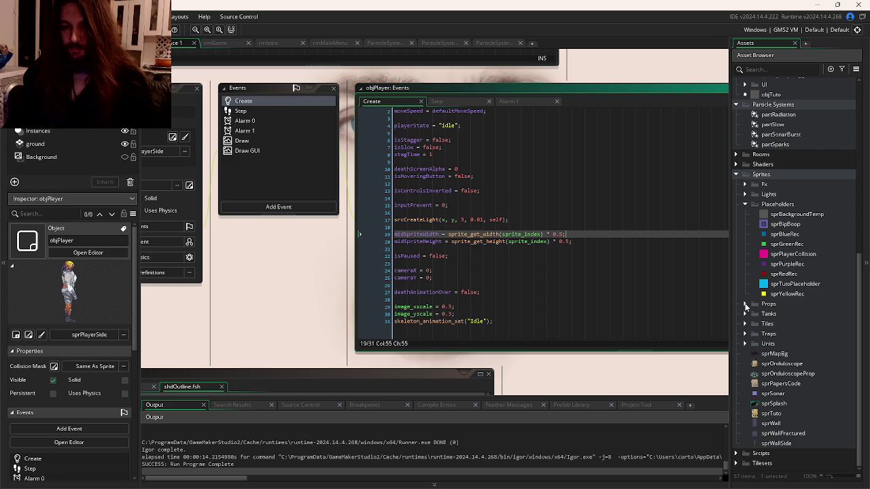
click(744, 344)
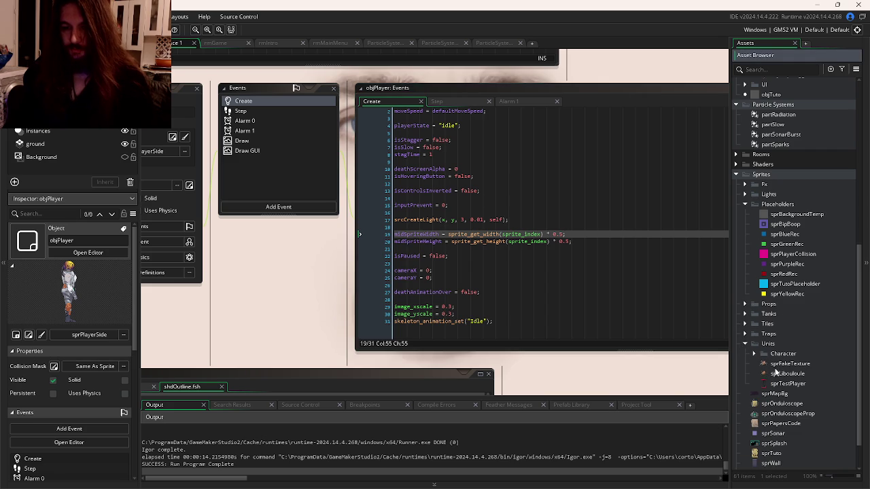
click(754, 354)
double_click(794, 383)
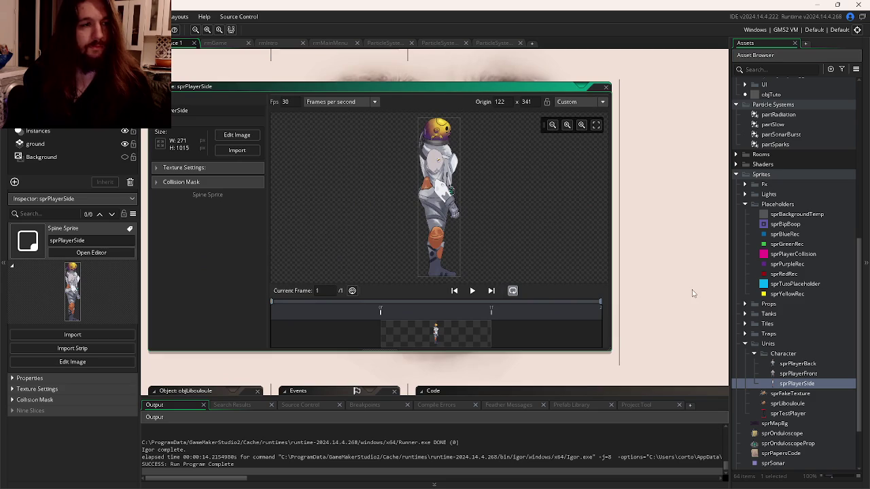
click(801, 364)
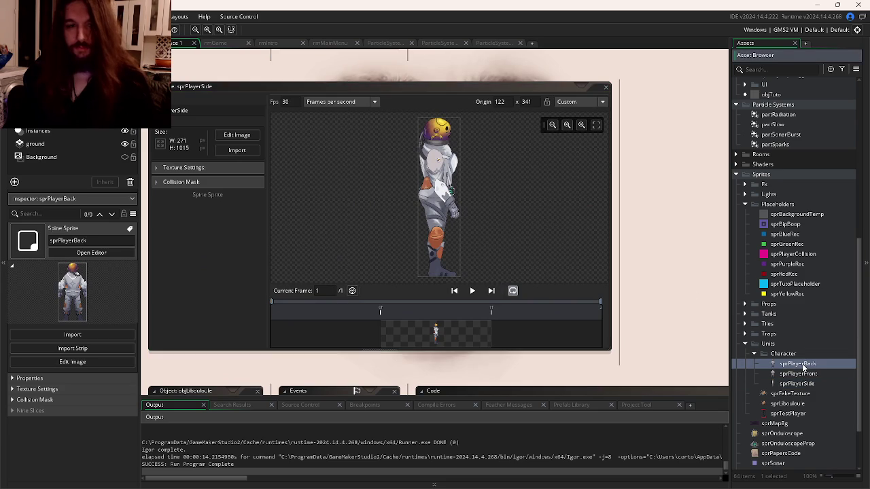
double_click(799, 364)
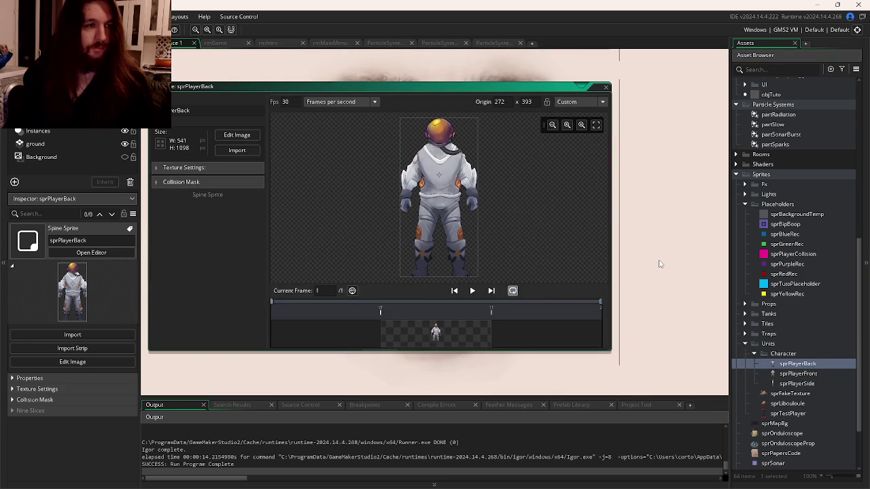
- Launch Windows Calculator and compute 541 × 3 = 1623
key(super)
text(cal)
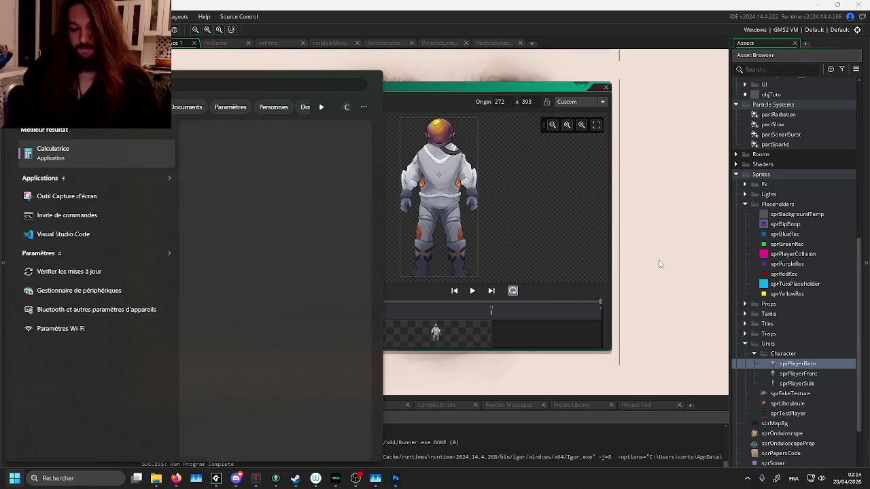
key(Return)
text(54)
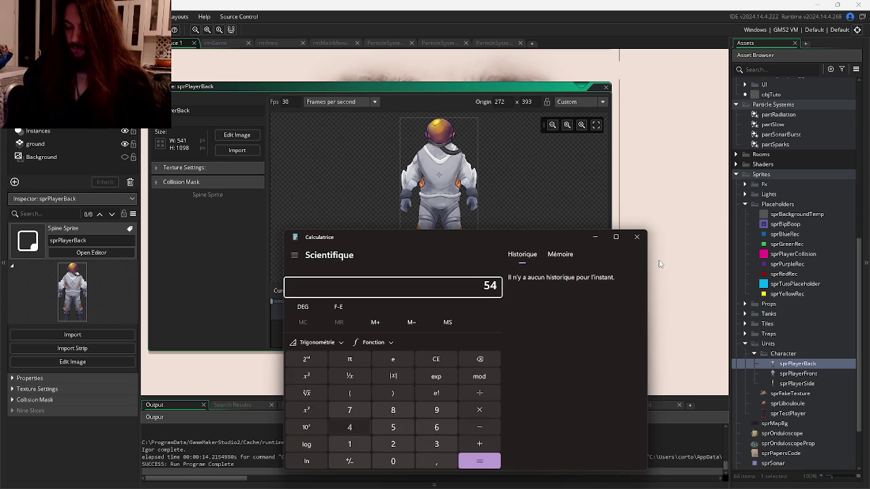
text(1*03)
key(Return)
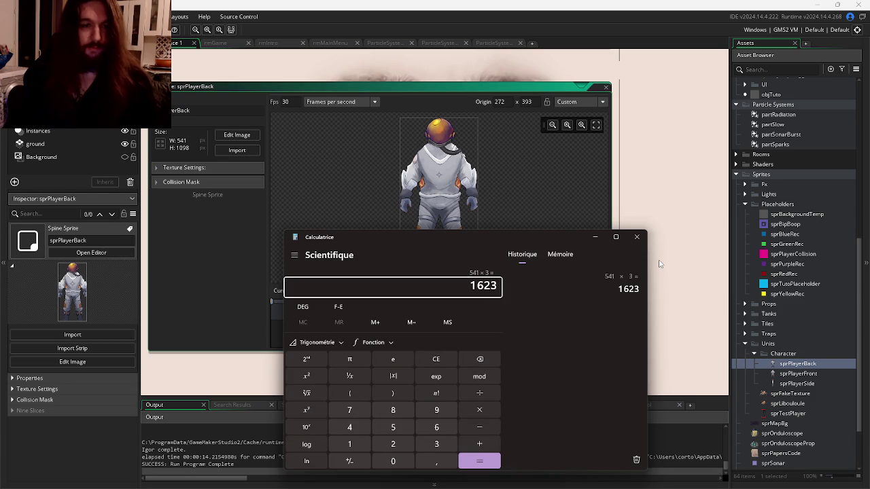
- Compute 541 × 1,3 = 703,3 and 541 × 0,3 = 162,3, then return to GameMaker
click(450, 362)
text(51*1,3)
key(Return)
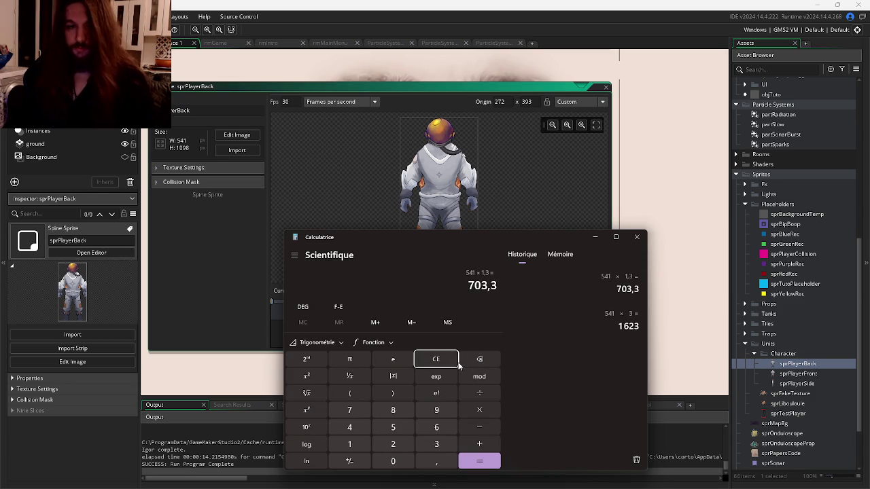
click(428, 362)
text(541 × 0,3)
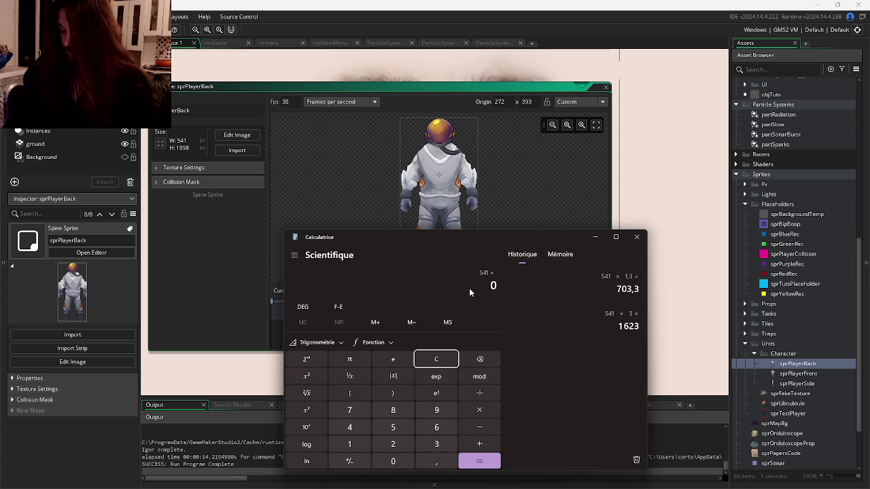
key(Return)
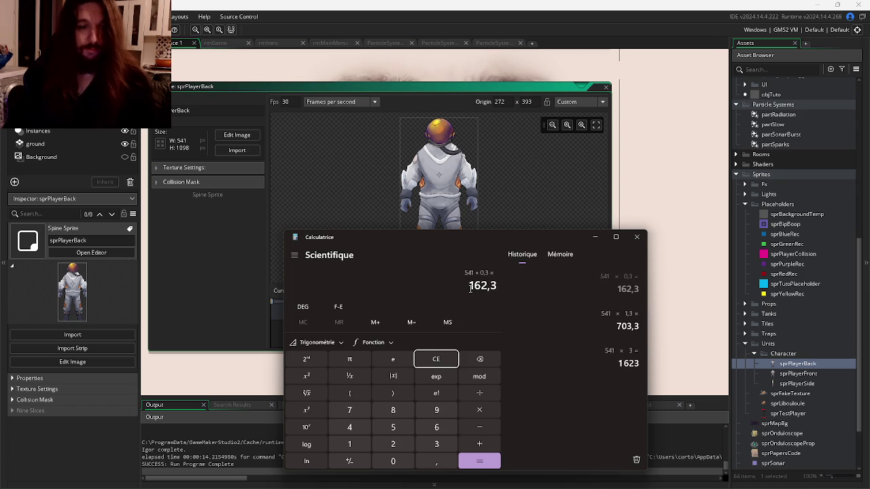
click(654, 177)
key(ctrl+Tab)
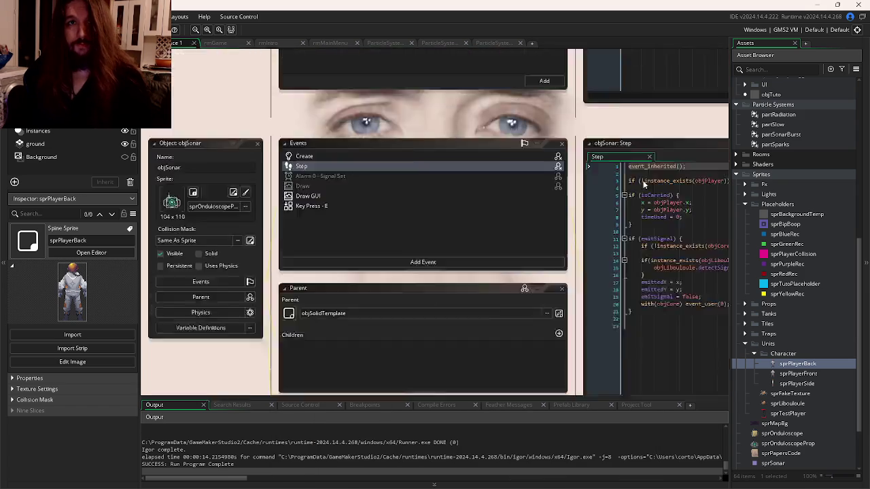
- Cycle through the open editors to reach objPlayer's Create event code
key(ctrl+Tab)
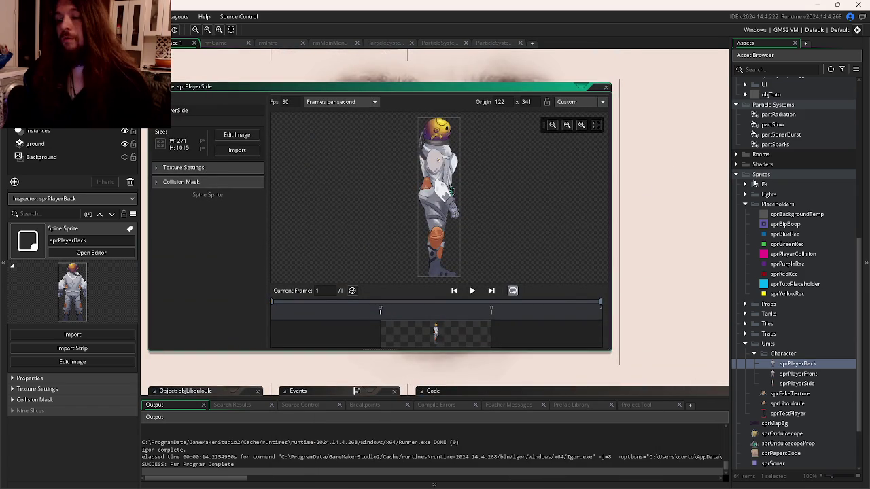
double_click(805, 365)
key(ctrl+Tab)
key(ctrl+Tab)
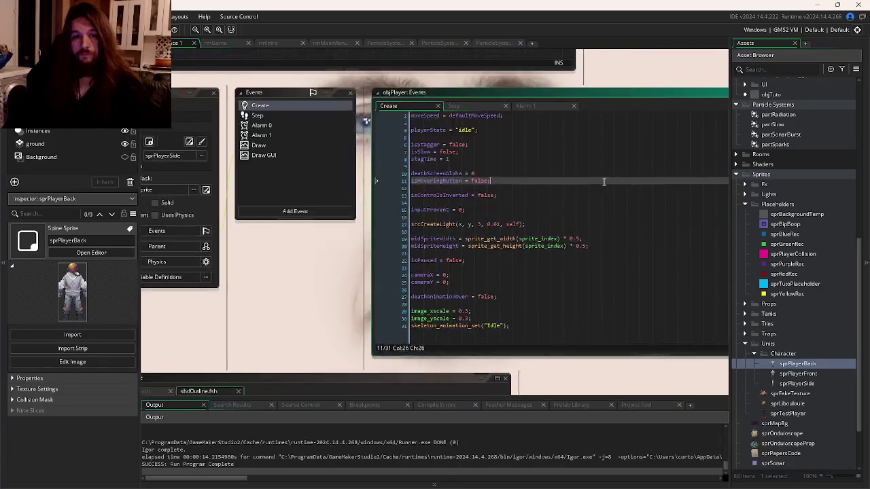
click(510, 315)
- Append 'mask_index = sprPlayerCollision;' to the Create code, then save and run the game
key(ctrl+End)
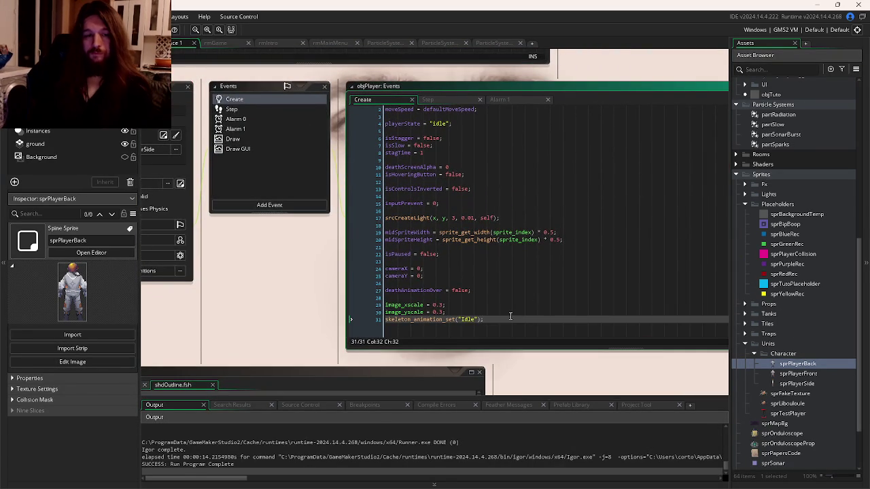
key(Return)
key(Return)
text(coll)
key(BackSpace)
key(BackSpace)
key(BackSpace)
text(bb)
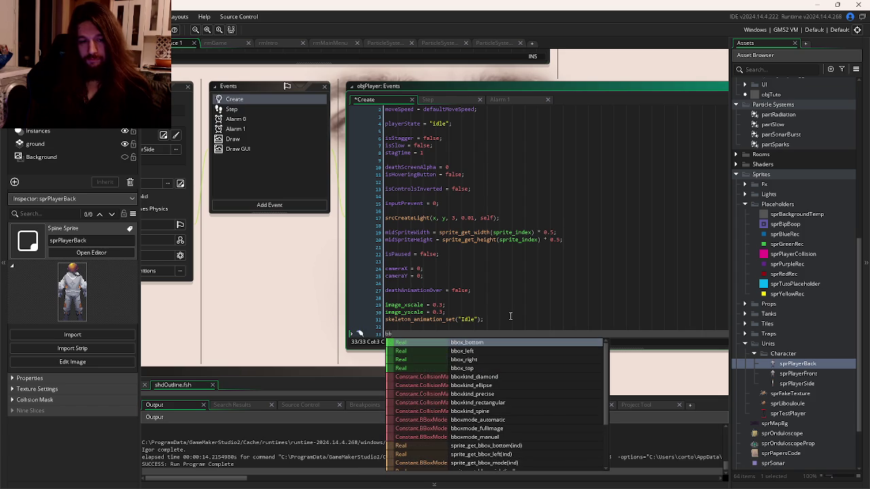
key(BackSpace)
key(BackSpace)
text(mas)
key(Return)
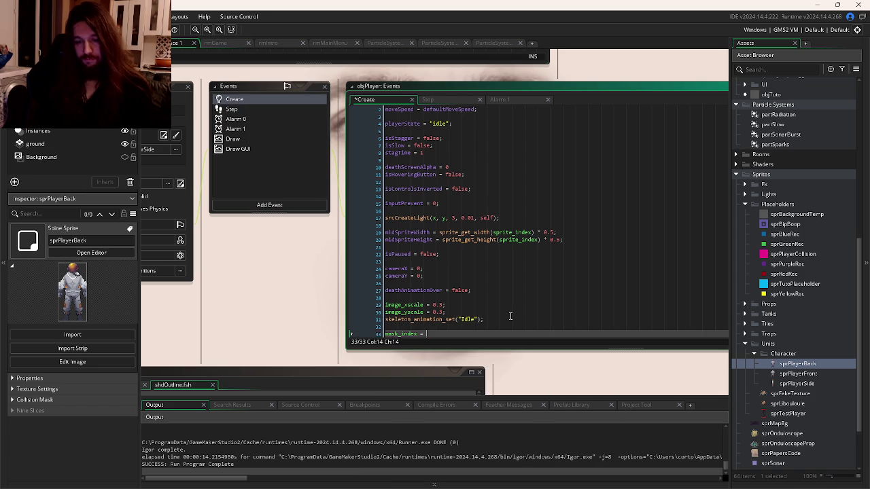
text(spr)
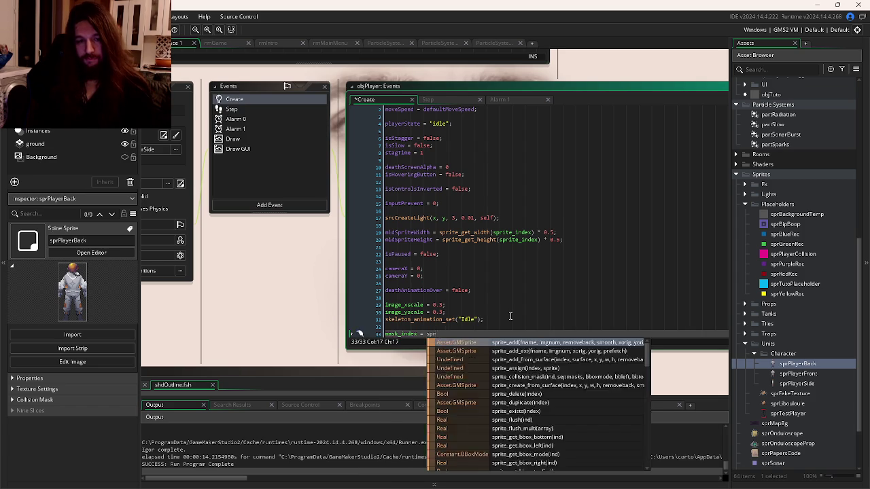
text(Pla)
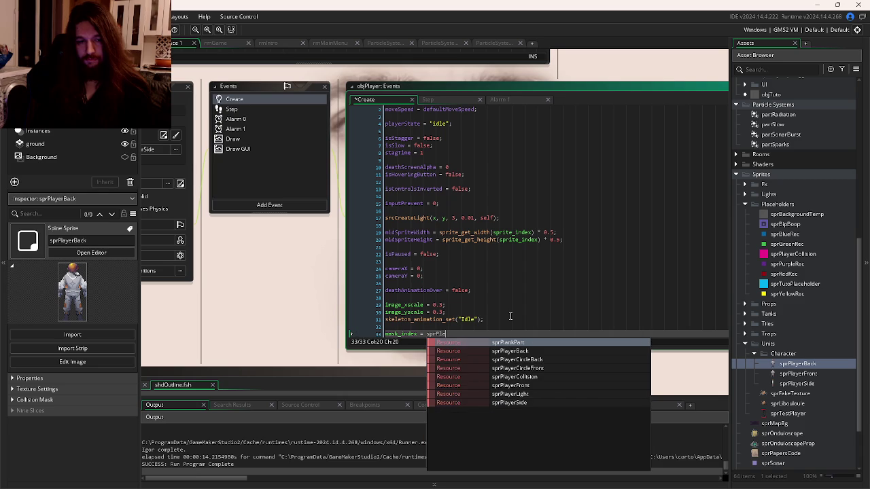
key(Down)
key(Down)
key(Down)
key(Return)
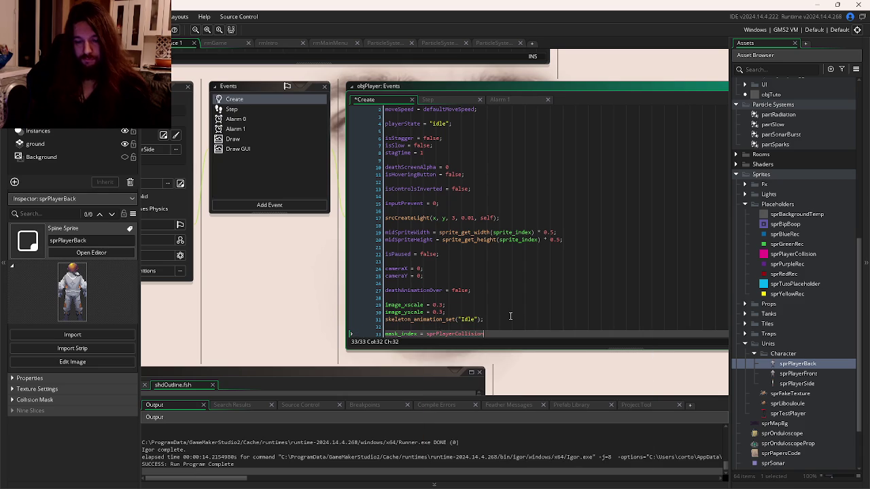
key(F5)
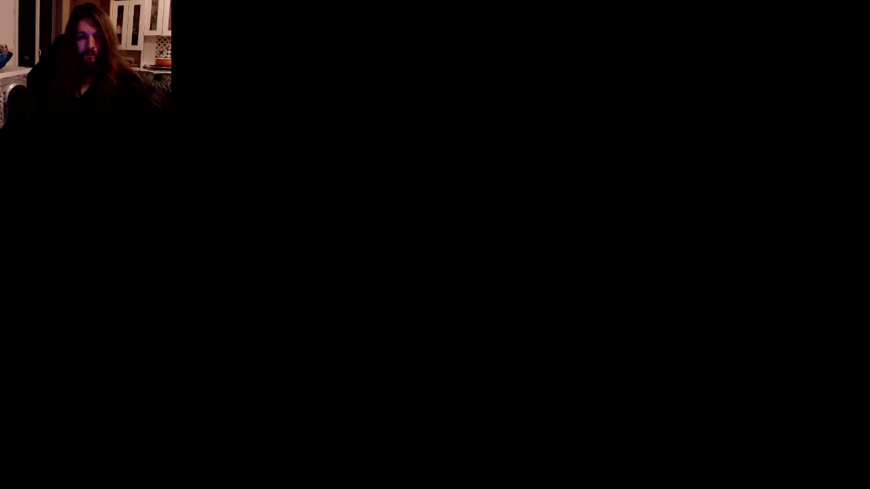
- Walk the player with WASD around the crates and against the purple wall to test collisions
key(s)
key(a)
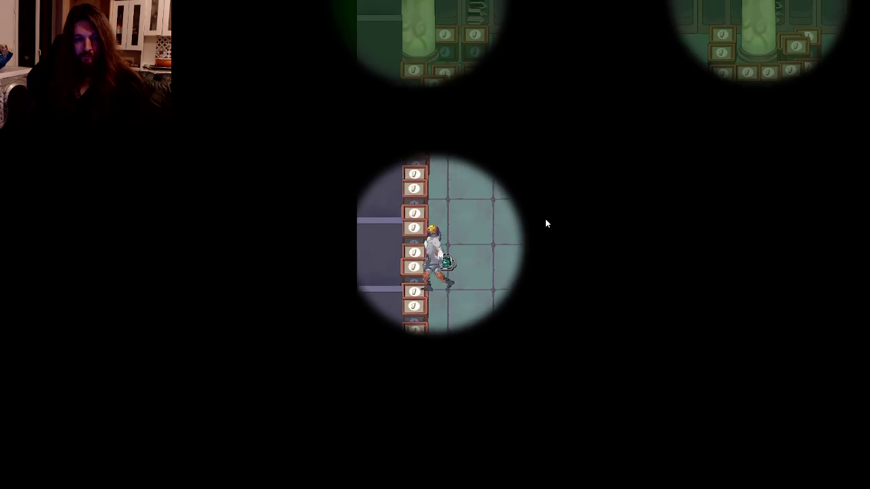
key(s)
key(d)
key(s)
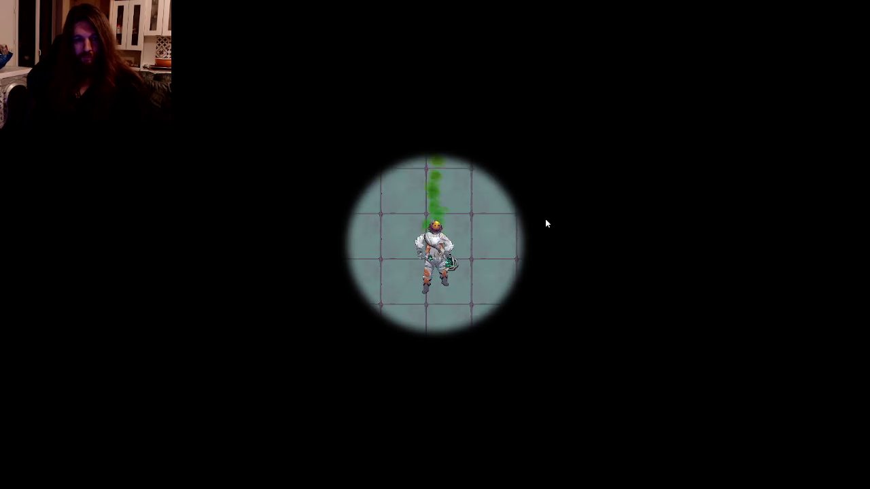
key(a)
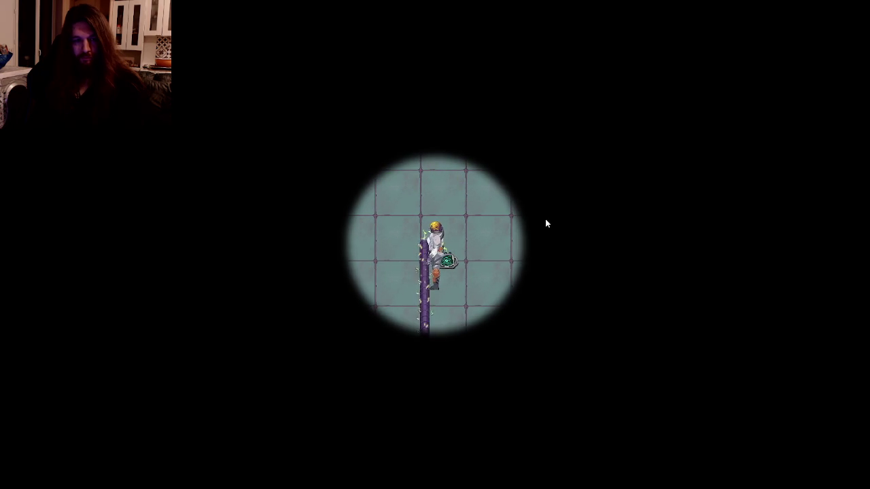
key(a)
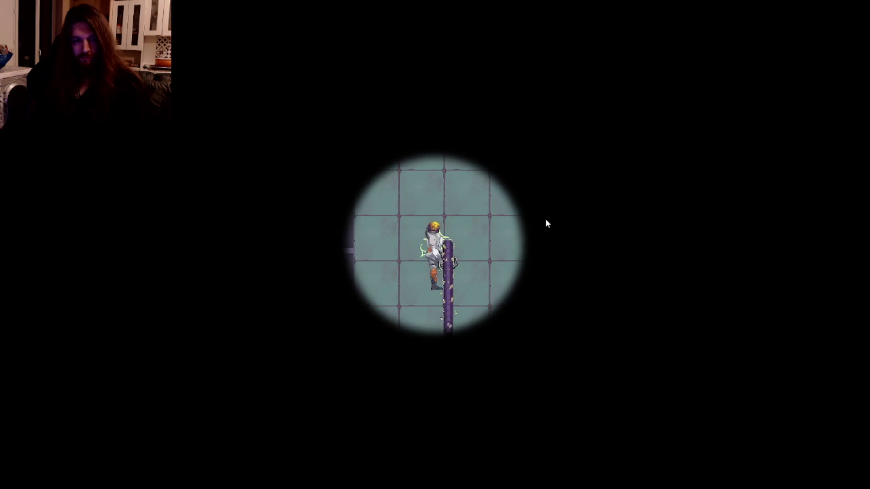
key(a)
key(d)
key(d)
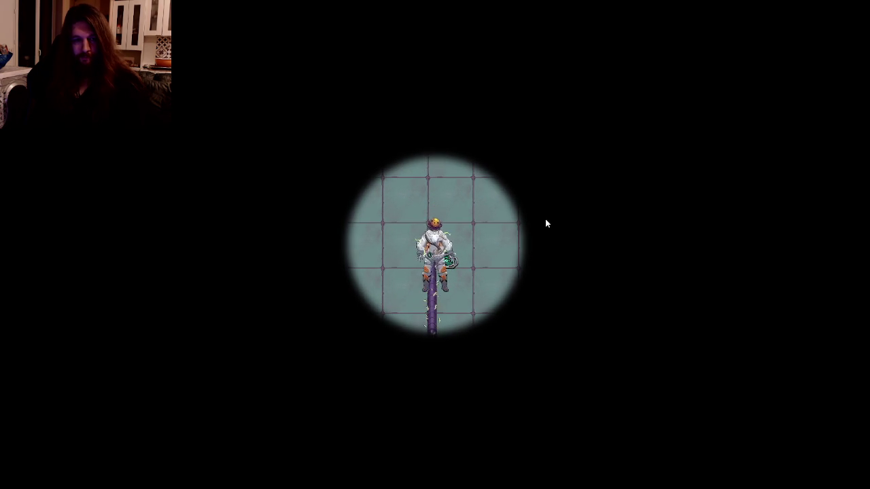
key(w)
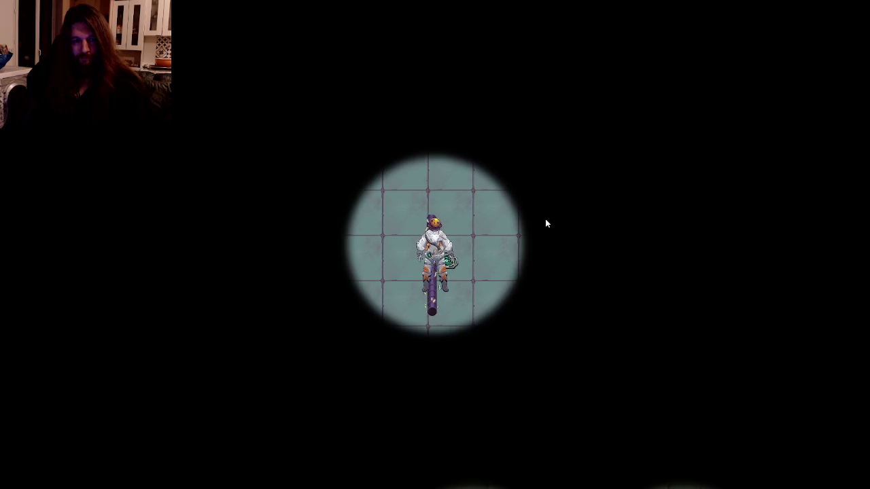
key(s)
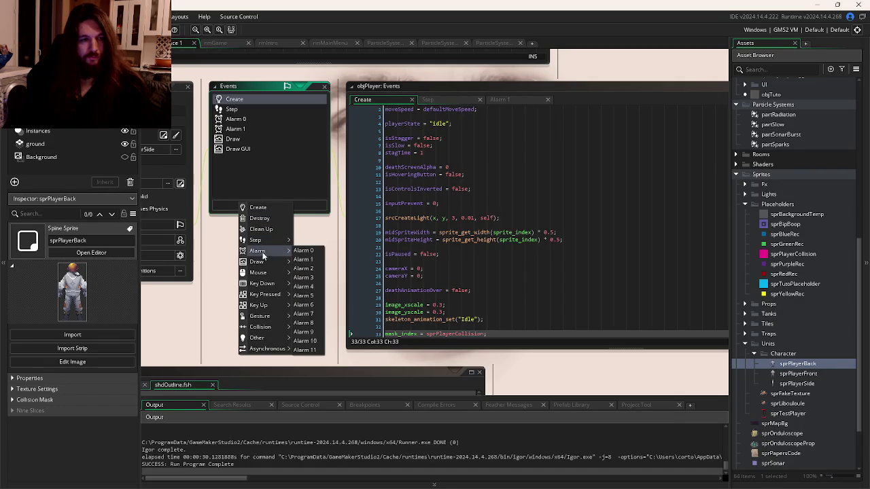
- Add a Draw event to objPlayer and start draw_rectangle with bbox_left and bbox_top
mouse_move(289, 261)
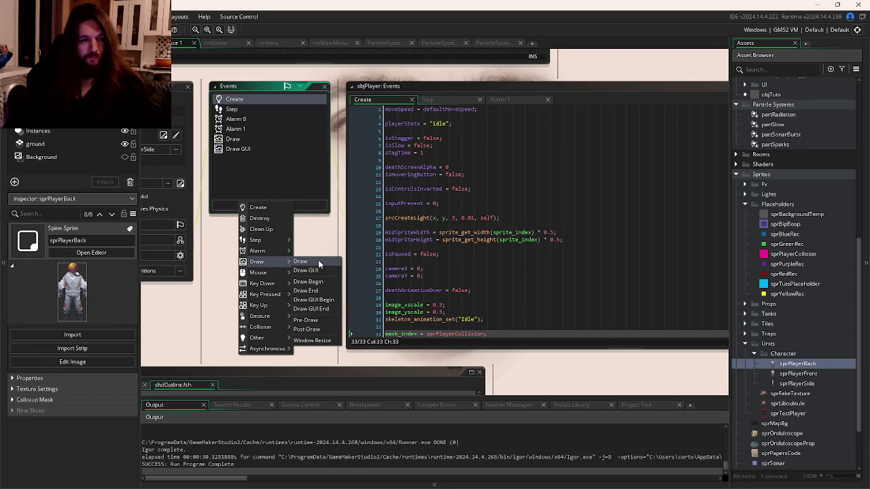
click(317, 261)
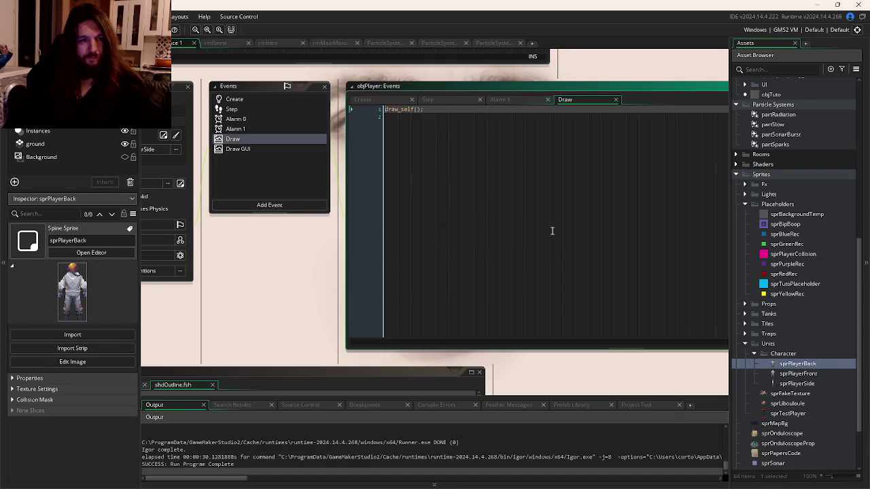
key(Return)
text(dra)
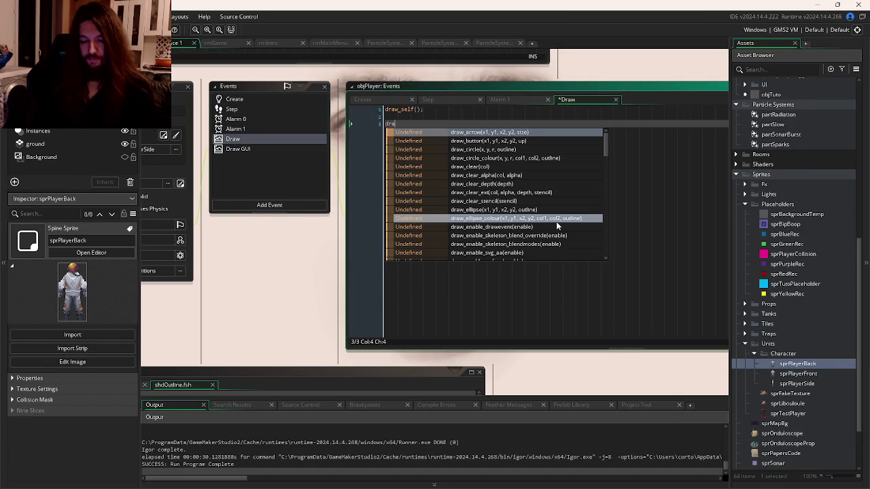
text(w_rect)
key(Return)
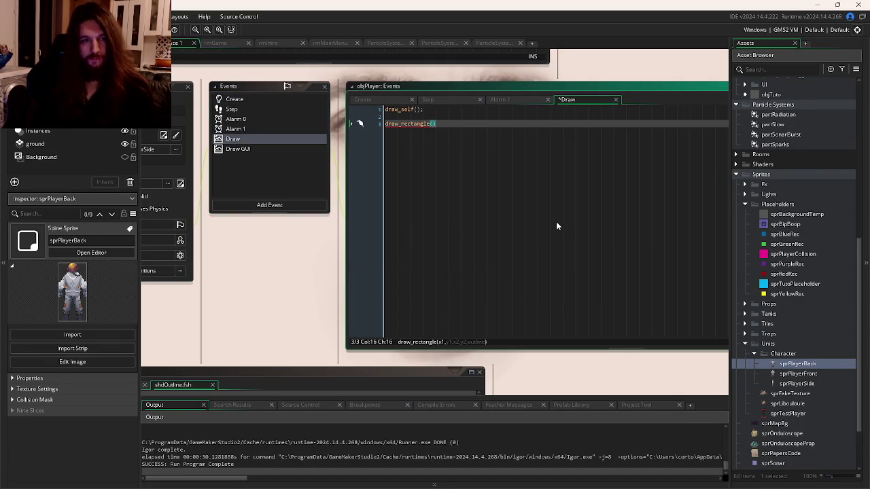
text(bb)
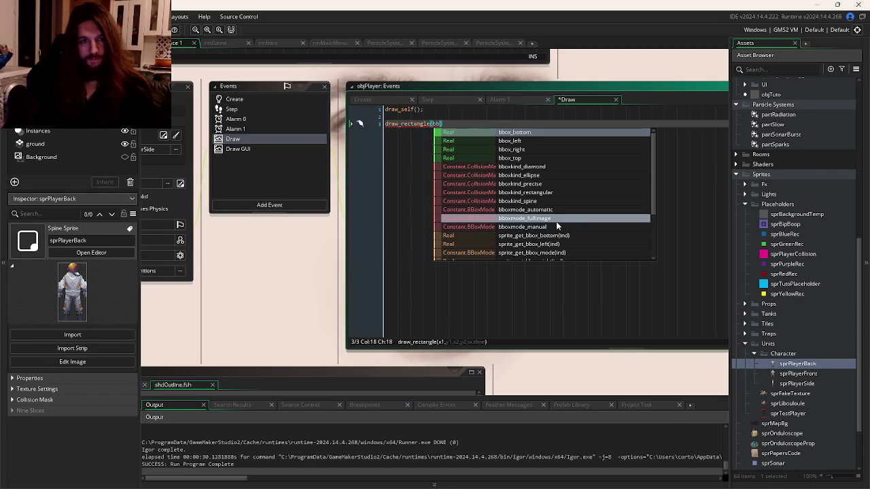
text(ox_le)
key(Return)
text(, bb)
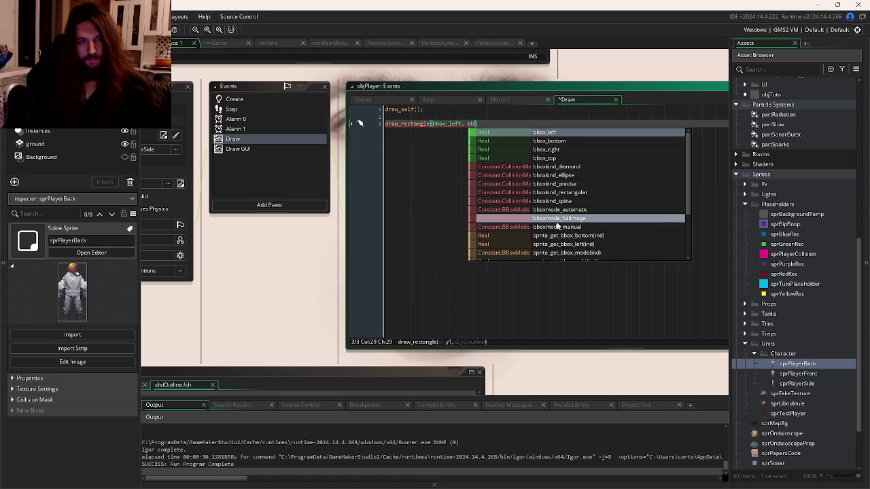
key(Down)
key(Down)
key(Down)
key(Return)
- Finish the call with bbox_right, bbox_bottom, true); then save and run the game
text(, bb)
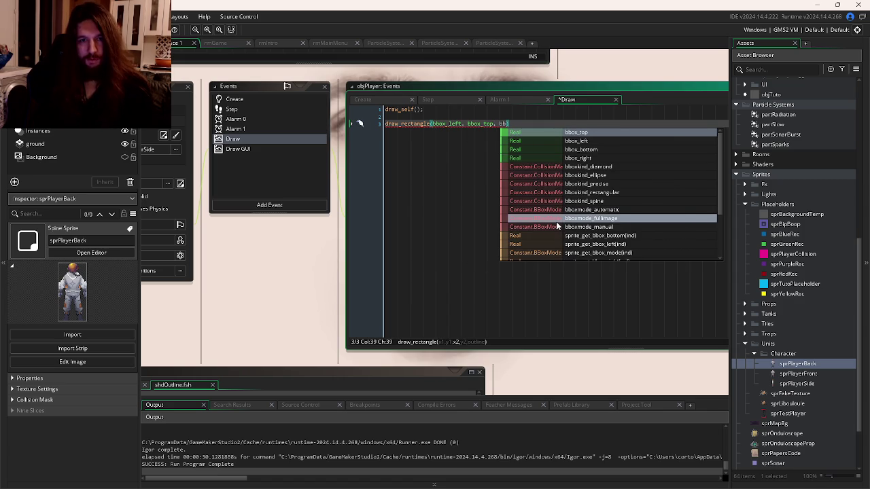
key(Down)
key(Down)
key(Down)
key(Up)
key(Up)
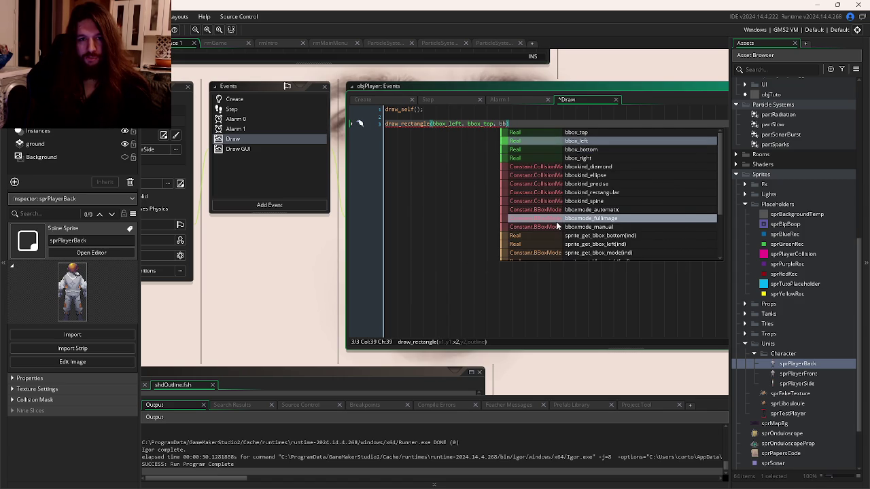
key(Down)
key(Down)
key(Return)
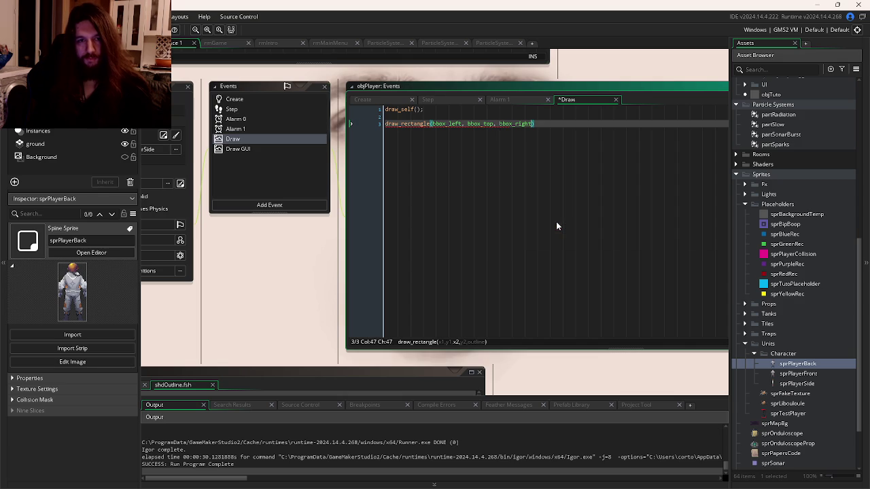
text(, bb)
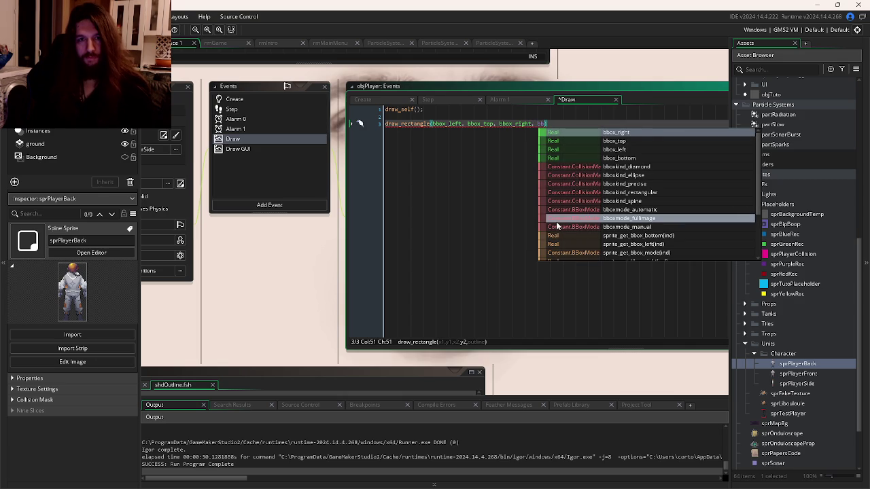
key(Down)
key(Down)
key(Down)
key(Return)
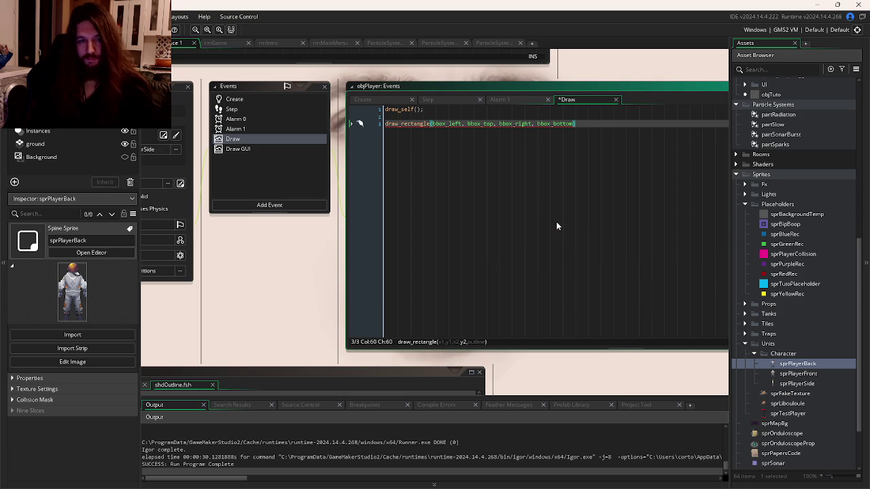
text(, true);)
key(F5)
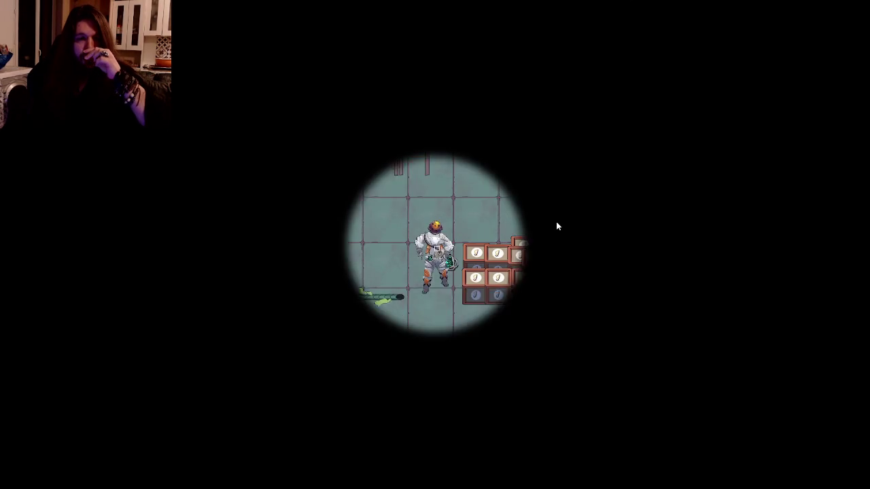
- Walk the character down and back up with the arrow keys to watch its bounding-box outline
key(Down)
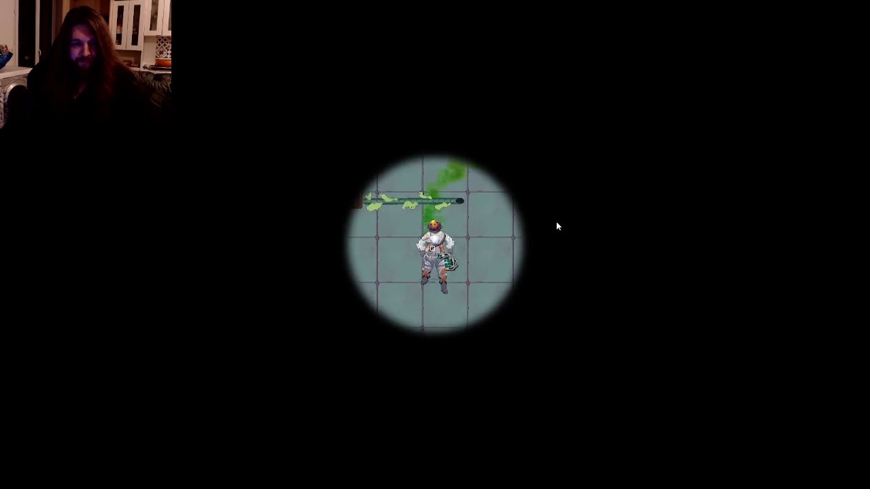
key(Down)
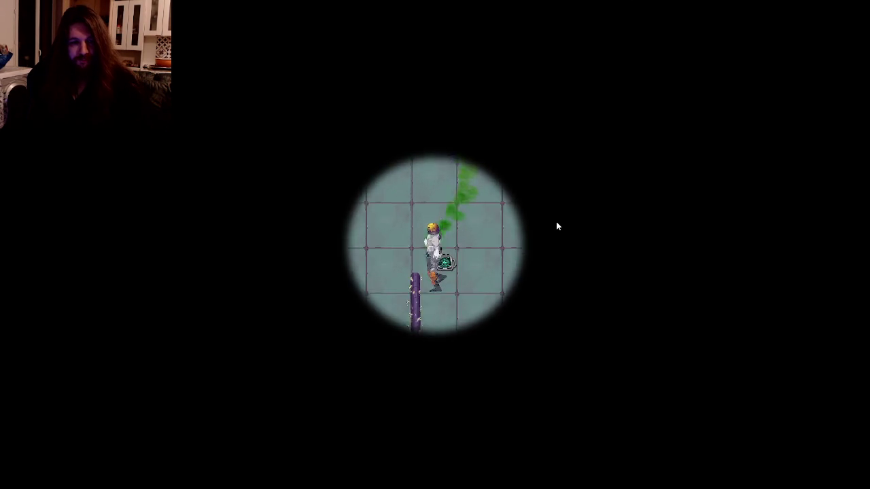
key(Down)
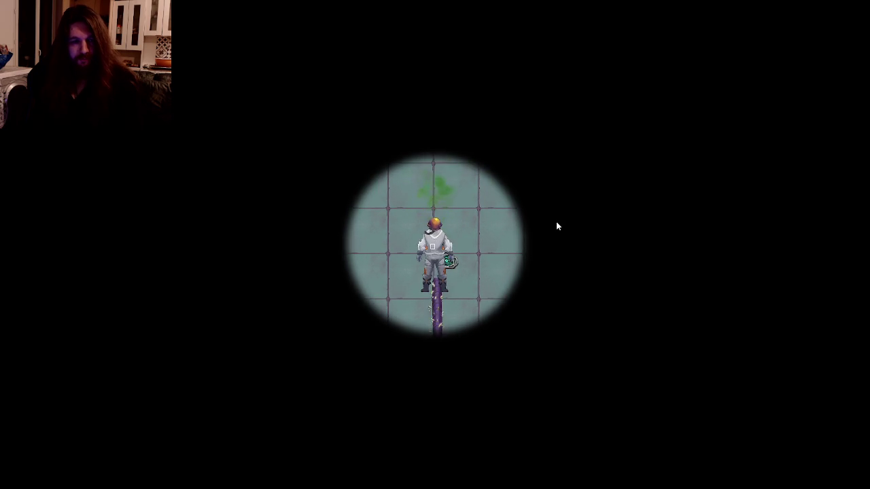
key(Down)
key(Up)
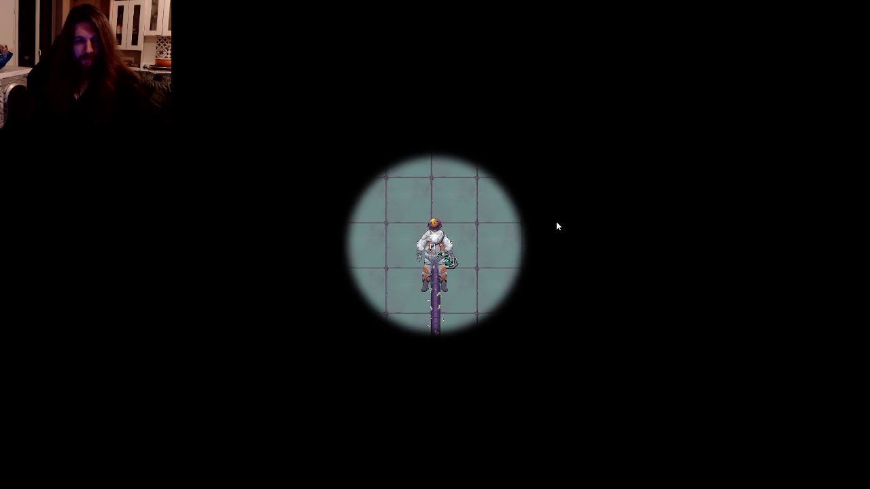
key(Down)
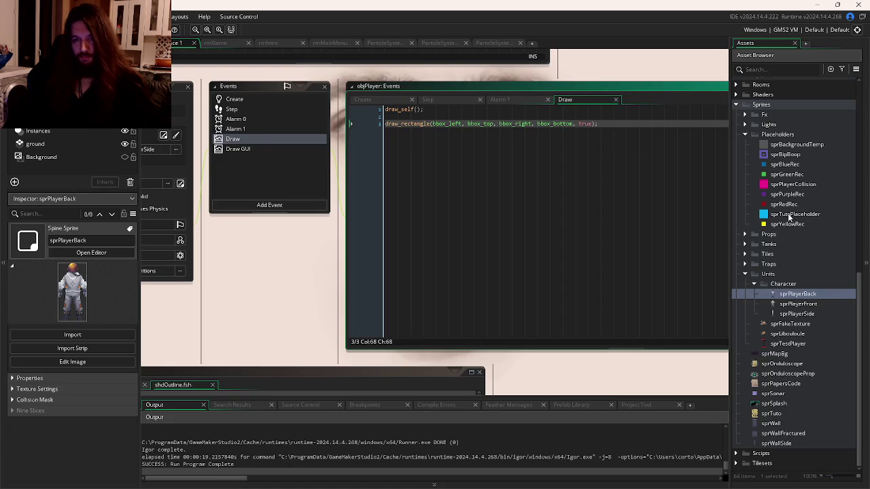
- Open sprPlayerCollision's magenta frame in the Image Editor, after glancing at sprPurpleRec and sprPlayerFront
double_click(787, 195)
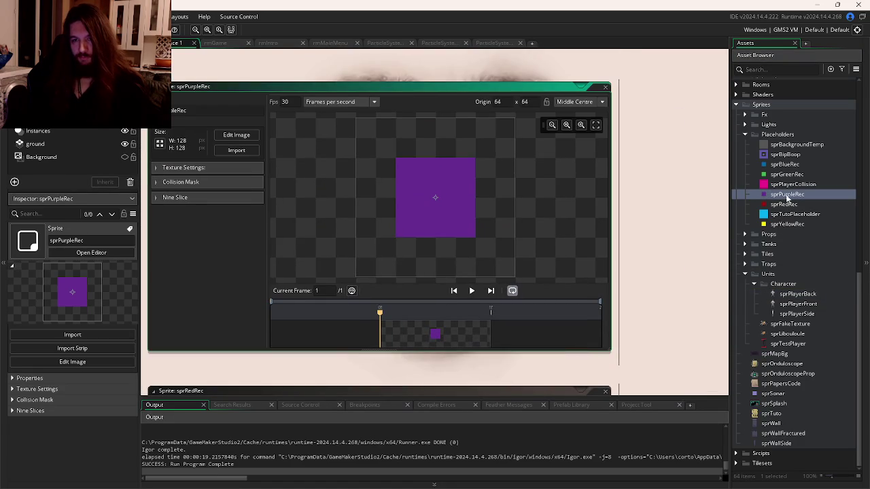
click(606, 88)
double_click(793, 184)
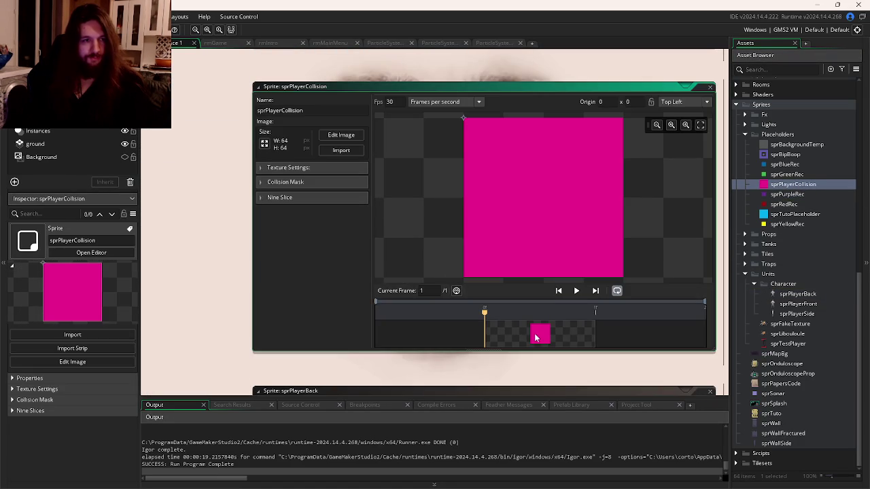
double_click(781, 304)
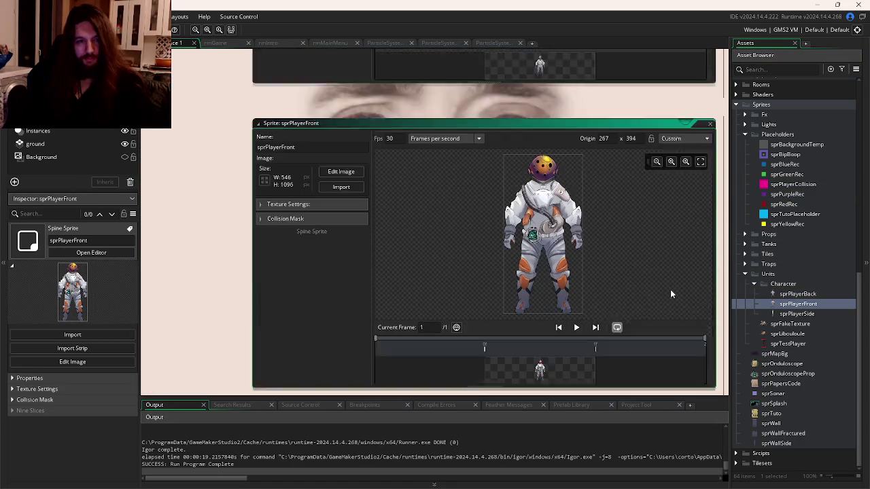
key(ctrl+Tab)
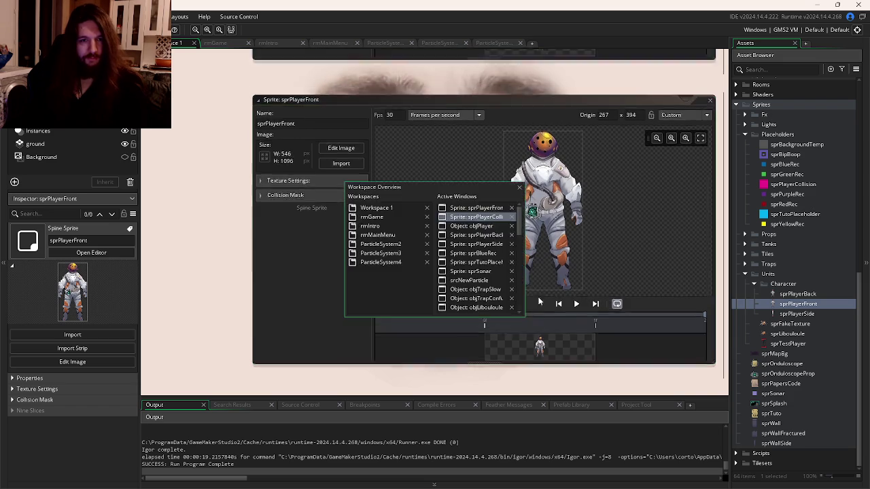
double_click(520, 332)
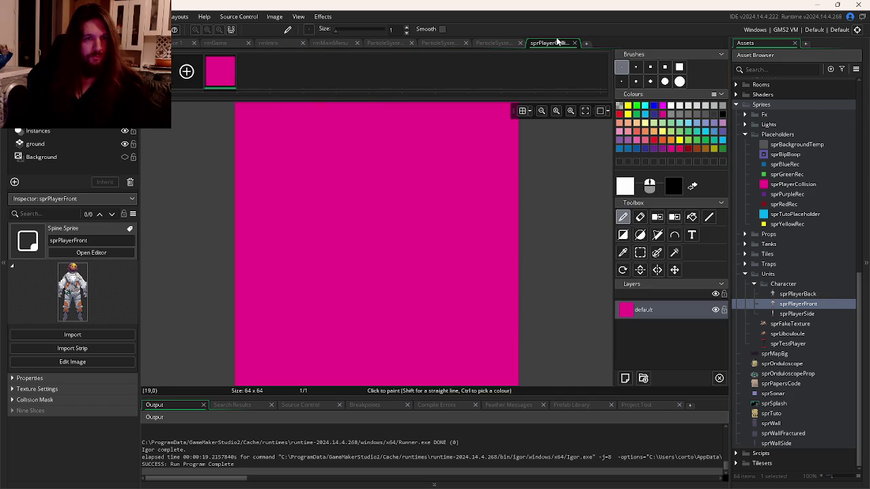
- Resize the canvas of all frames to 300 × 1000 pixels
click(274, 16)
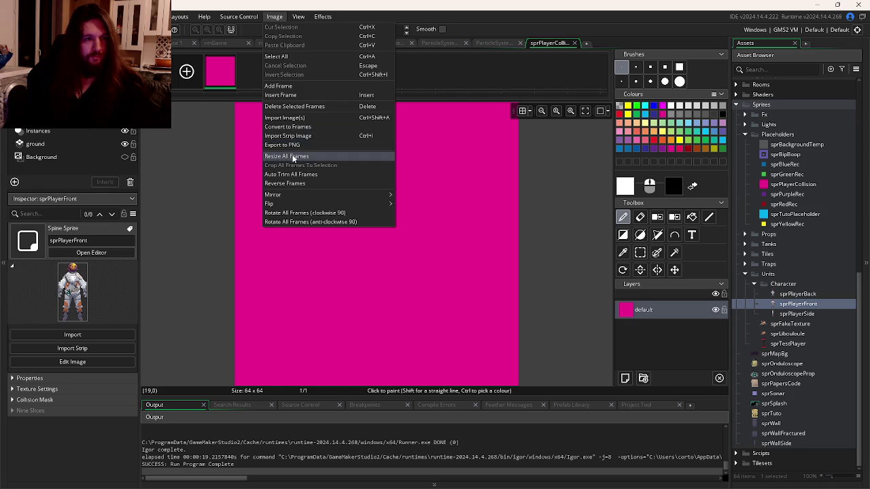
click(288, 155)
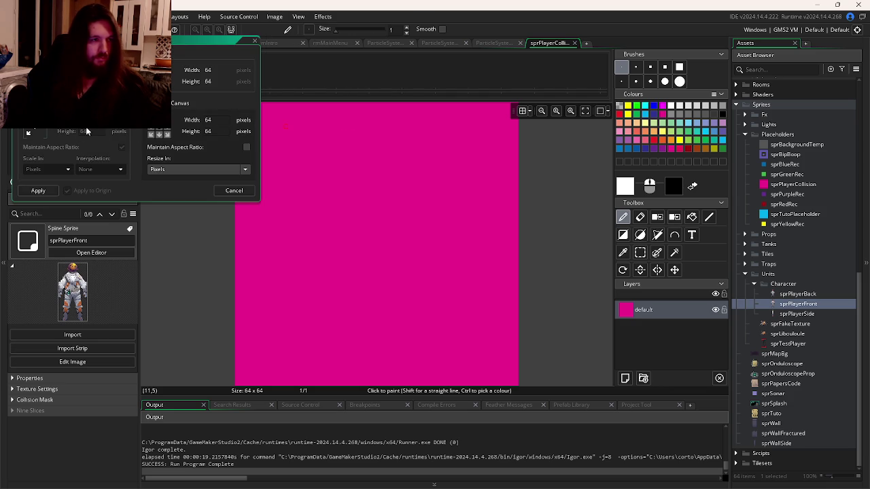
click(20, 103)
click(210, 121)
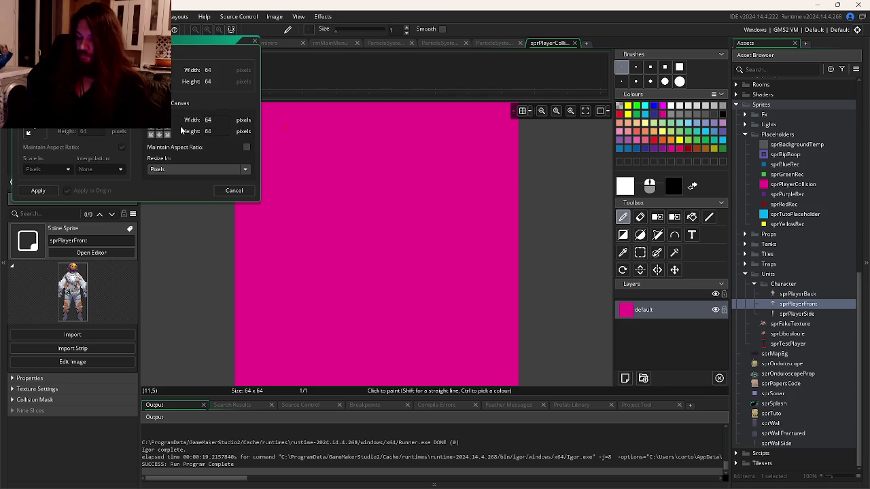
text(30)
key(Tab)
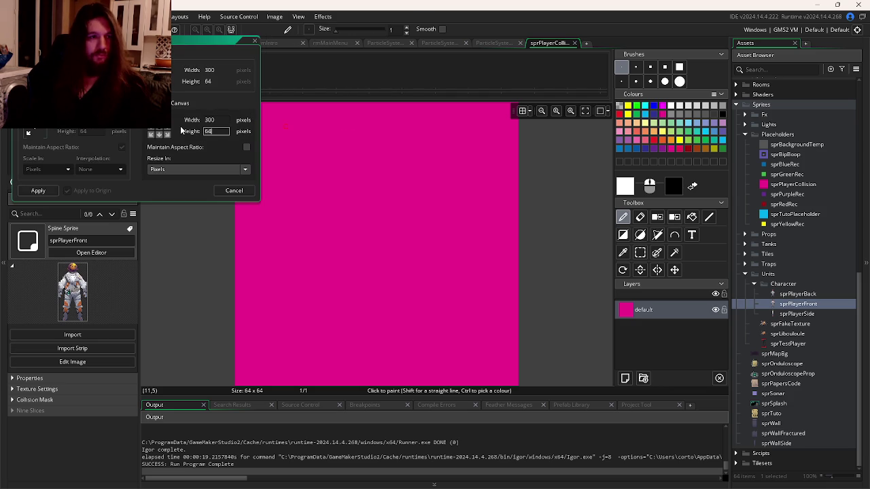
text(1000)
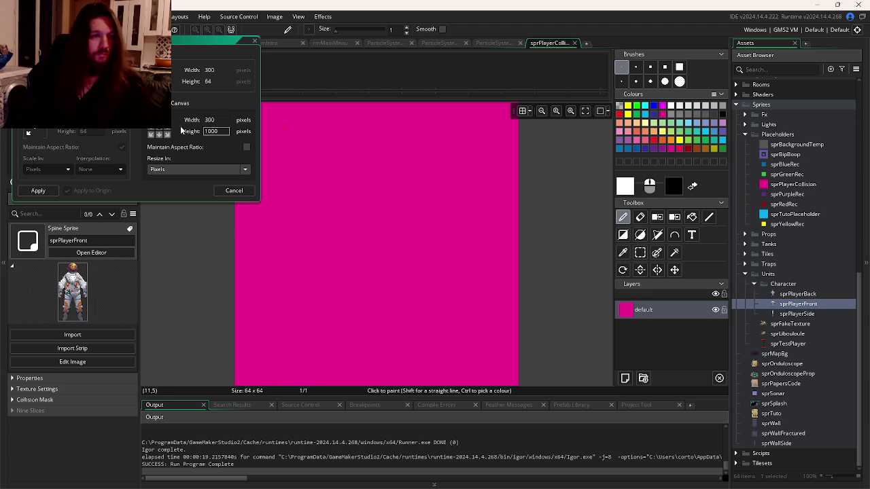
key(Return)
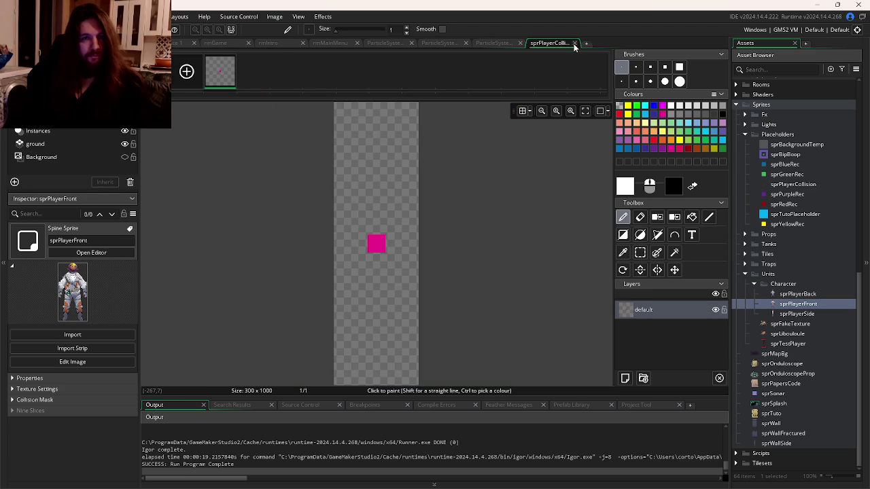
click(574, 43)
- Select and delete the pink square from the canvas, then close the image editor
double_click(534, 327)
key(s)
drag(390, 212, 311, 291)
key(Delete)
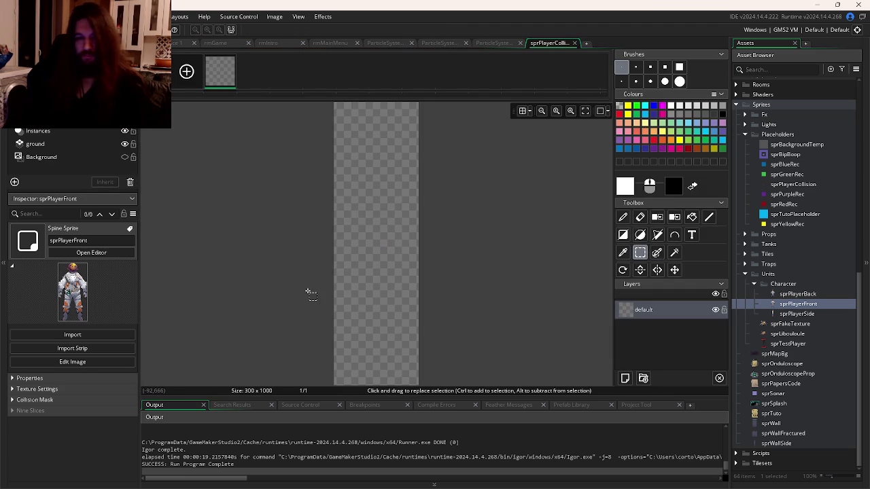
click(575, 43)
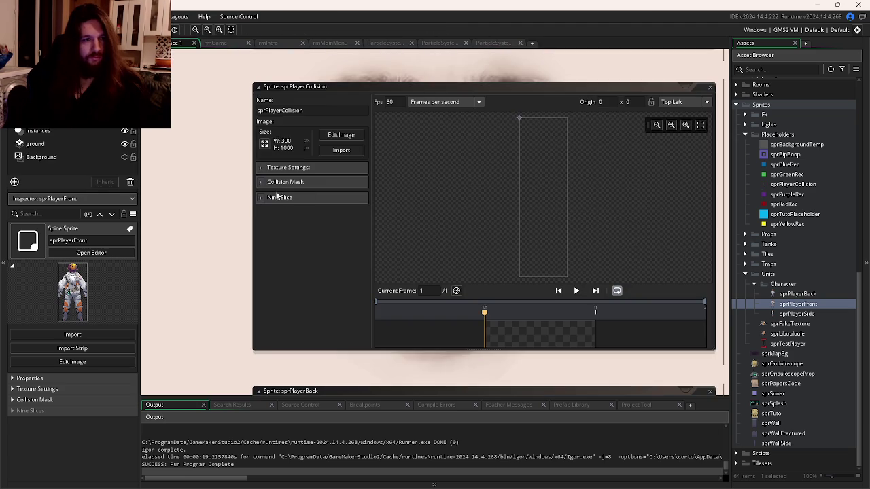
- Set the collision mask to Manual and place a rectangle over the sprite's lower part
click(275, 182)
click(353, 201)
click(329, 223)
drag(520, 117, 559, 169)
drag(533, 138, 539, 231)
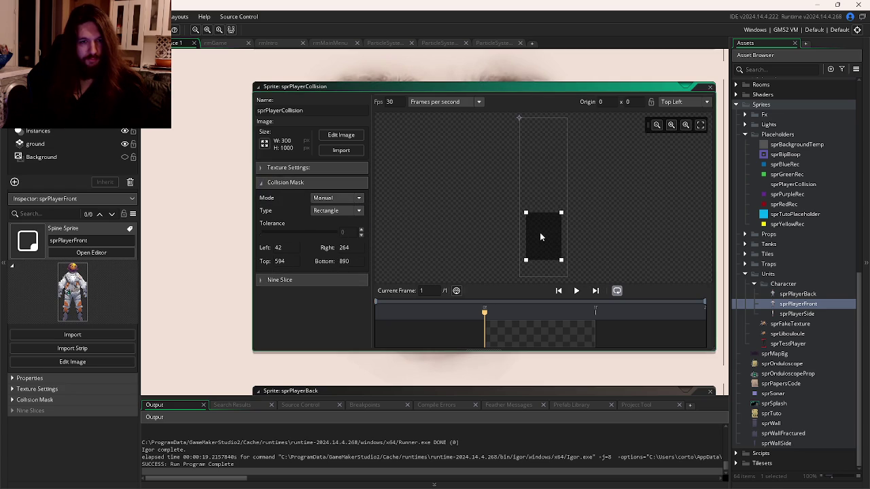
- Compare with sprPlayerSide, nudge the mask to left 44, right 266, top 608, bottom 904, and run the game
double_click(797, 314)
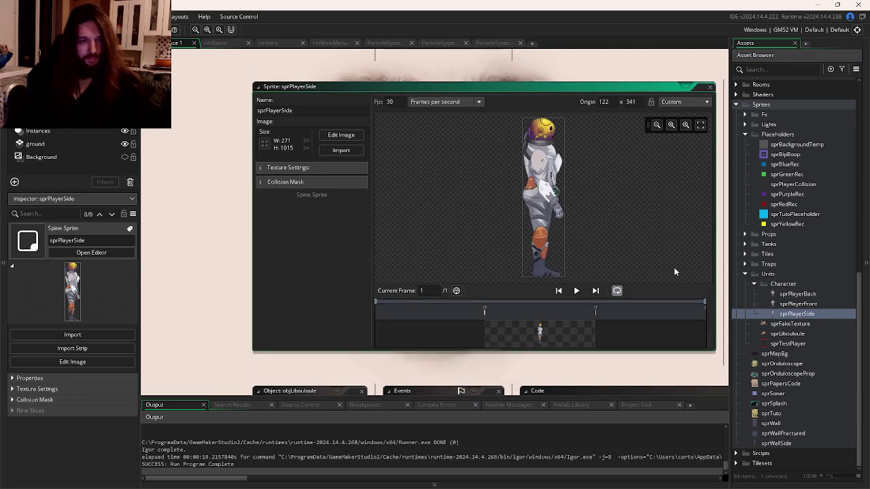
key(ctrl+Tab)
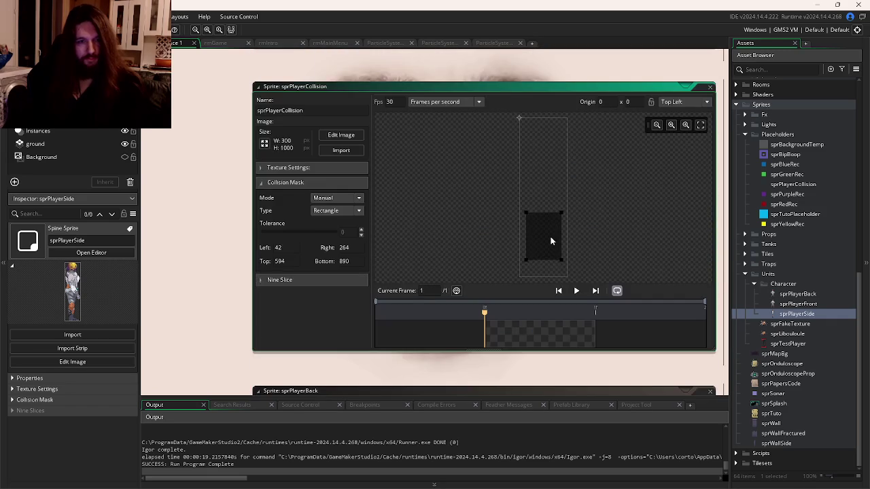
drag(551, 240, 551, 239)
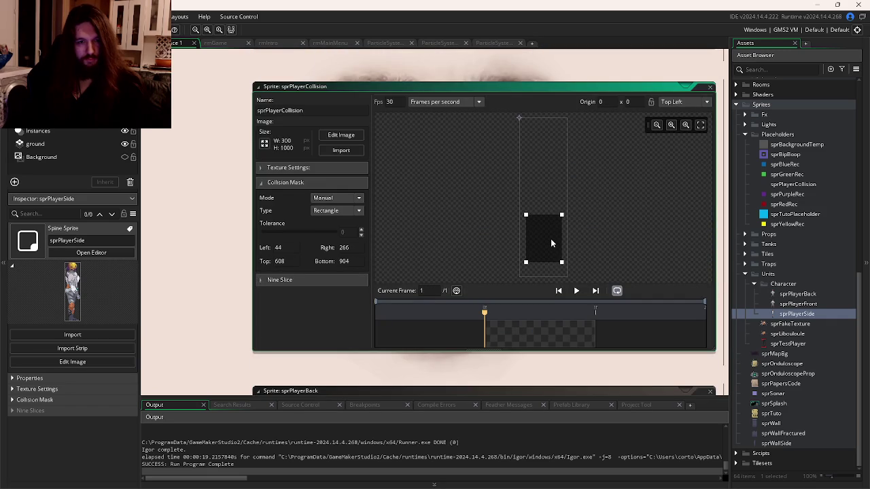
key(F5)
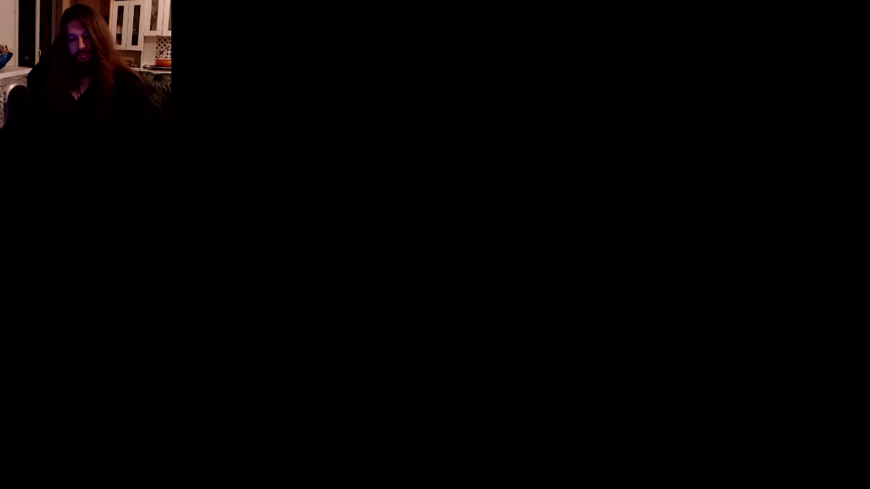
- Move the mask up to span left -4, right 218, top 332, bottom 628 and rerun the game
key(Escape)
drag(544, 227, 540, 195)
key(F5)
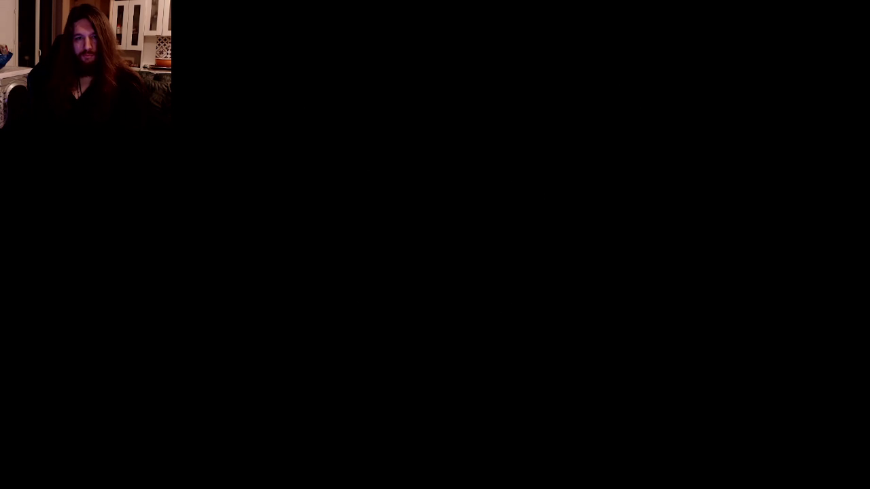
key(Escape)
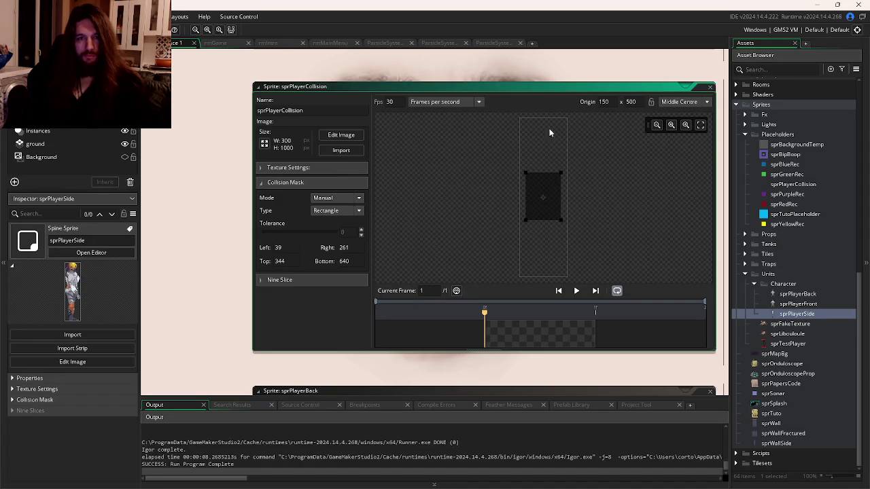
- Enter mask values Left 150 and Top 500, then undo an attempted corner stretch
click(298, 246)
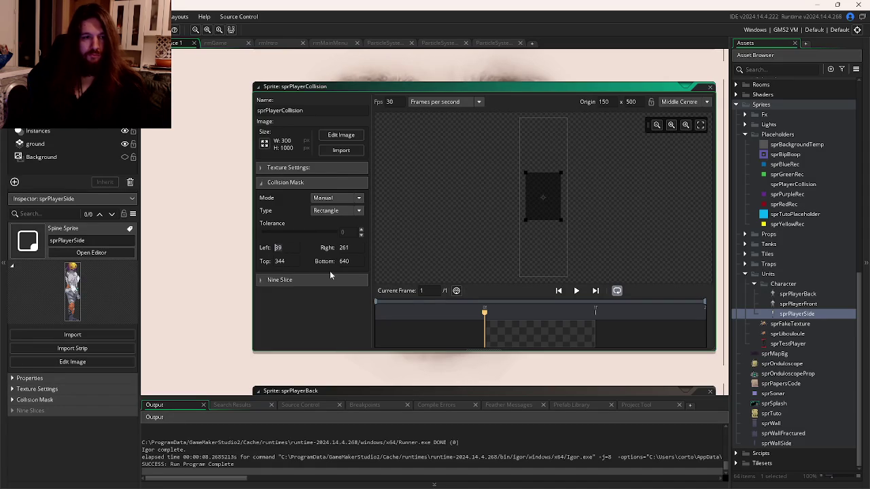
text(150)
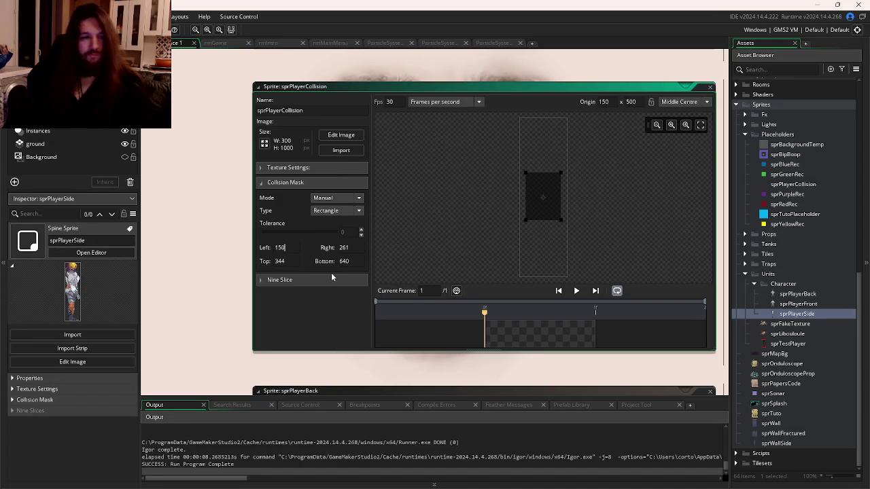
key(Tab)
text(500)
key(Return)
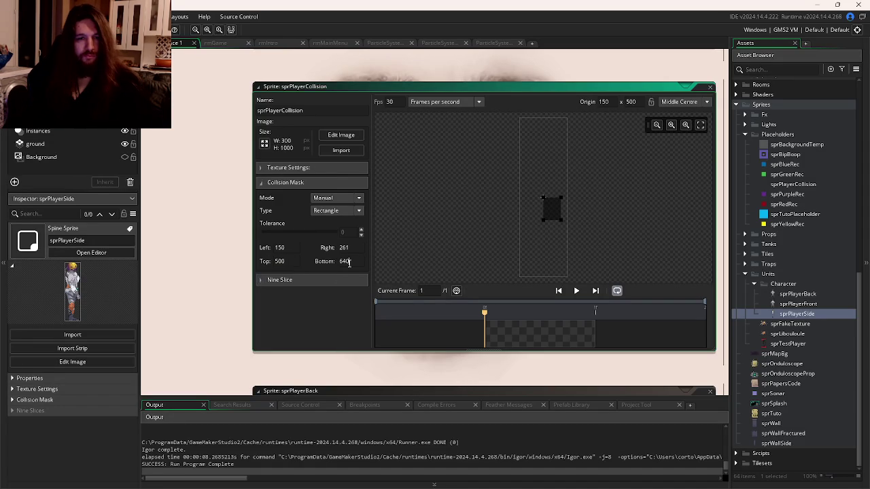
drag(541, 226, 526, 237)
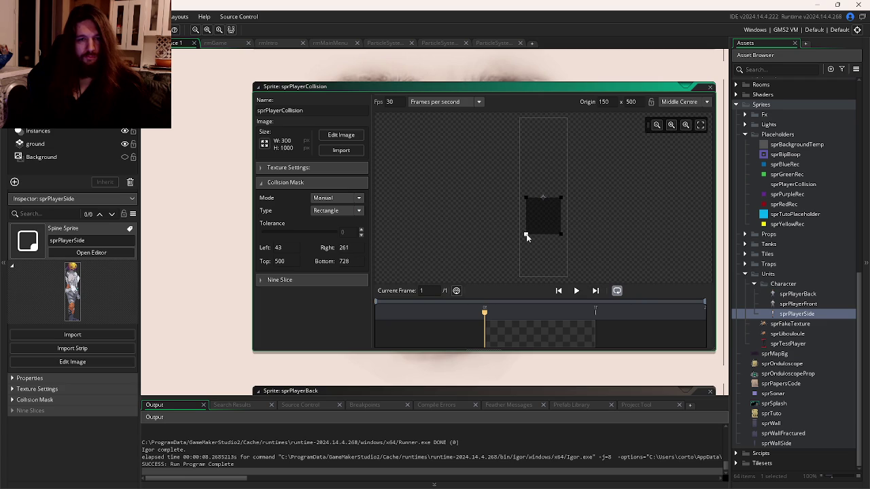
key(ctrl+z)
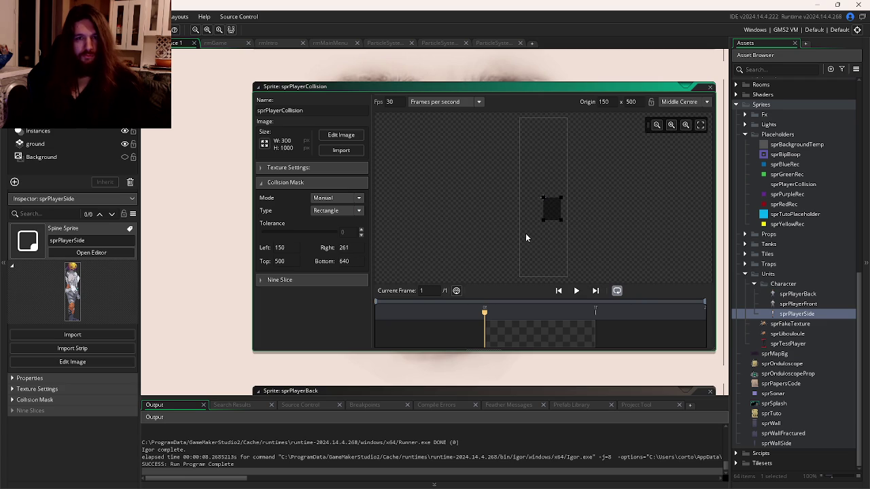
- Set the mask to Left 75, Top 250, Right 225, Bottom 750 and test-run the game
drag(290, 252, 268, 249)
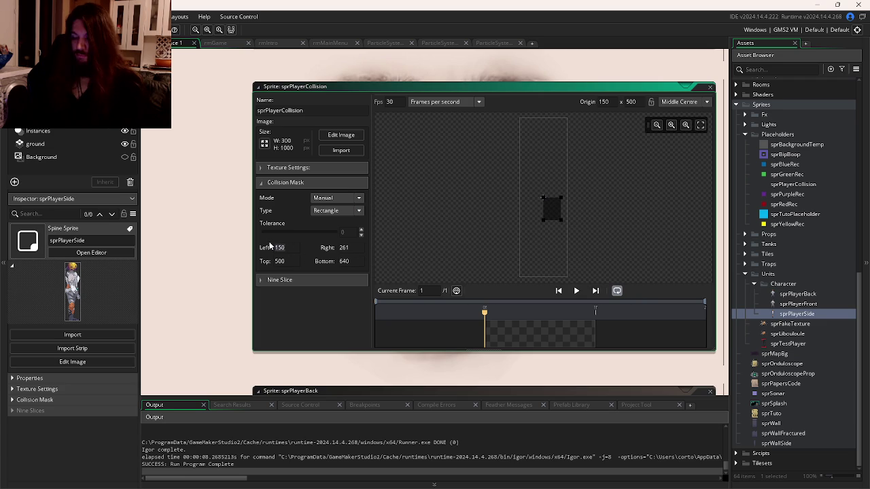
text(75)
key(Tab)
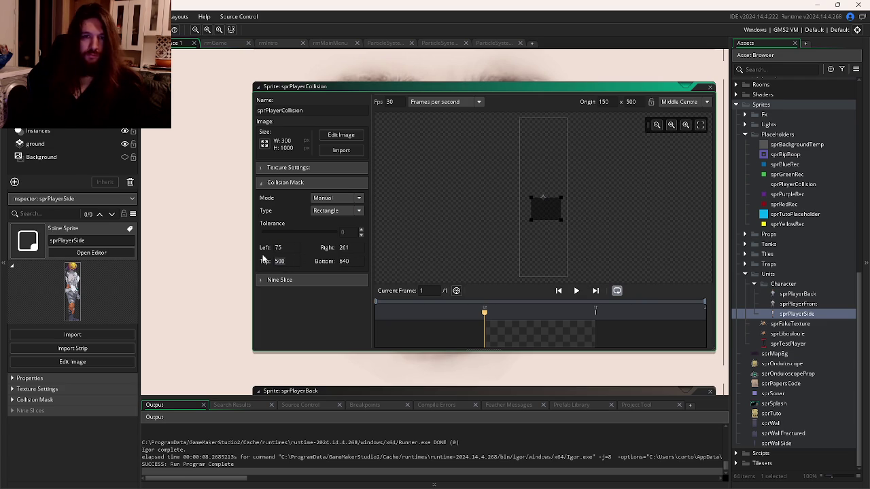
text(250)
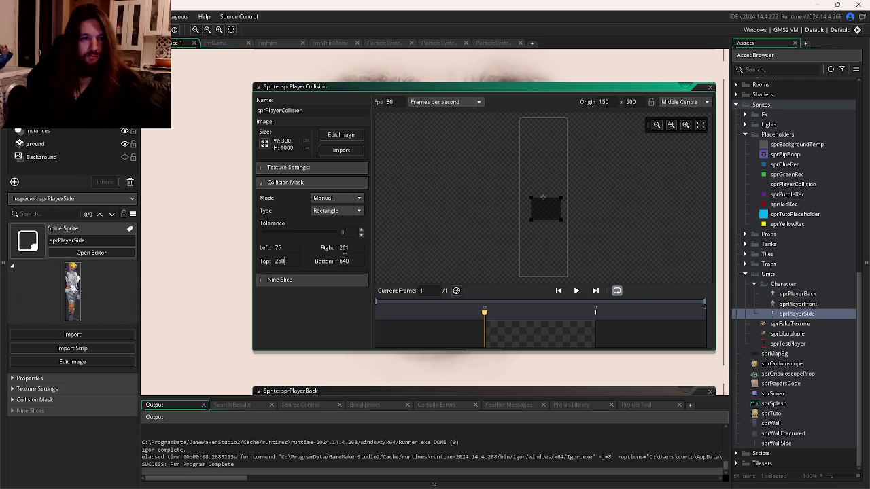
click(348, 249)
double_click(341, 248)
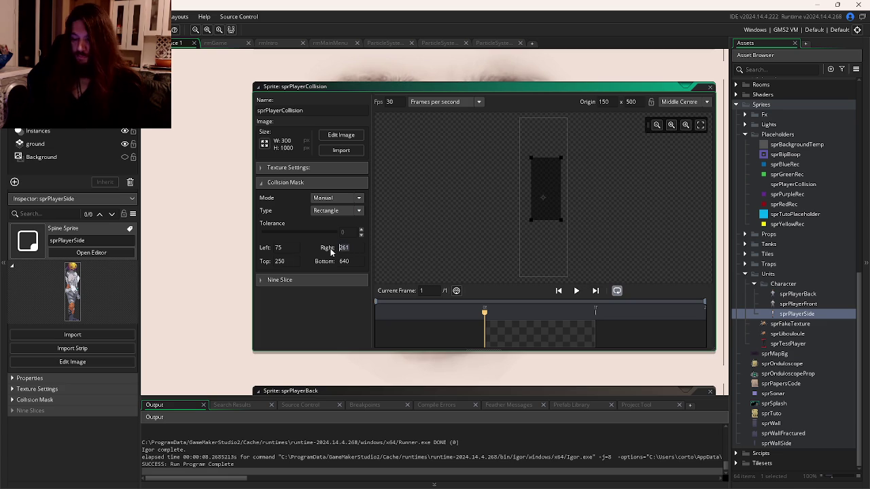
text(225)
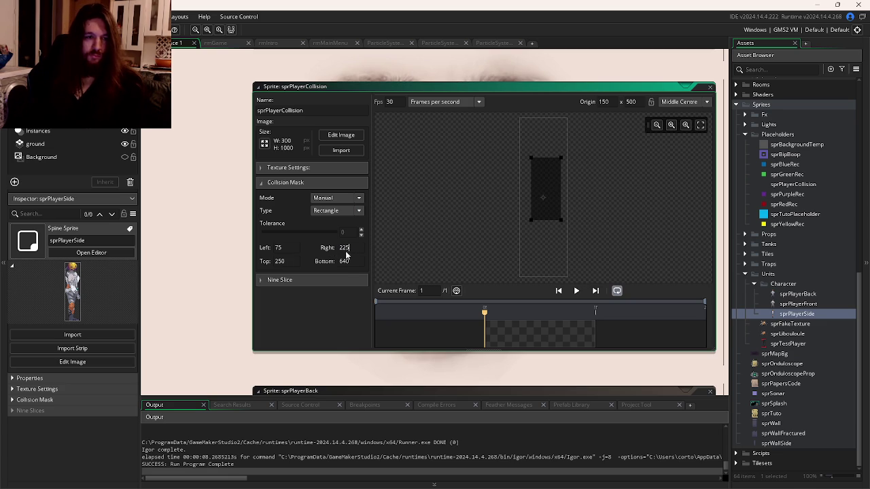
click(349, 261)
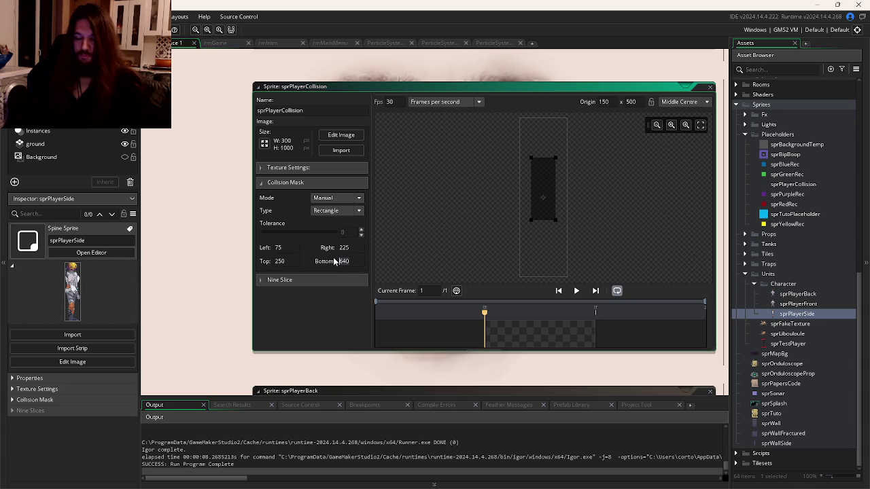
text(750)
key(Return)
key(F5)
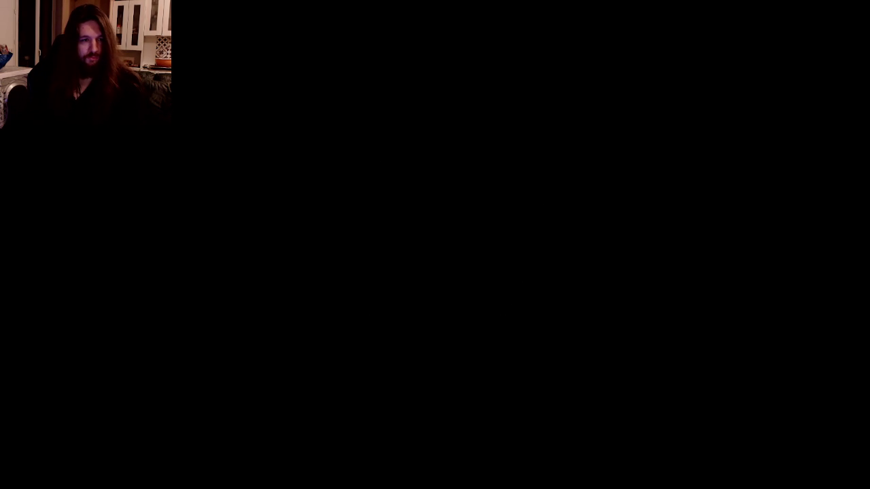
key(Escape)
- Change the mask to Top 550 and Bottom 1000 and run the game again
click(293, 260)
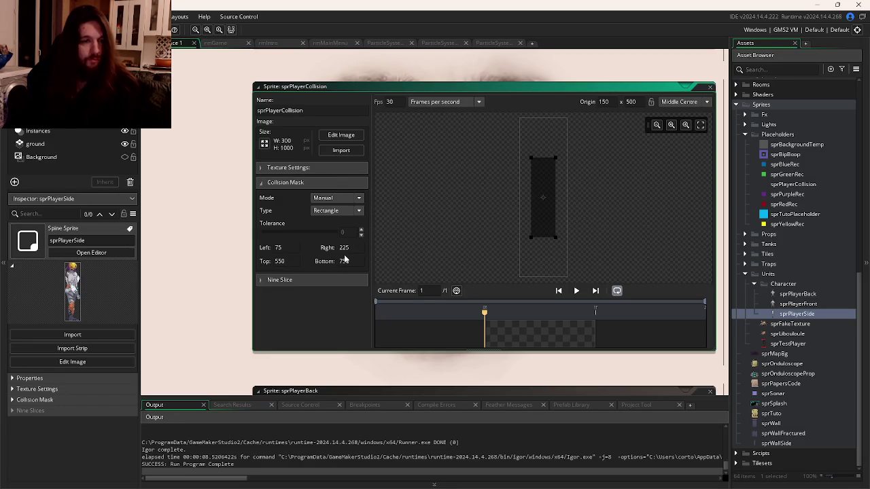
click(341, 261)
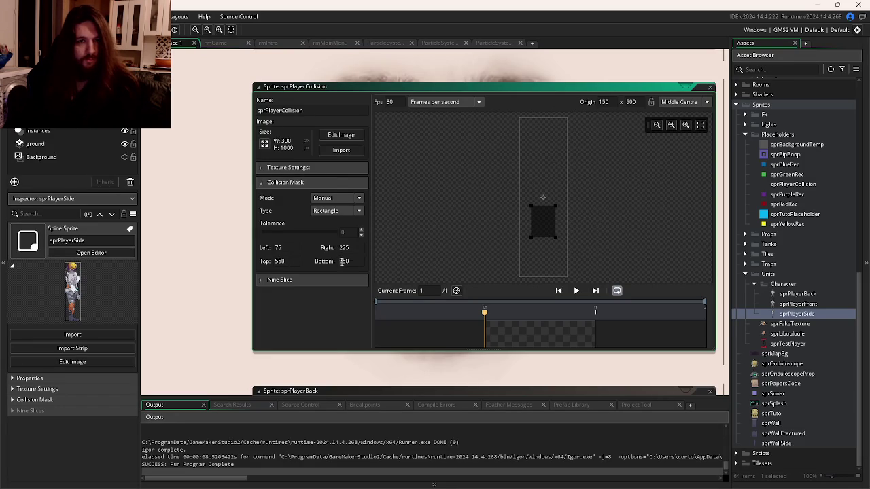
text(1000)
click(355, 248)
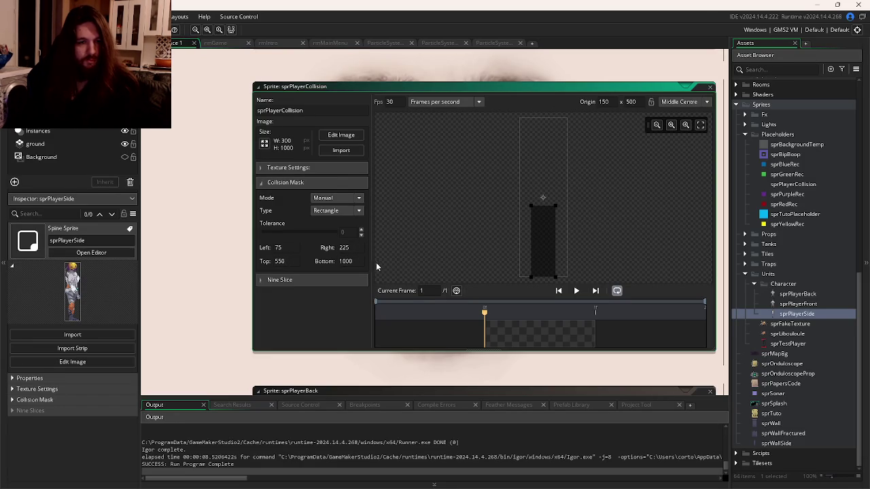
key(F5)
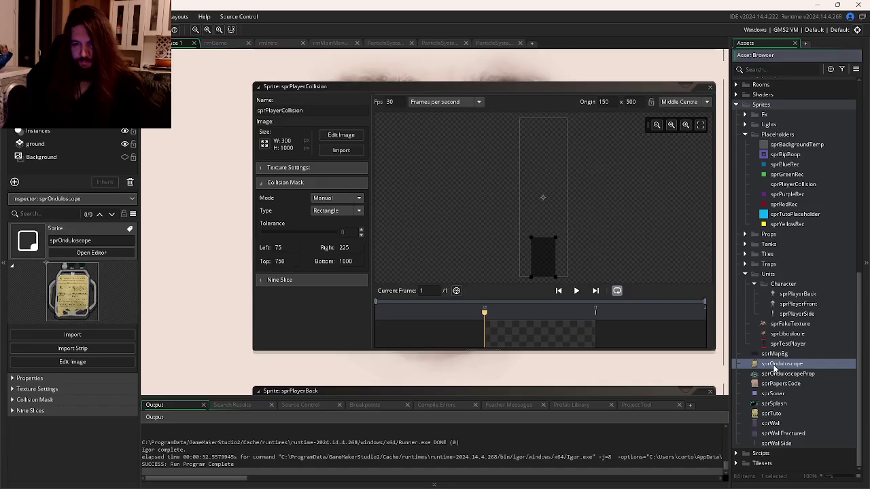
- Open sprOnduloscope from the Asset Browser in its 948×1068 sprite editor
double_click(781, 363)
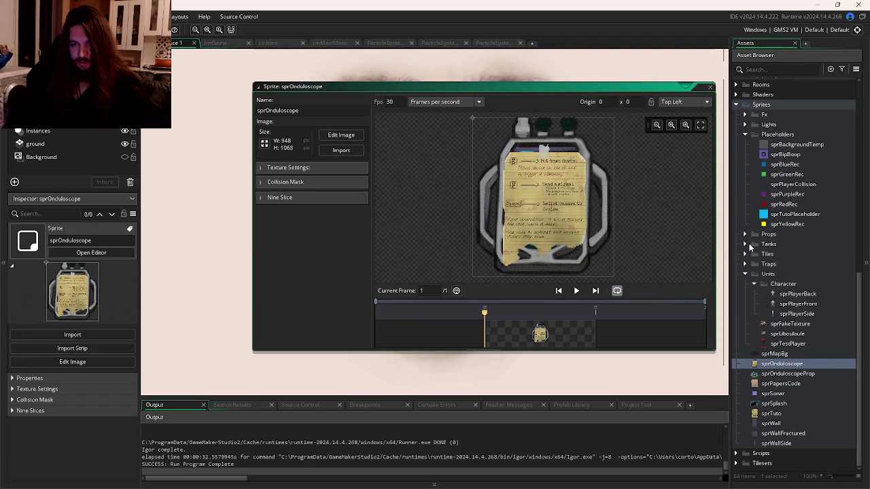
- Open sprBox to check its collision mask settings, then return to sprPlayerCollision
click(744, 234)
double_click(779, 263)
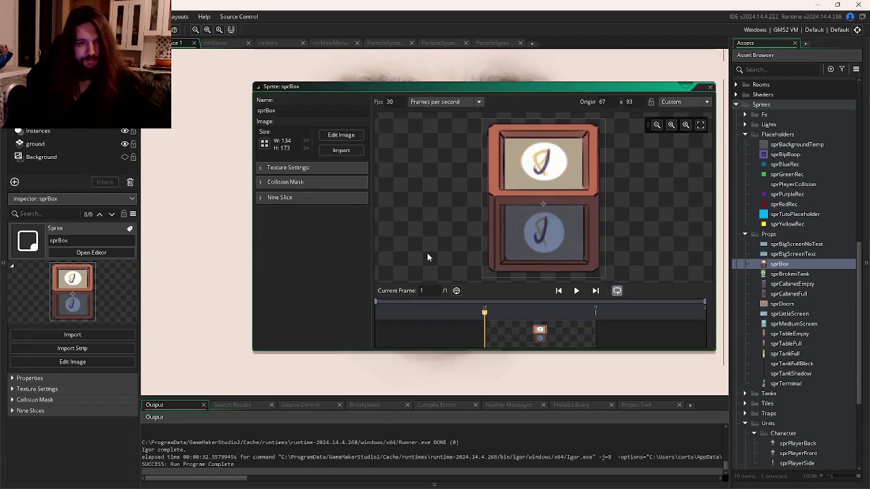
click(277, 183)
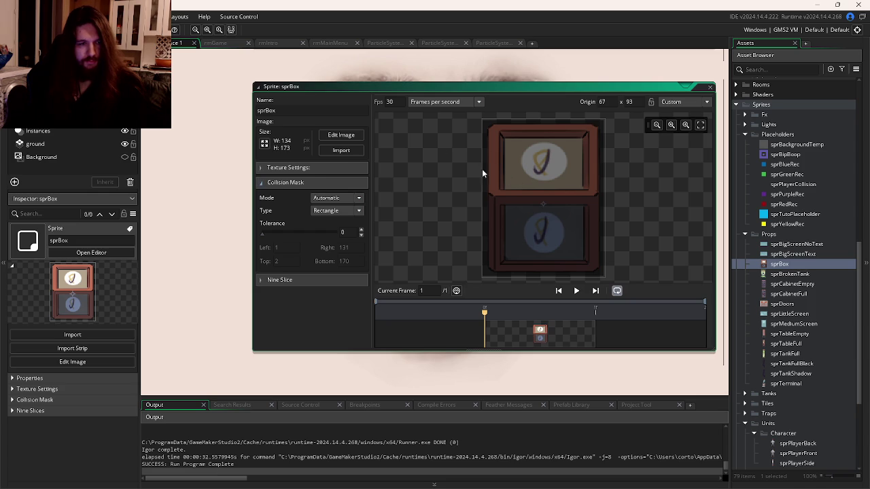
key(ctrl+Tab)
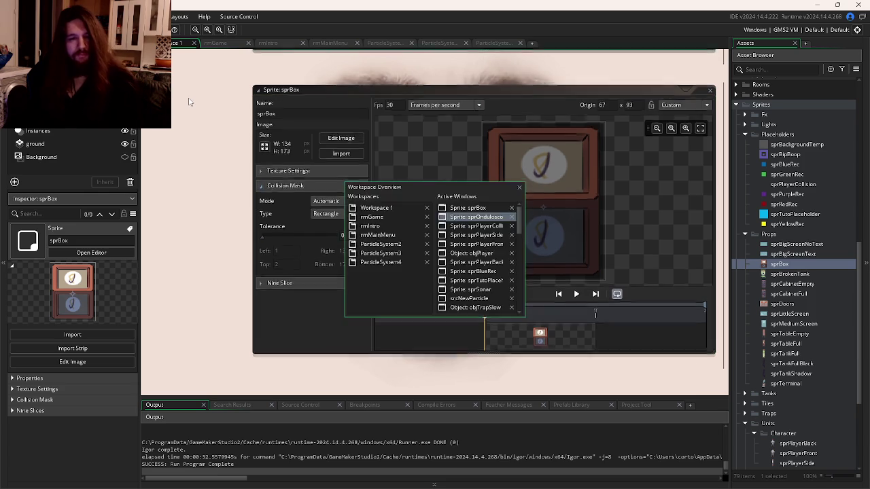
key(ctrl+Tab)
key(ctrl+Tab)
key(ctrl+Tab)
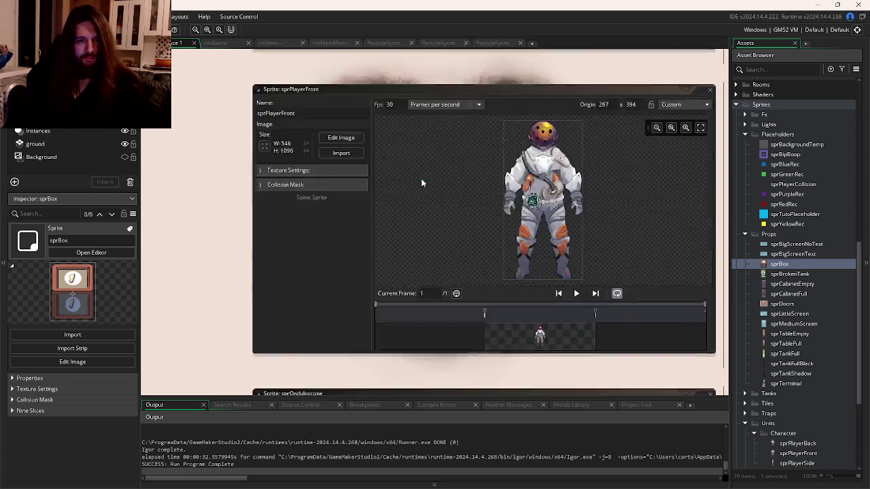
key(ctrl+Tab)
key(ctrl+Tab)
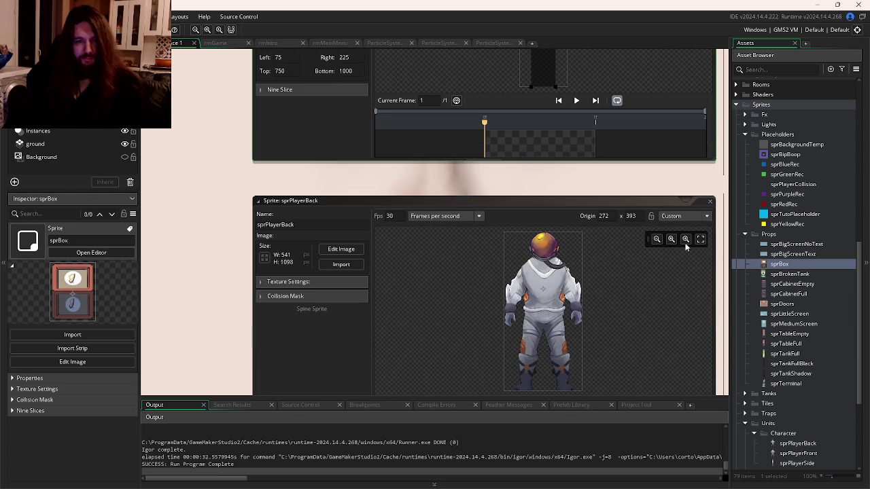
- Duplicate the sprPlayerSide sprite in the Asset Browser
scroll(788, 274, down, 4)
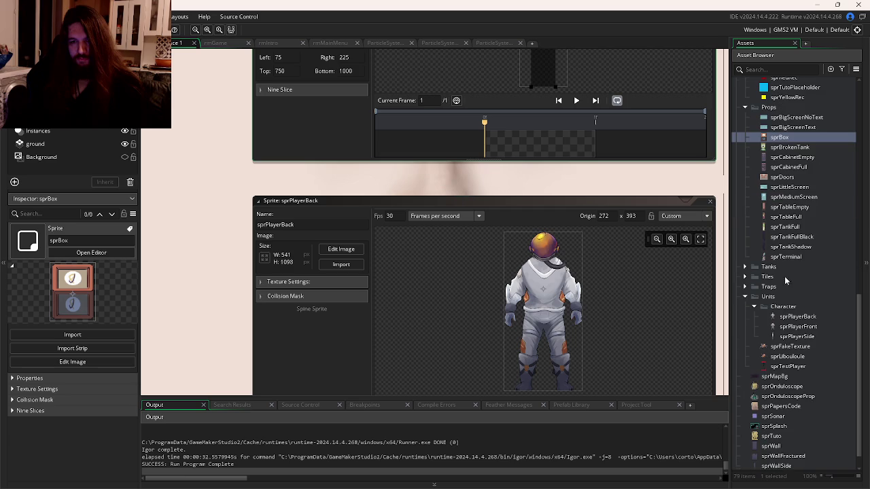
click(795, 337)
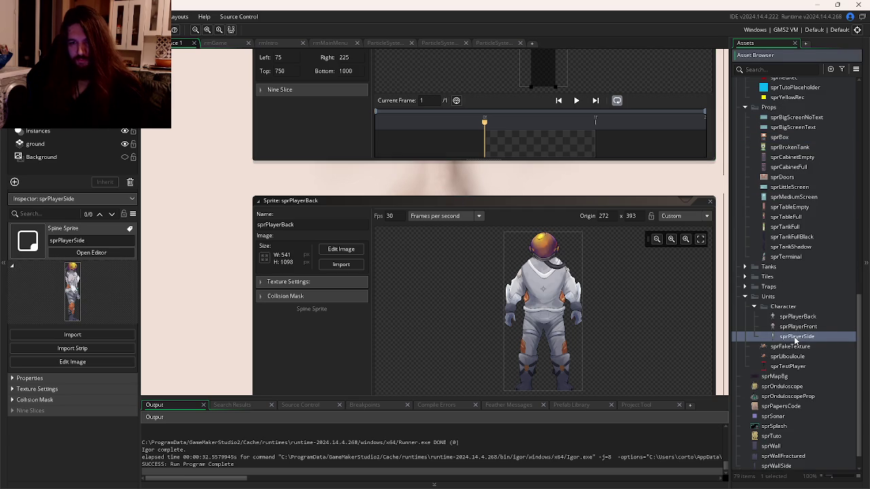
key(ctrl+d)
mouse_move(836, 350)
mouse_down()
mouse_move(789, 246)
mouse_move(814, 245)
mouse_move(798, 199)
mouse_move(797, 216)
mouse_up()
scroll(789, 246, up, 7)
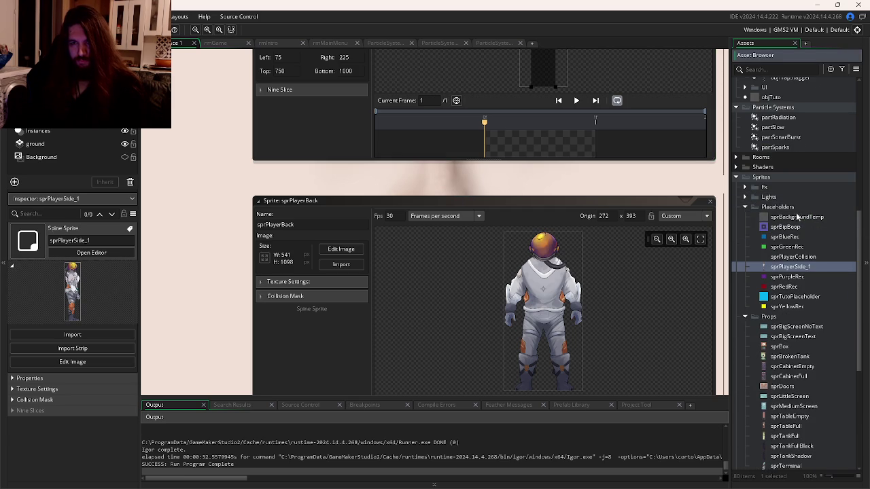
click(804, 298)
- Delete the old sprPlayerCollision placeholder sprite
click(802, 258)
click(803, 258)
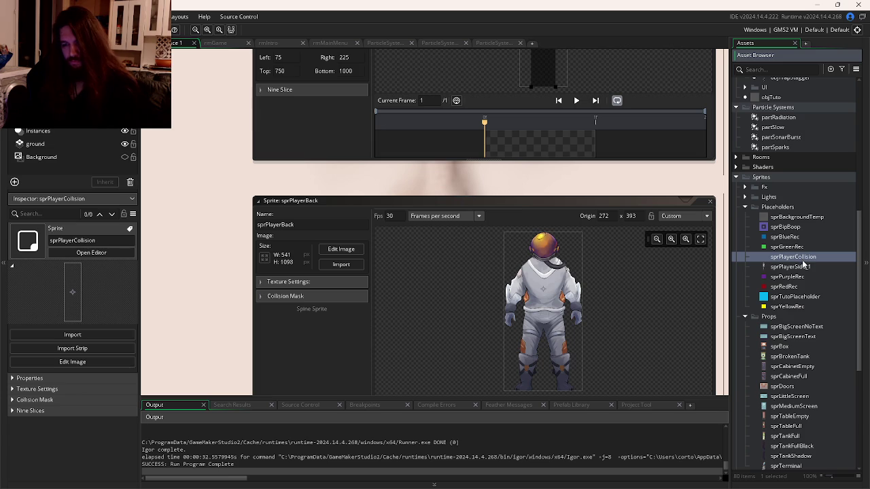
key(Delete)
click(451, 267)
- Rename the sprPlayerSide_1 duplicate to sprPlayerCollision and open it
click(792, 257)
text(sprPlayerCollision)
key(Return)
double_click(794, 257)
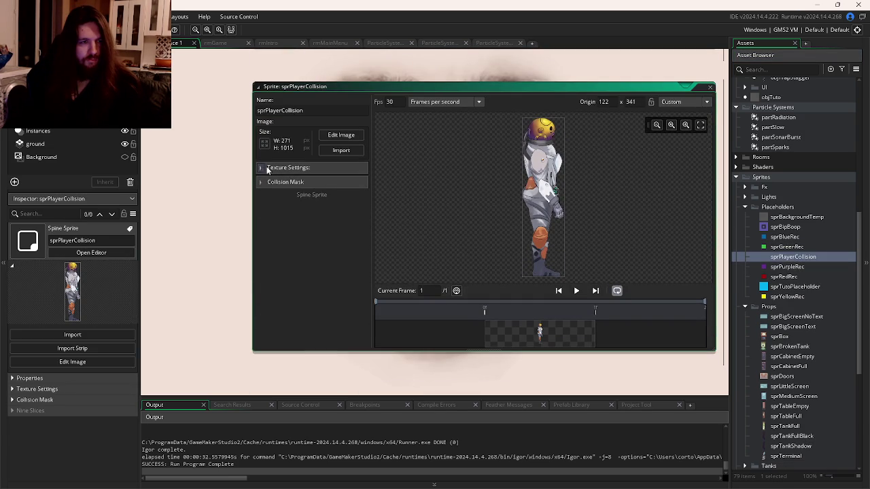
- Expand the Collision Mask settings and switch the mask mode to Manual
click(265, 168)
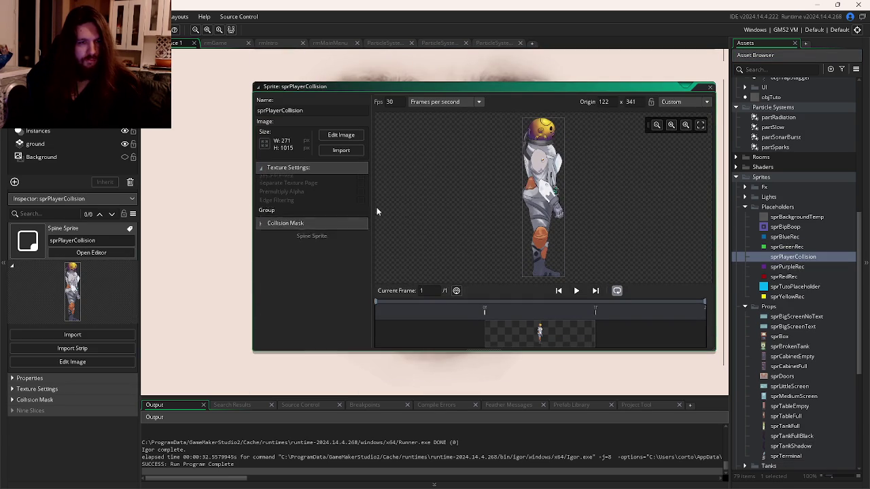
click(264, 169)
click(265, 182)
click(336, 198)
click(336, 222)
- Drag the mask rectangle over the lower body: left 0, right 271, top 539, bottom 1014
mouse_move(523, 122)
mouse_down()
mouse_move(551, 193)
mouse_move(565, 205)
mouse_move(564, 195)
mouse_move(554, 251)
mouse_up()
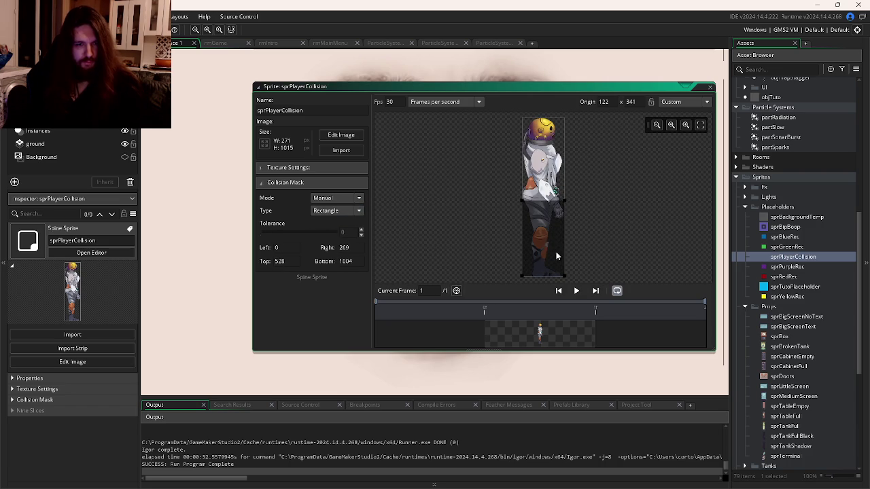
scroll(553, 262, up, 3)
scroll(575, 196, up, 2)
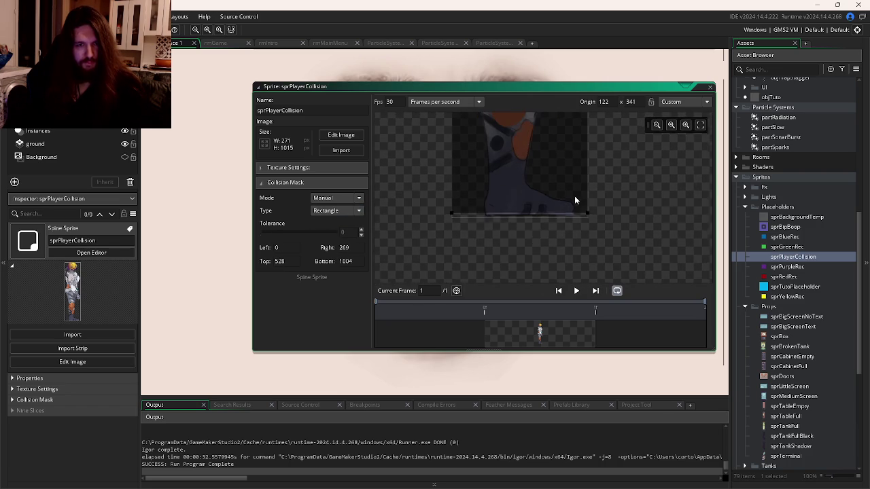
drag(568, 195, 569, 204)
scroll(426, 219, up, 5)
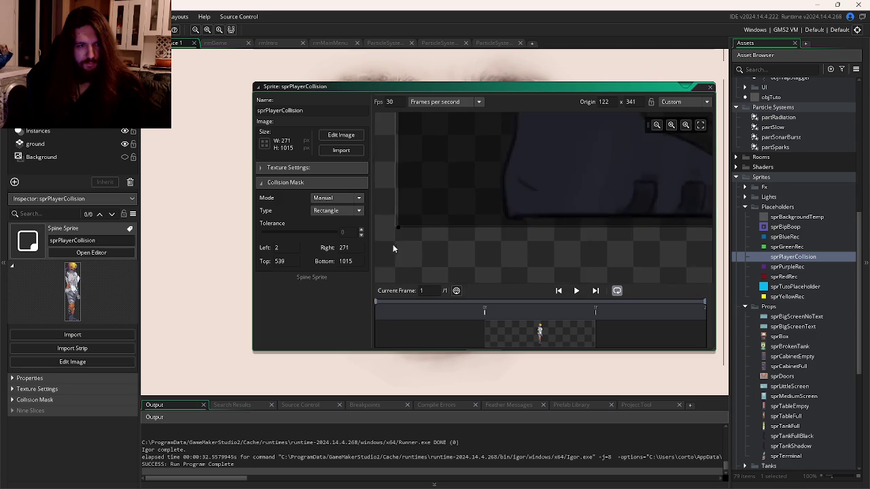
drag(410, 219, 404, 196)
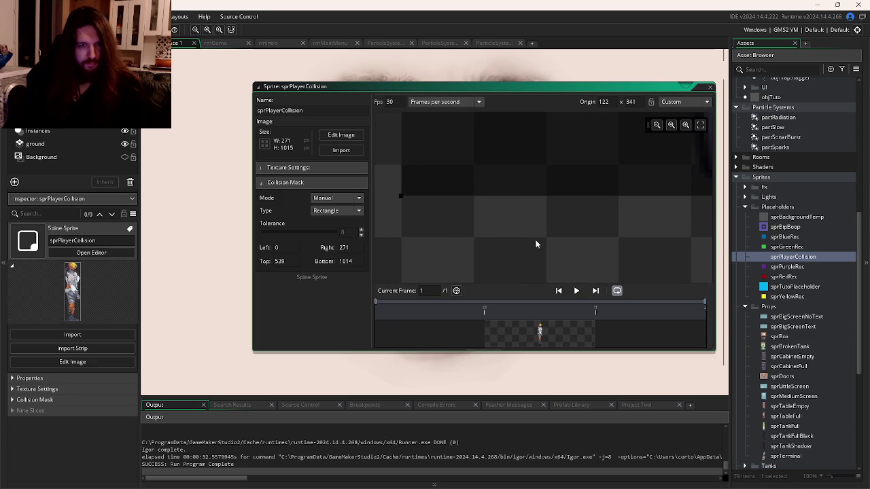